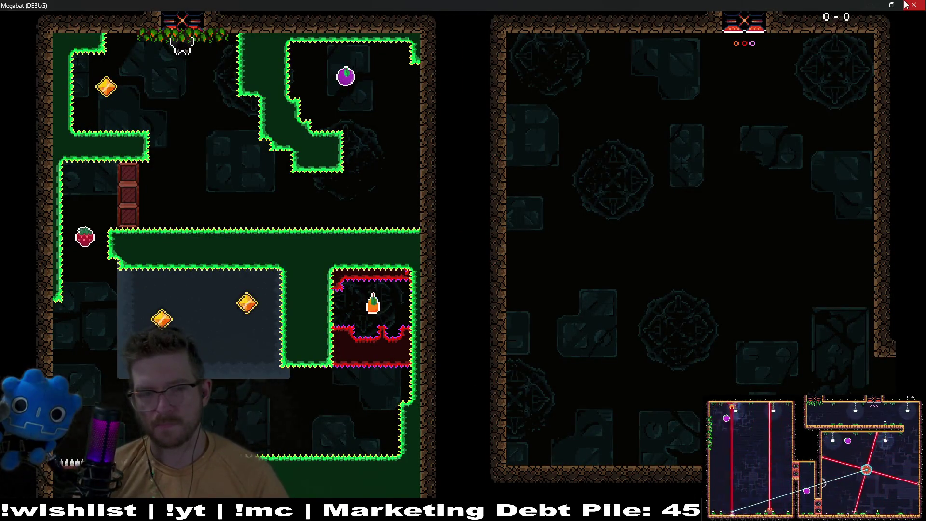
- Close the running game and open Player.gd through the quick file search
click(905, 5)
key(shift+alt+o)
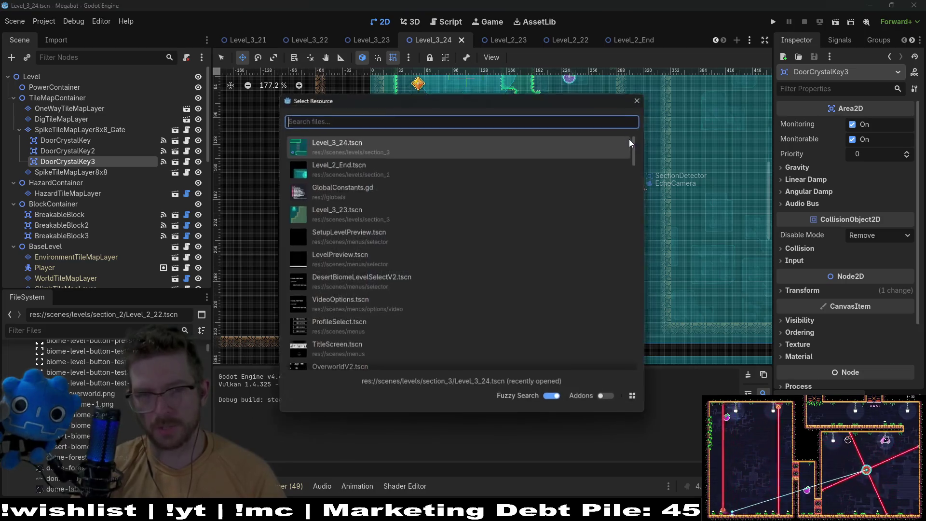
text(player)
key(Down)
key(Down)
key(Down)
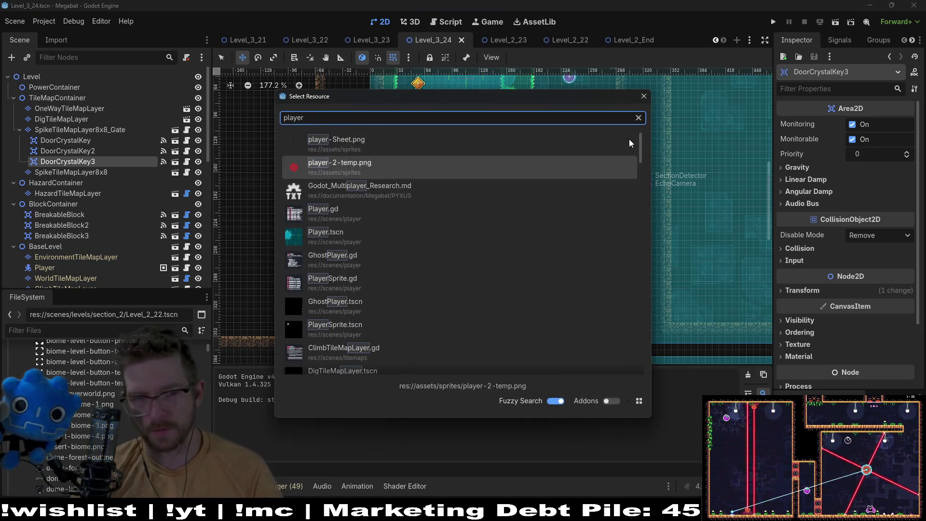
key(Return)
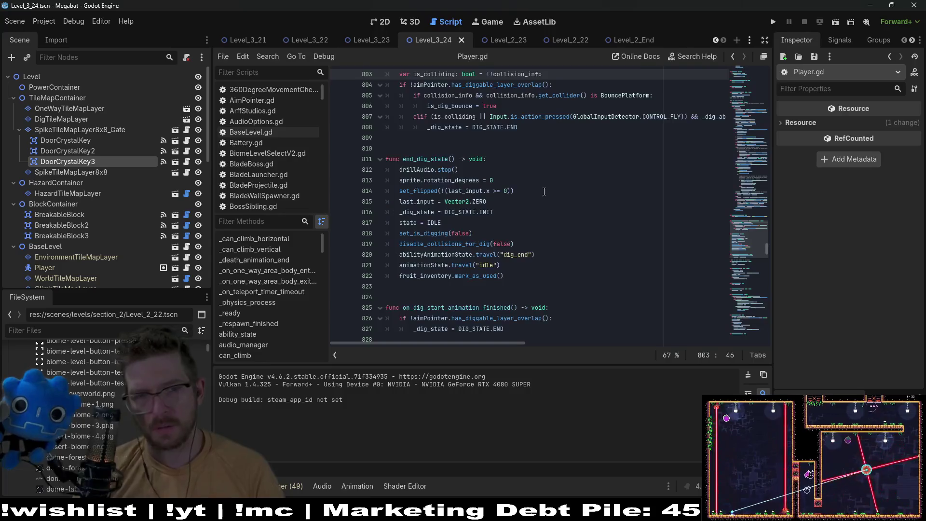
- Find the GlobalCoreSignals shake-screen emit in DIG_STATE.START and cut it
click(544, 191)
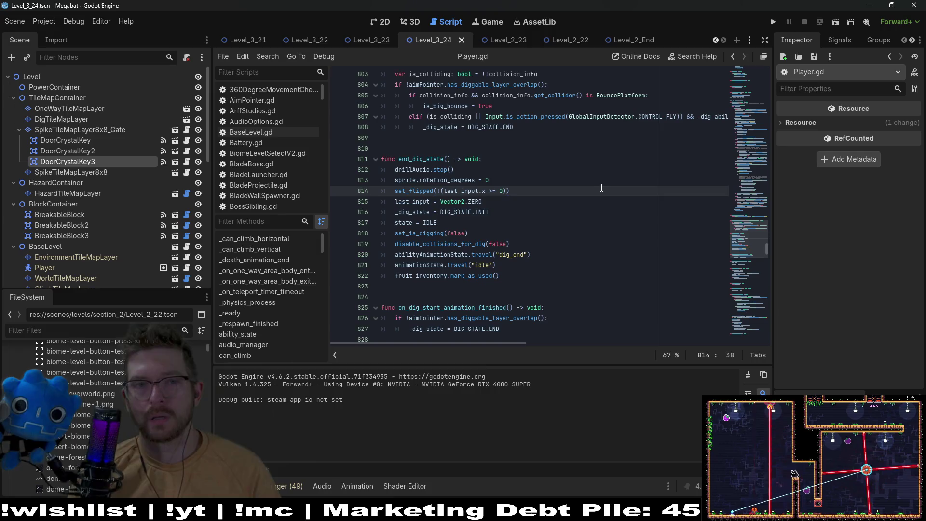
scroll(602, 188, up, 6)
scroll(603, 222, up, 13)
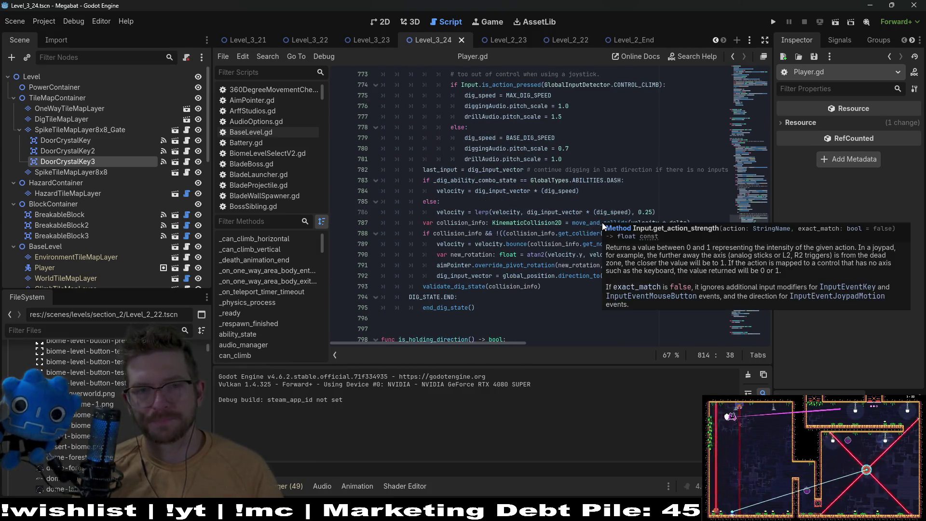
scroll(538, 221, up, 7)
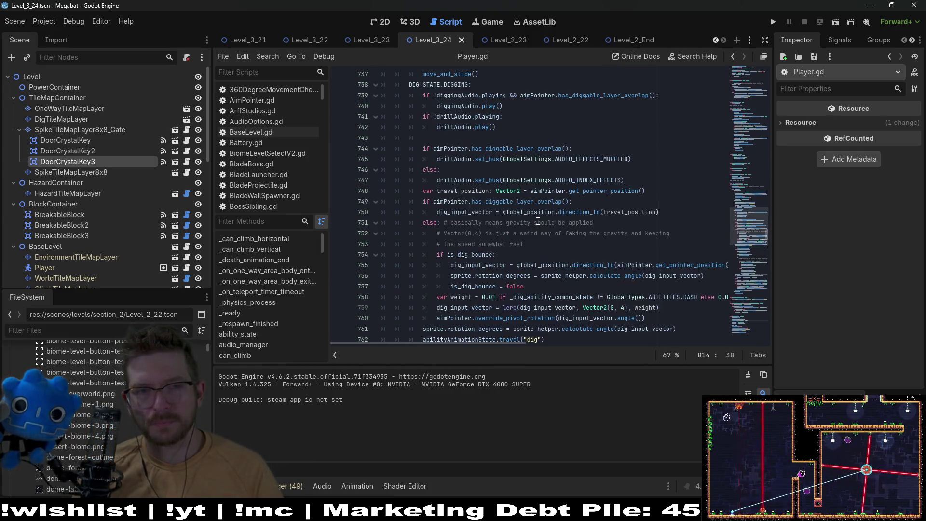
click(559, 189)
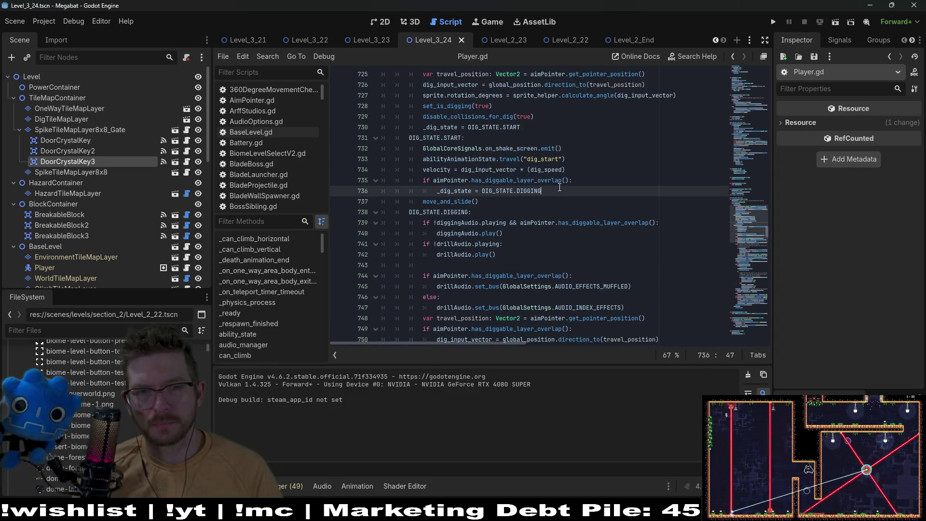
click(468, 160)
click(493, 151)
scroll(530, 193, up, 2)
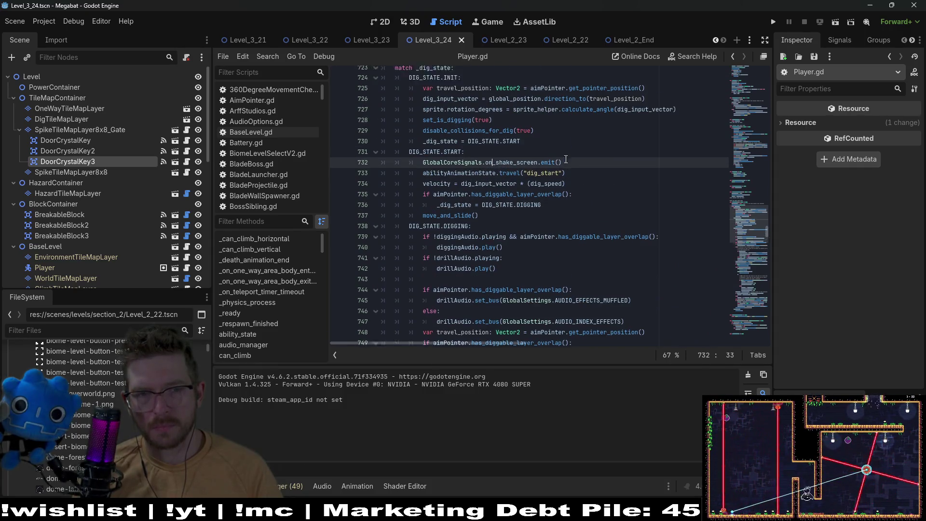
shift+click(580, 201)
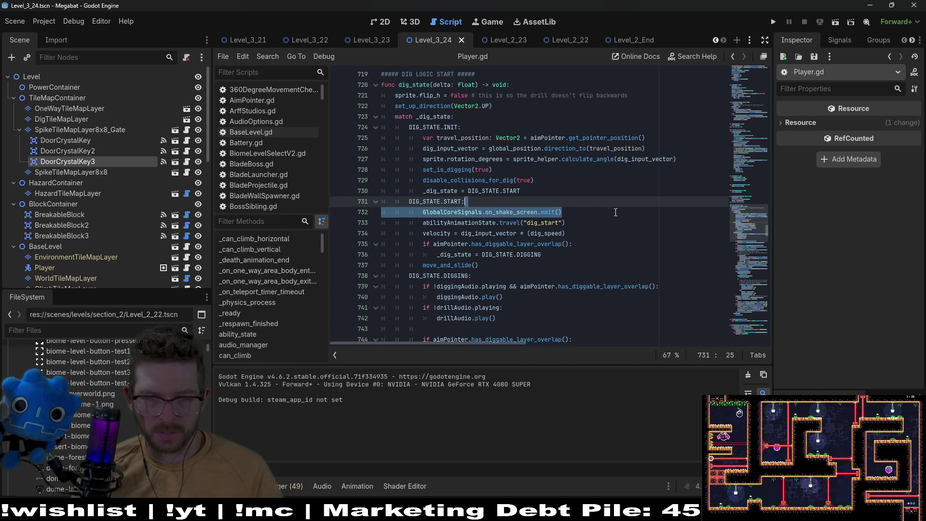
key(ctrl+x)
- Paste the shake-screen line inside the has_diggable_layer_overlap check, indent it, and save
click(575, 233)
key(ctrl+v)
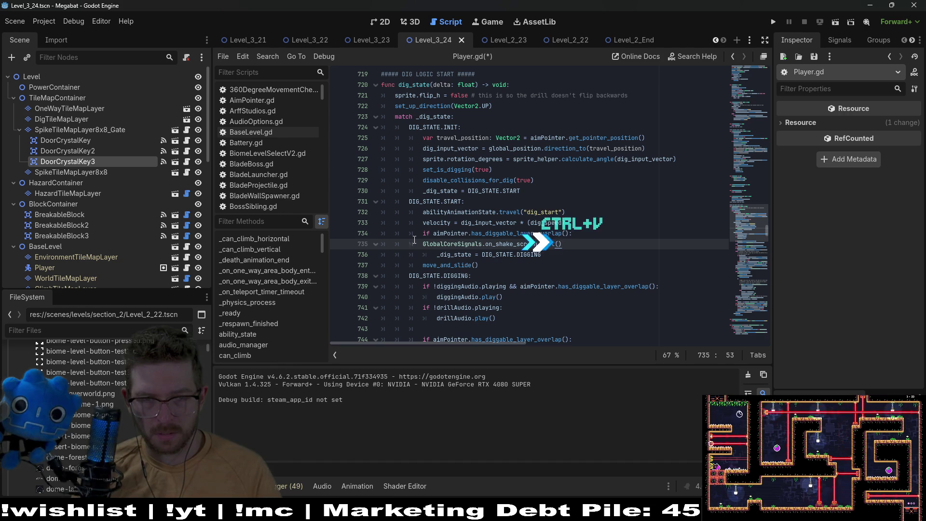
key(Tab)
click(612, 234)
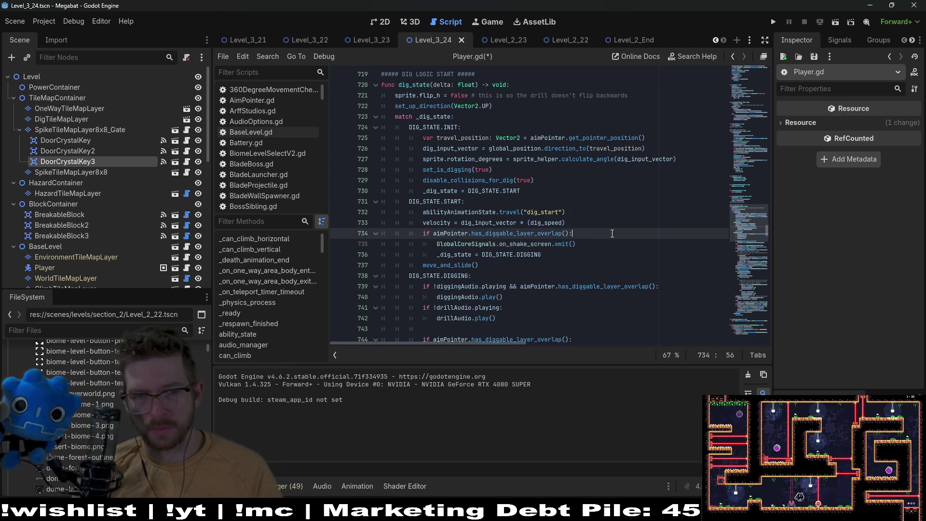
key(ctrl+s)
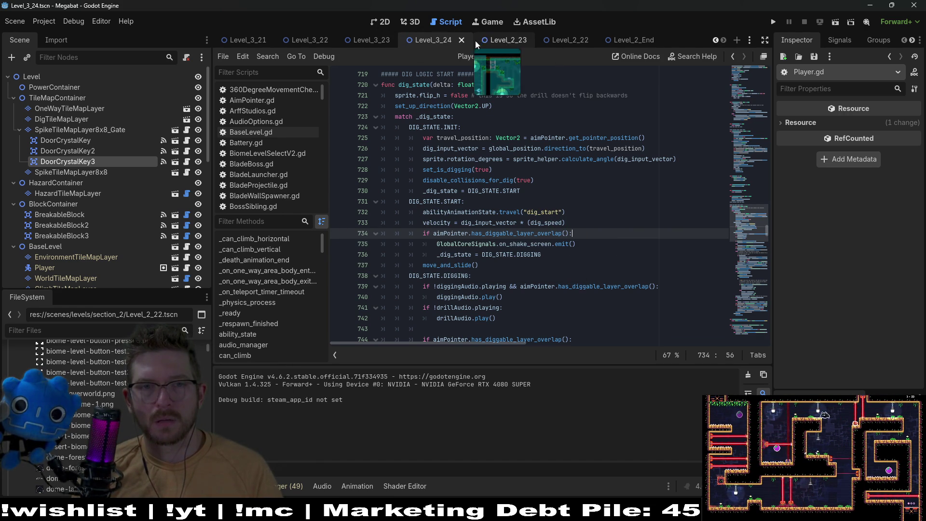
- Reorder the Level_3_24 scene tab and view it on the 2D canvas, zooming around the level
mouse_move(449, 39)
mouse_down()
mouse_move(548, 45)
mouse_move(467, 44)
mouse_move(530, 43)
mouse_up()
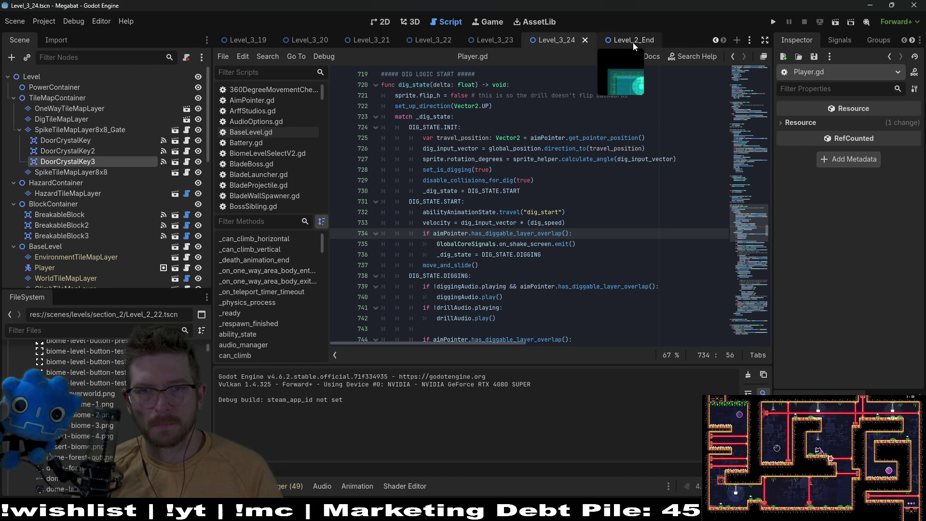
scroll(633, 42, up, 3)
click(381, 22)
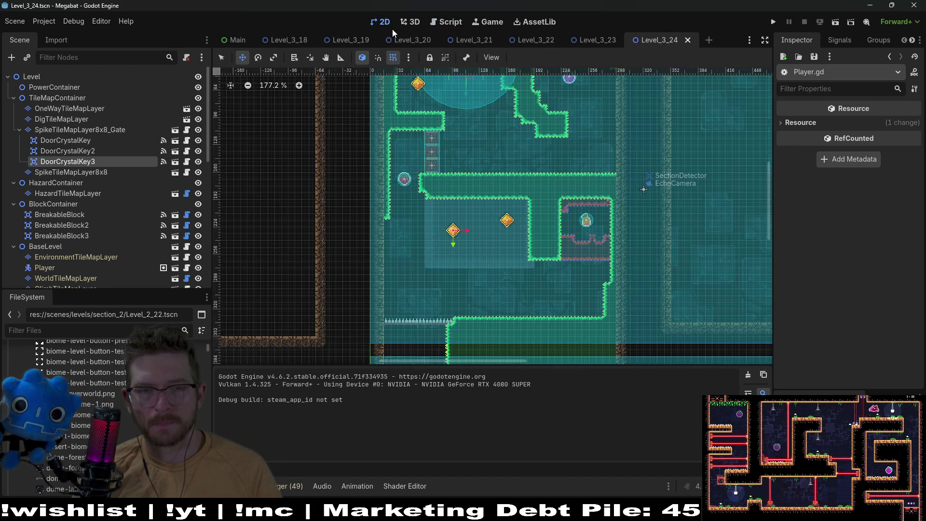
scroll(585, 227, down, 3)
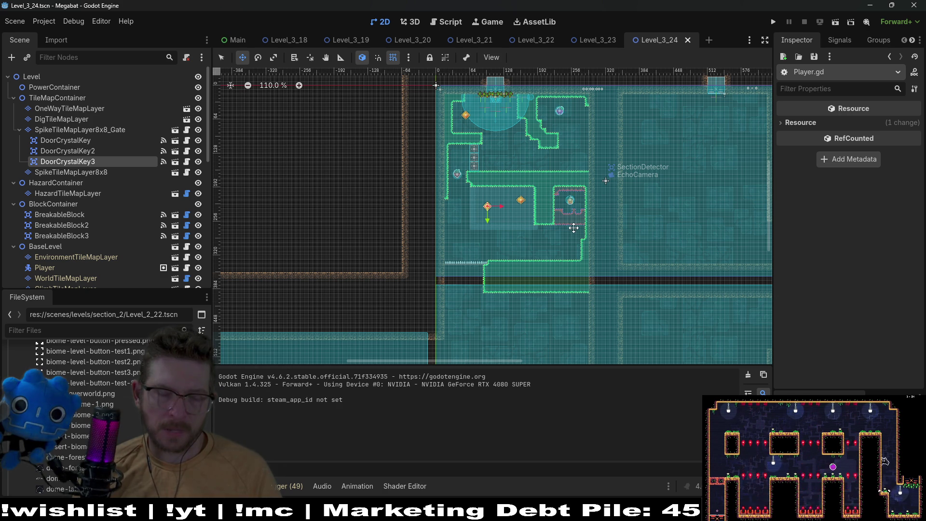
scroll(477, 140, up, 4)
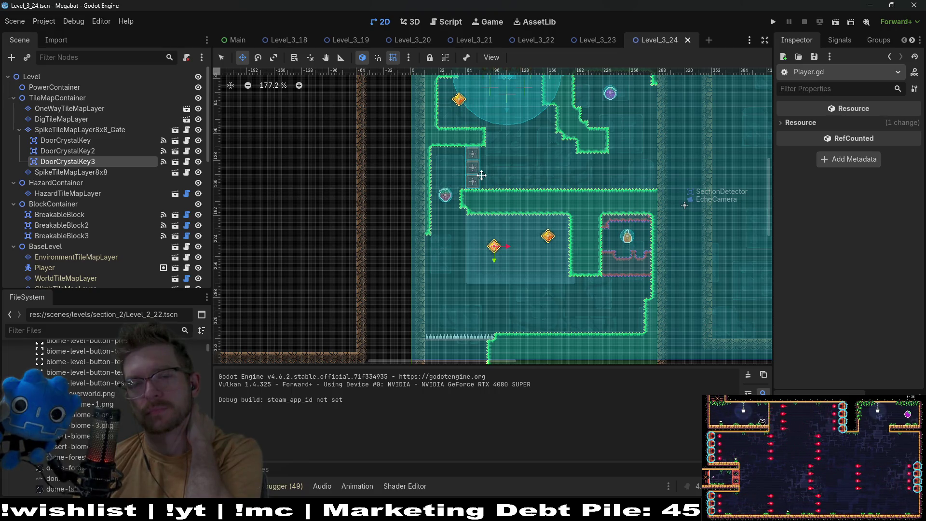
scroll(614, 205, up, 2)
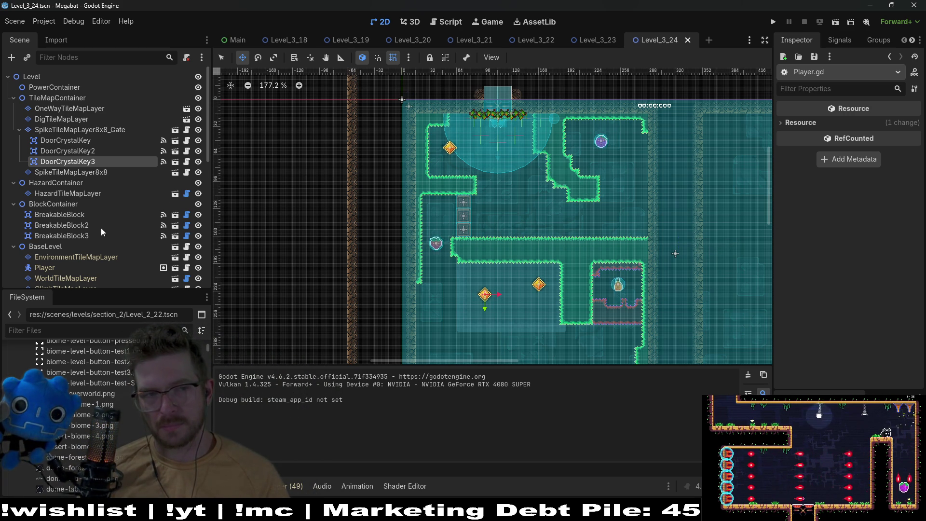
- On SpikeTileMapLayer8x8, erase the Emerald spikes on the ledge's left part below the breakable blocks
click(63, 128)
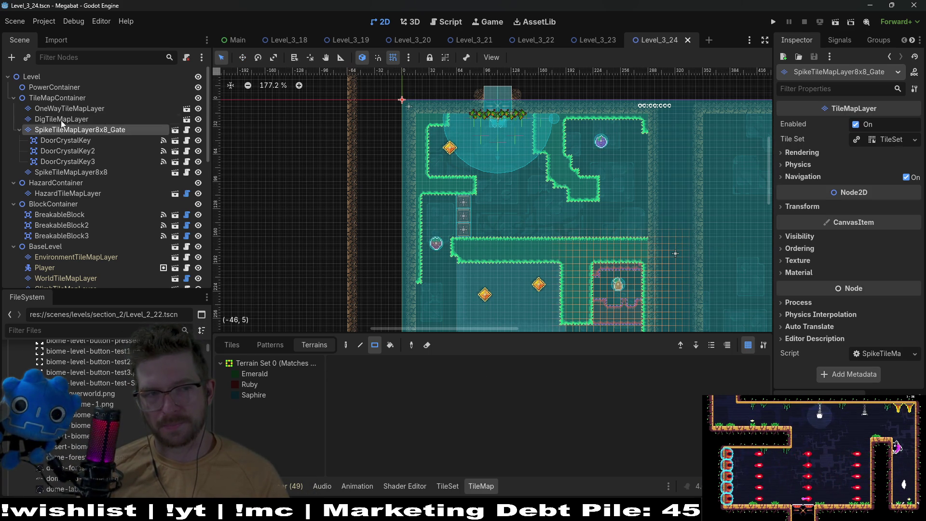
click(84, 172)
scroll(463, 216, up, 5)
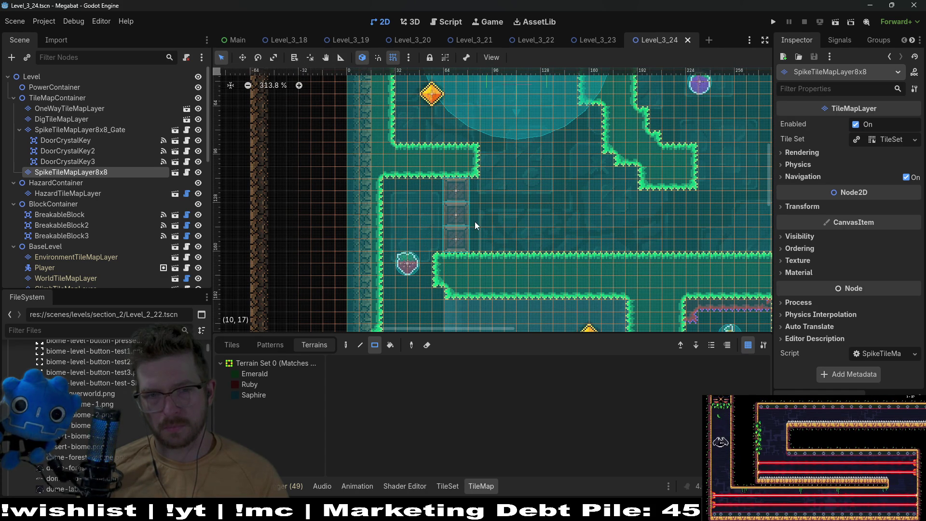
click(270, 373)
drag(289, 143, 496, 259)
scroll(492, 207, down, 3)
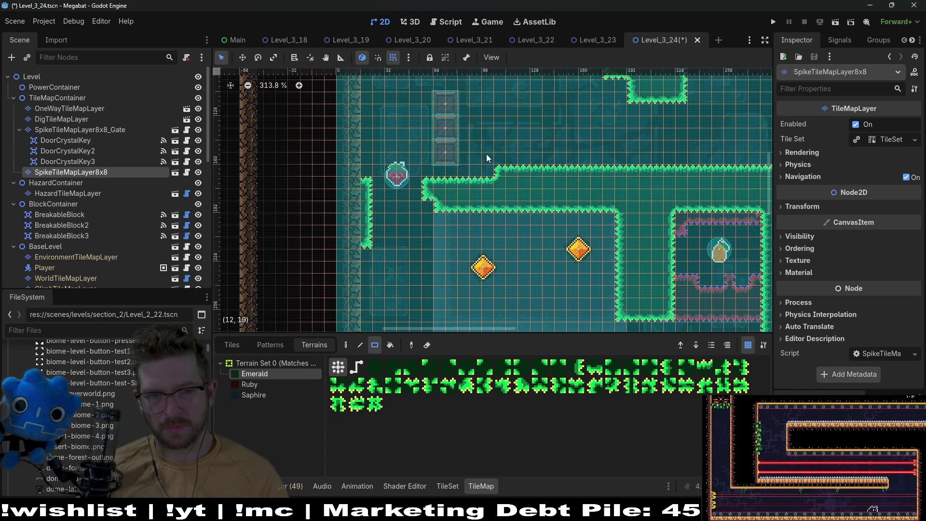
scroll(496, 249, down, 4)
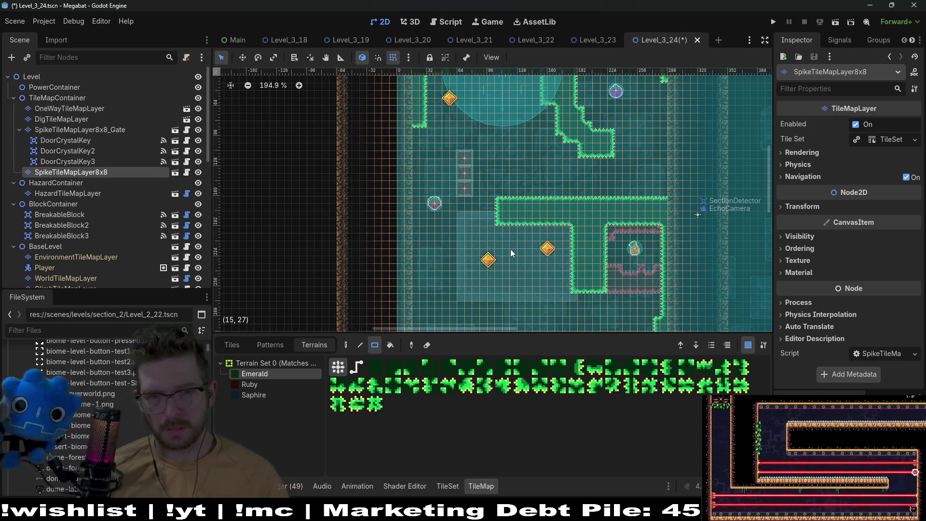
drag(414, 176, 554, 250)
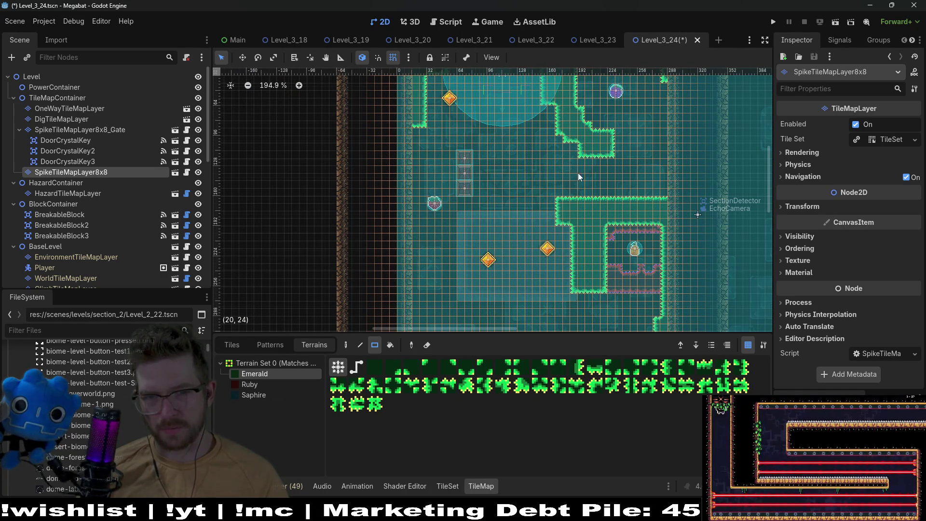
drag(579, 177, 530, 217)
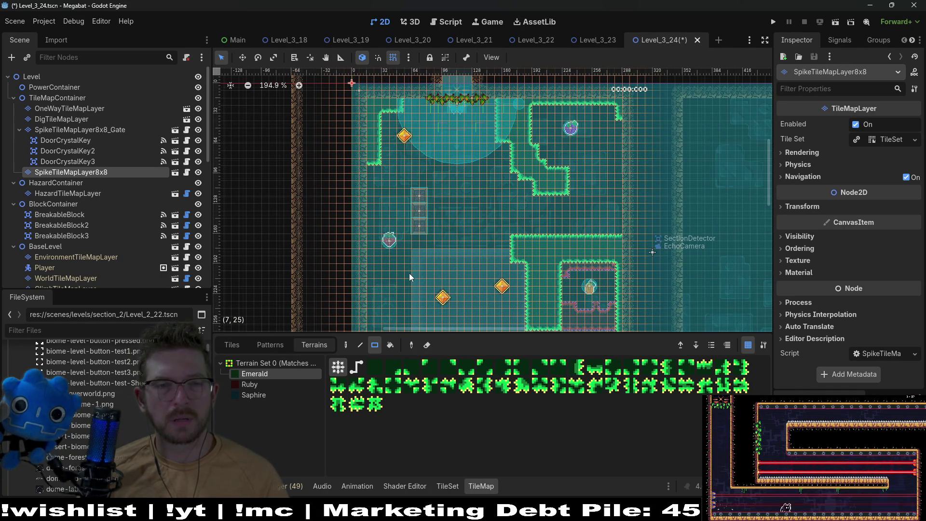
scroll(91, 184, down, 4)
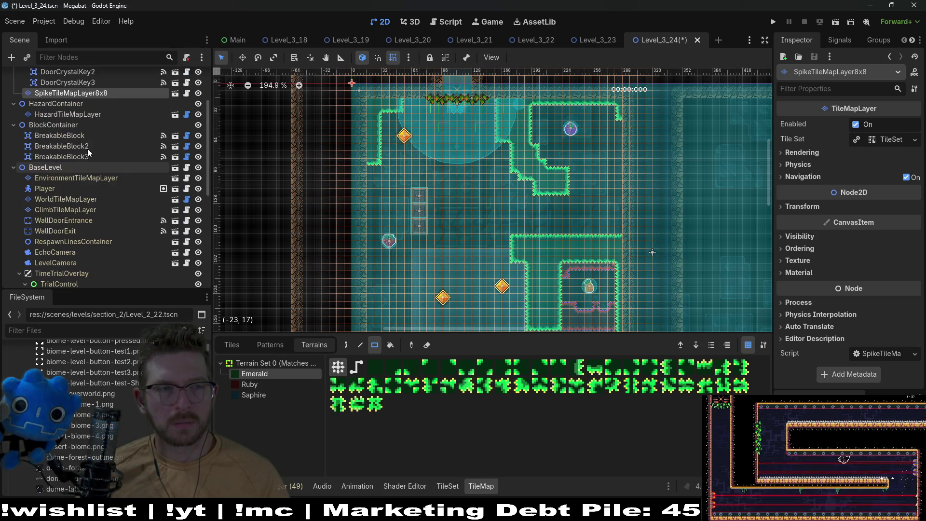
- Select the three BreakableBlock nodes and drag them up to the trail's top opening
click(81, 157)
shift+click(81, 137)
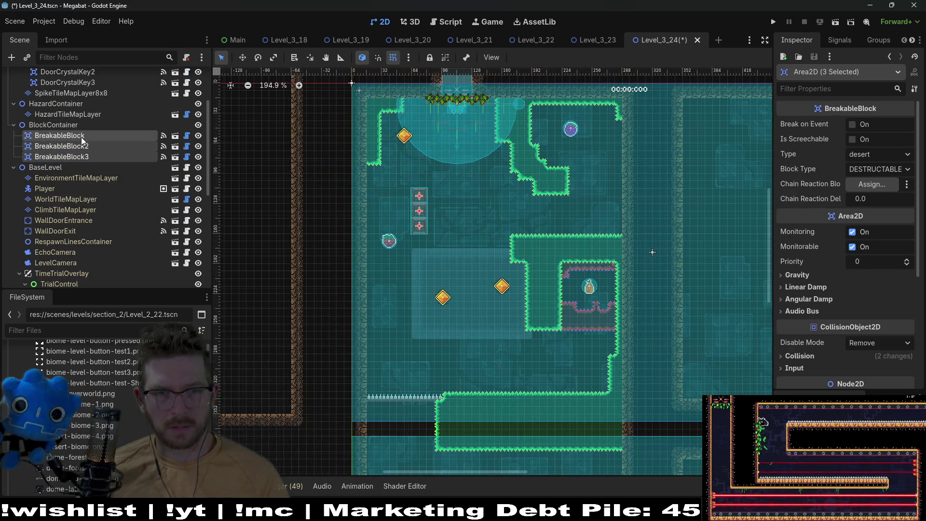
drag(419, 240, 524, 253)
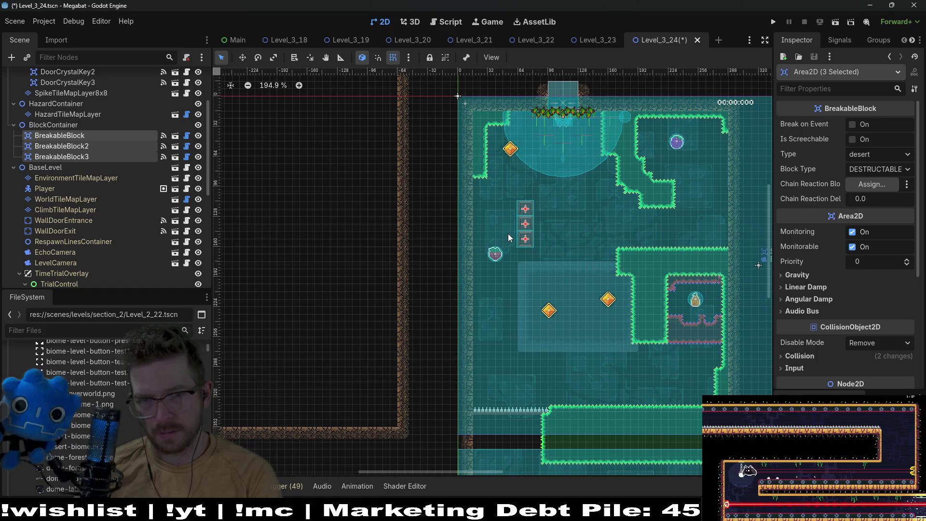
scroll(508, 233, up, 2)
scroll(508, 233, right, 2)
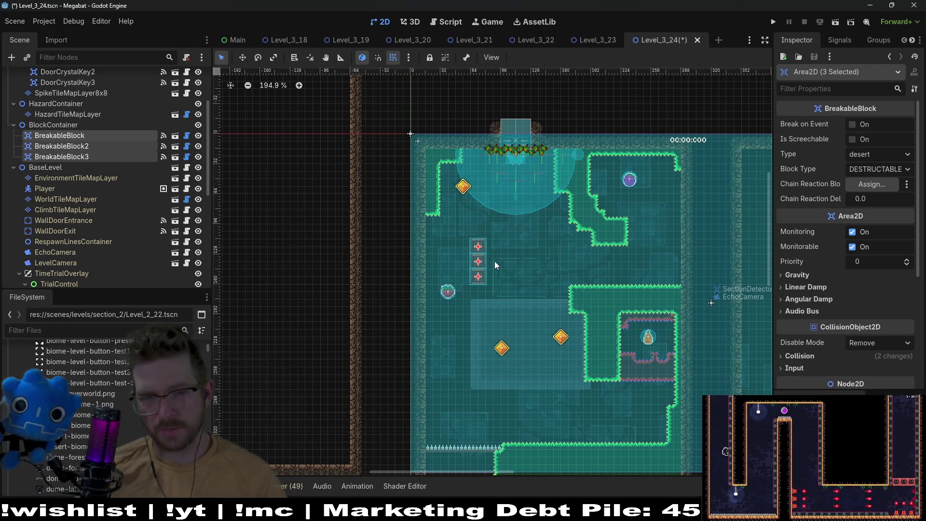
scroll(494, 260, up, 3)
key(w)
mouse_move(479, 275)
mouse_down()
mouse_move(637, 183)
mouse_move(630, 163)
mouse_up()
- Nudge the three blocks with the arrow keys until they sit against the trail's corner
scroll(664, 202, up, 8)
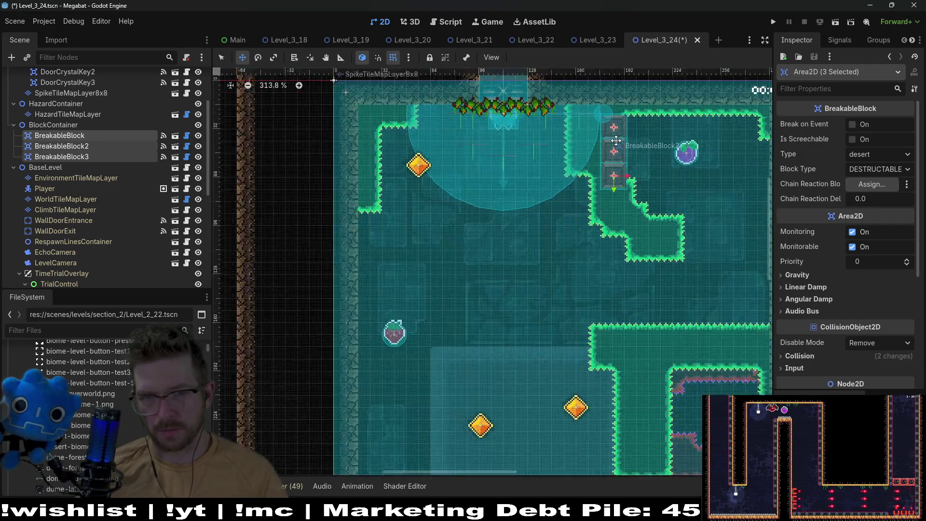
scroll(590, 245, up, 3)
scroll(590, 244, right, 2)
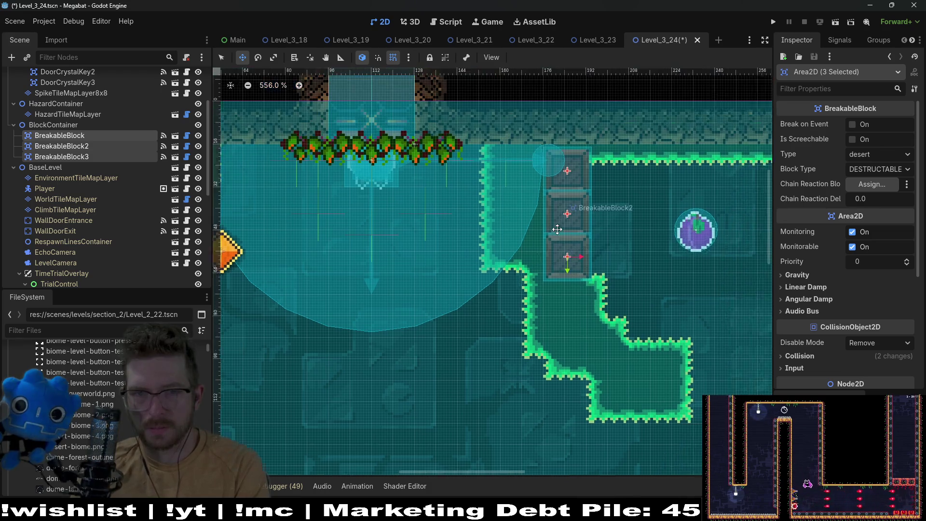
key(Up)
key(Up)
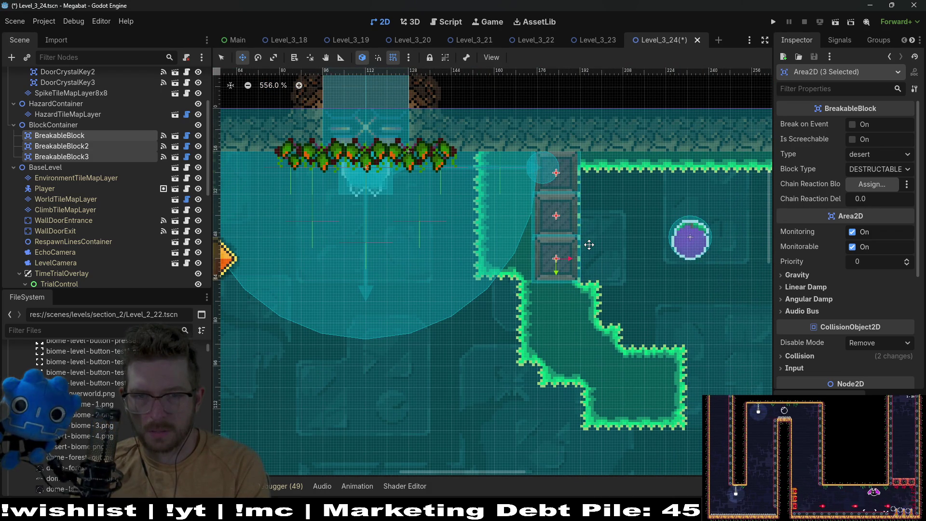
key(Left)
key(Left)
key(Left)
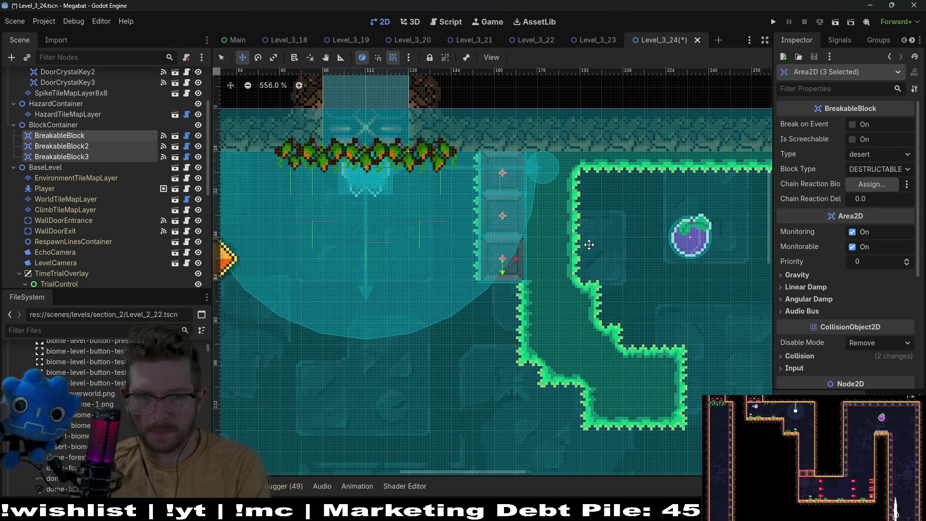
scroll(589, 244, down, 3)
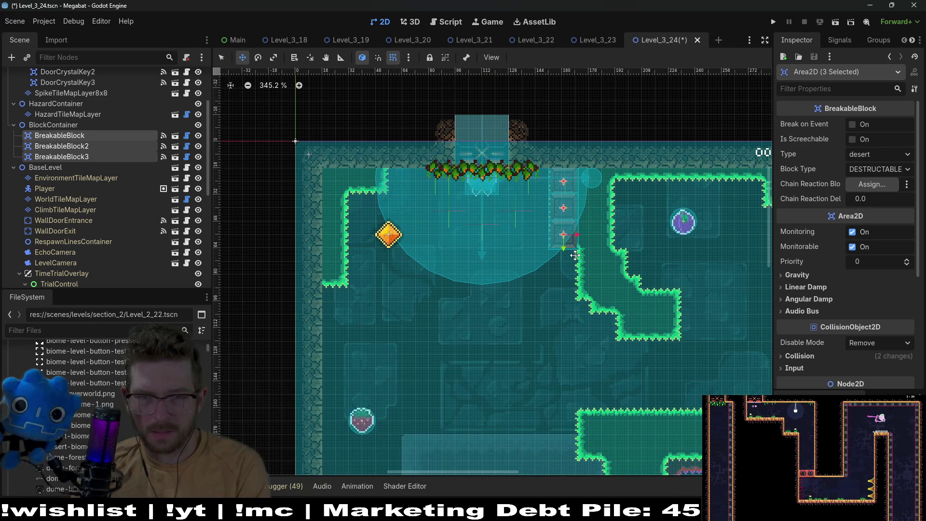
key(Right)
key(Right)
key(Right)
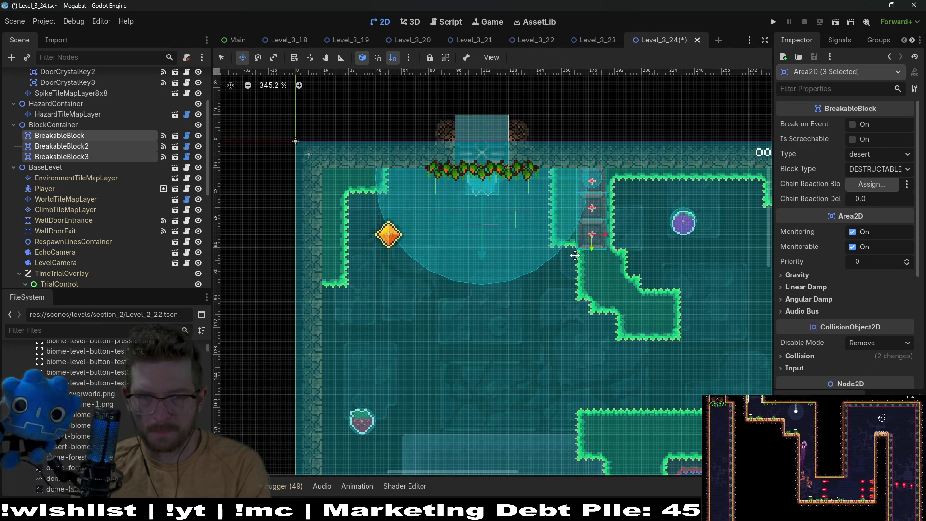
key(Right)
key(Right)
key(Right)
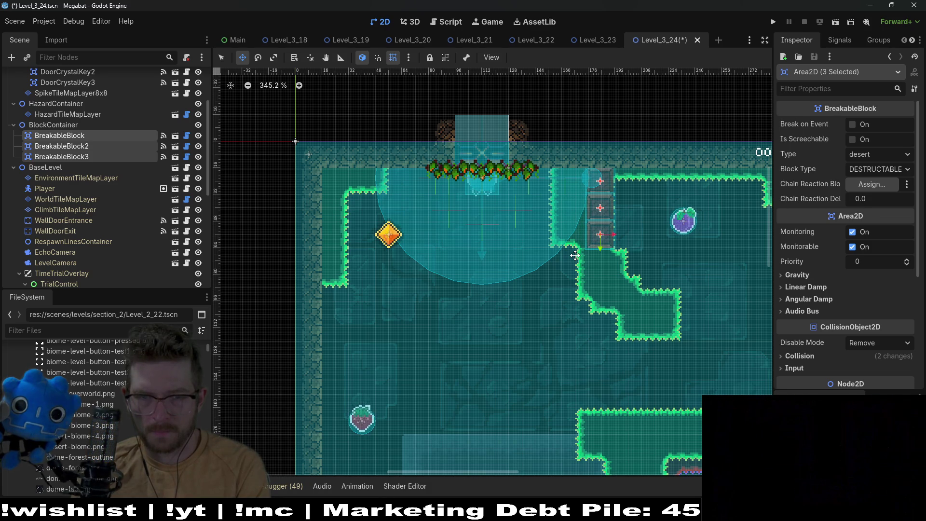
key(Right)
- Erase the Emerald trail's left wall and upper corner on SpikeTileMapLayer8x8
scroll(86, 168, up, 3)
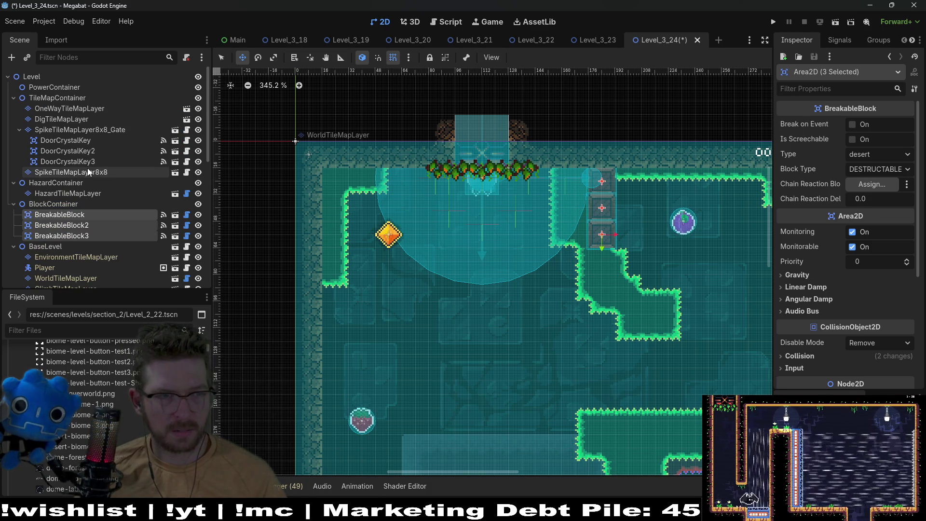
click(96, 173)
click(255, 374)
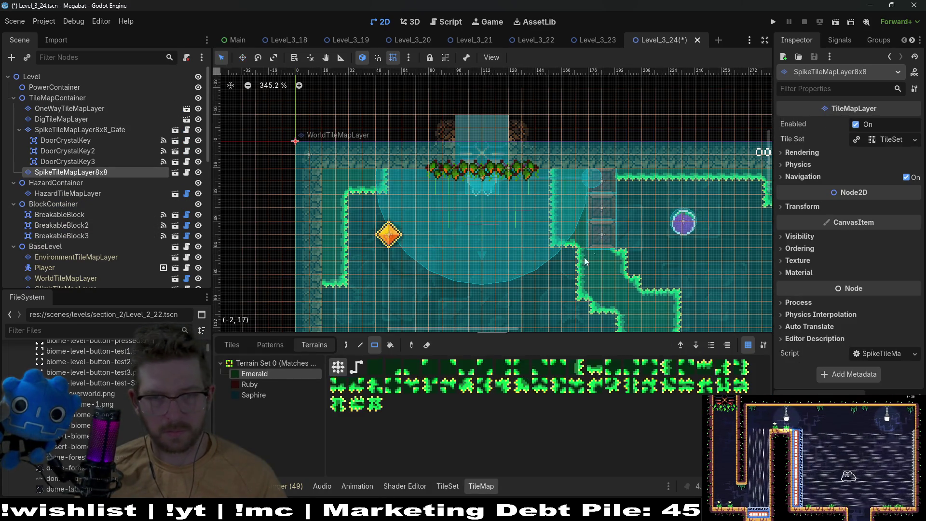
mouse_move(400, 119)
mouse_down()
mouse_move(440, 198)
mouse_move(465, 215)
mouse_move(457, 226)
mouse_move(475, 239)
mouse_up()
scroll(534, 171, up, 2)
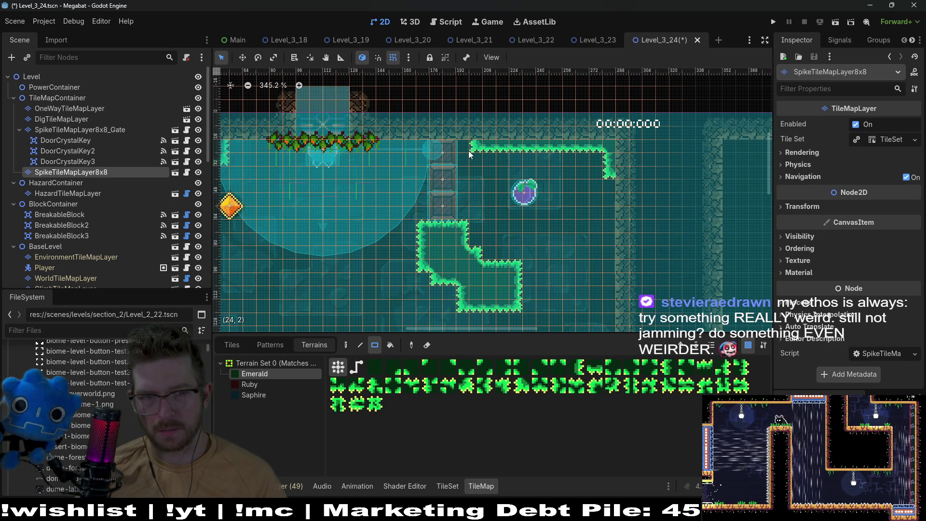
scroll(501, 227, right, 3)
scroll(501, 227, down, 1)
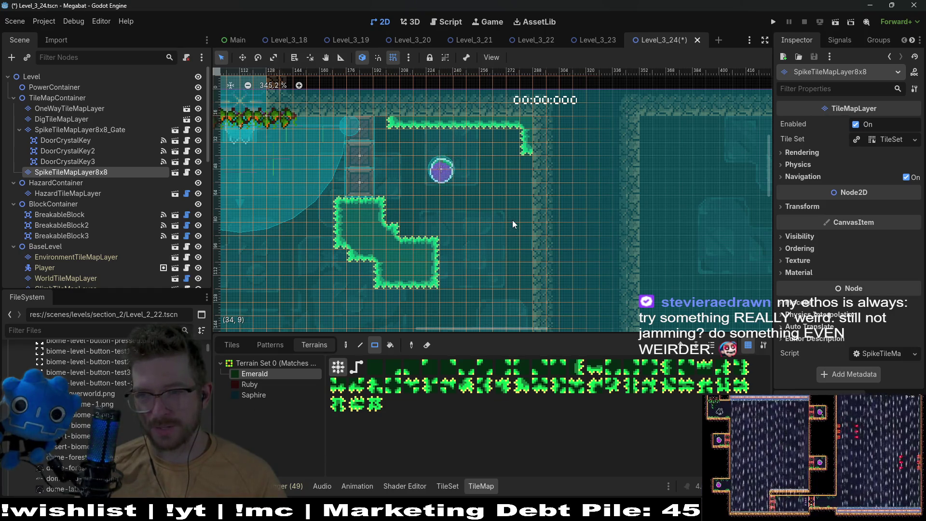
scroll(447, 184, down, 2)
scroll(451, 188, left, 1)
scroll(453, 190, down, 4)
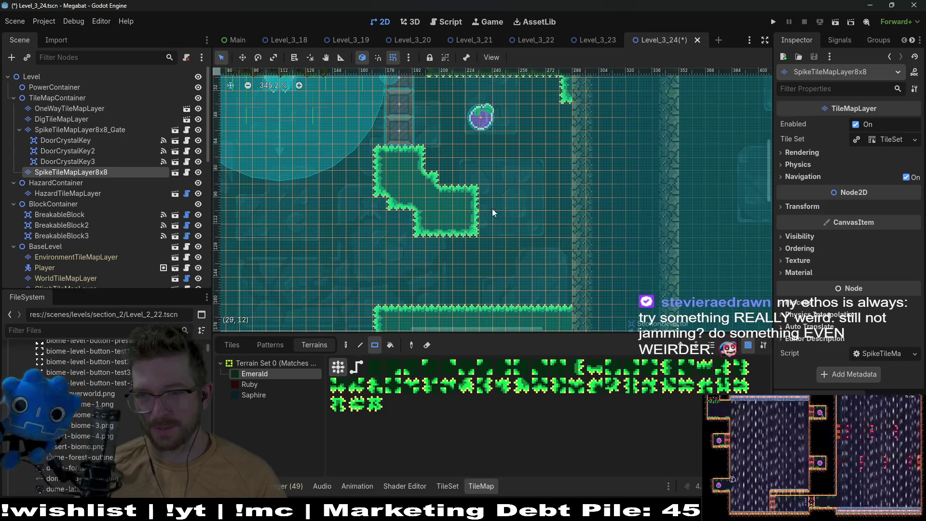
scroll(462, 201, left, 2)
scroll(438, 234, down, 1)
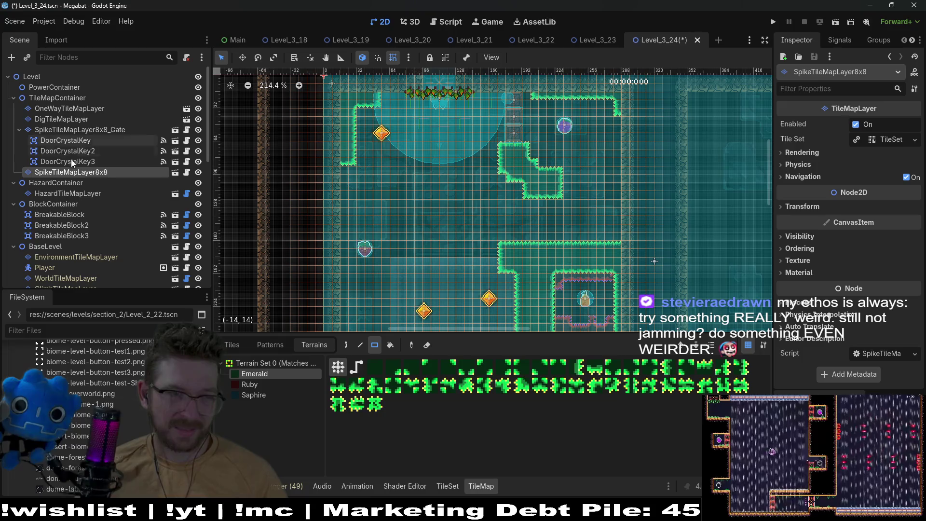
- Drag the first DoorCrystalKey down beside the other two keys
click(65, 140)
key(w)
drag(430, 208, 465, 360)
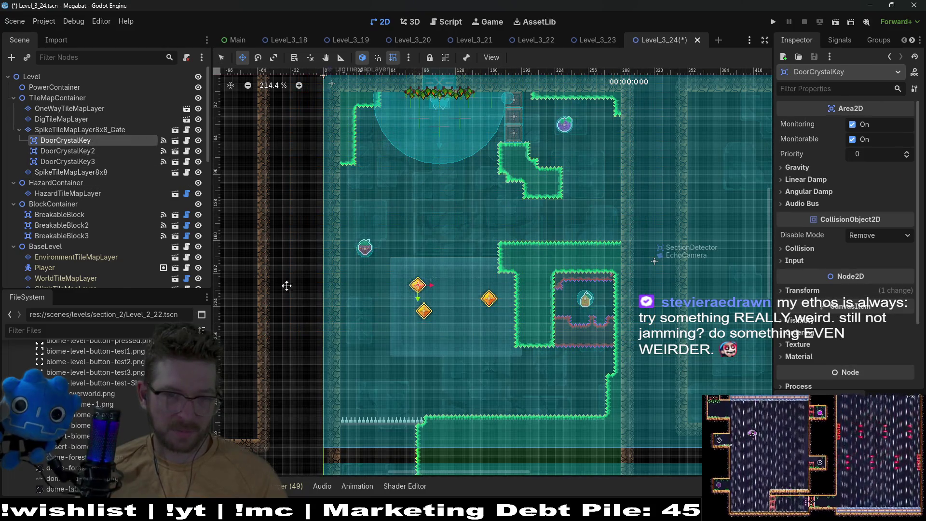
scroll(96, 207, down, 5)
scroll(99, 253, down, 5)
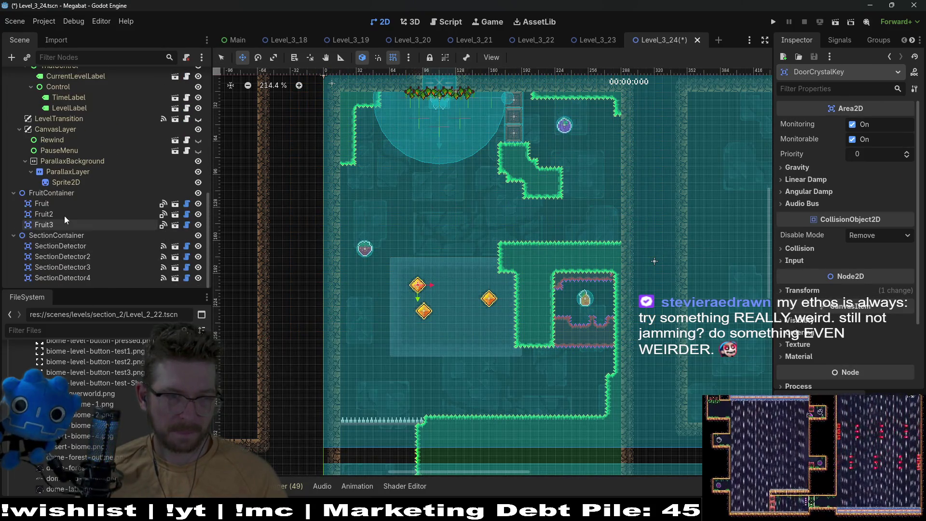
- Move the Fruit2 pickup to the room's upper left
click(69, 207)
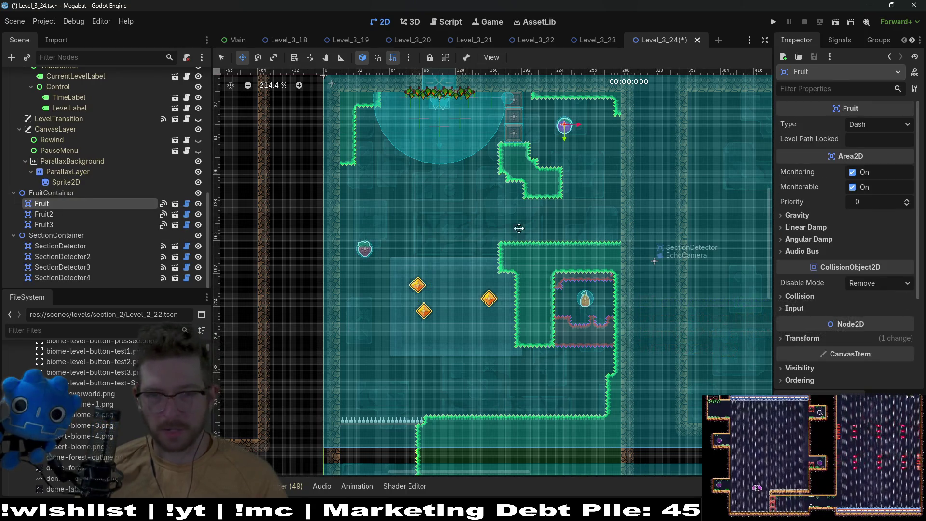
scroll(92, 152, up, 10)
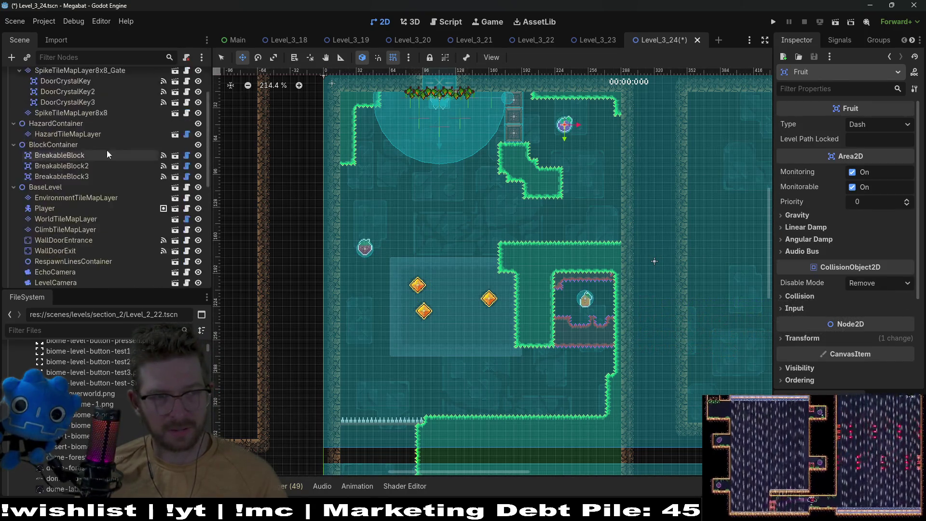
click(60, 109)
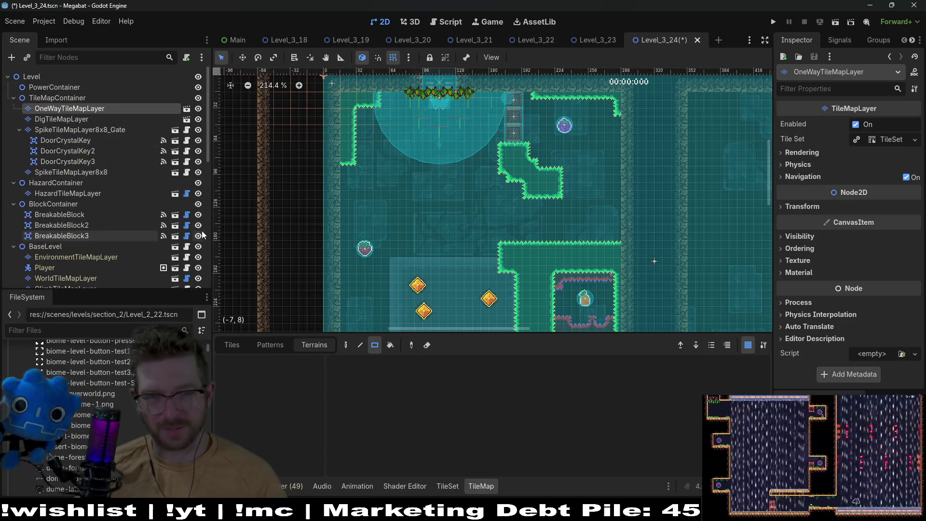
scroll(77, 207, down, 5)
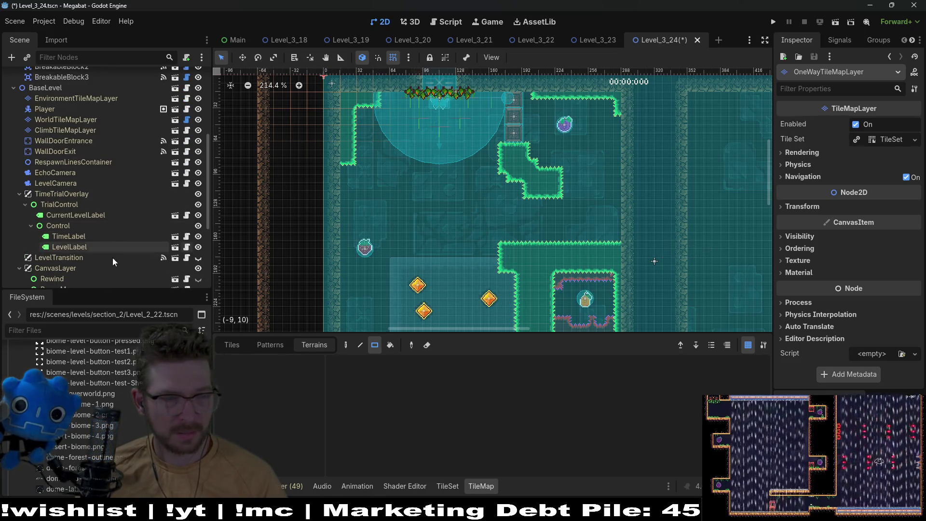
scroll(77, 254, down, 8)
click(56, 210)
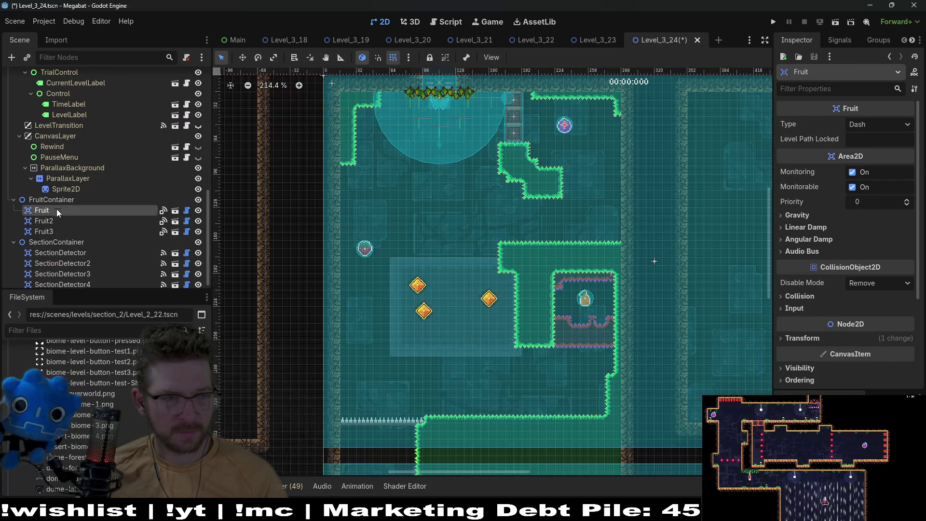
click(58, 221)
key(w)
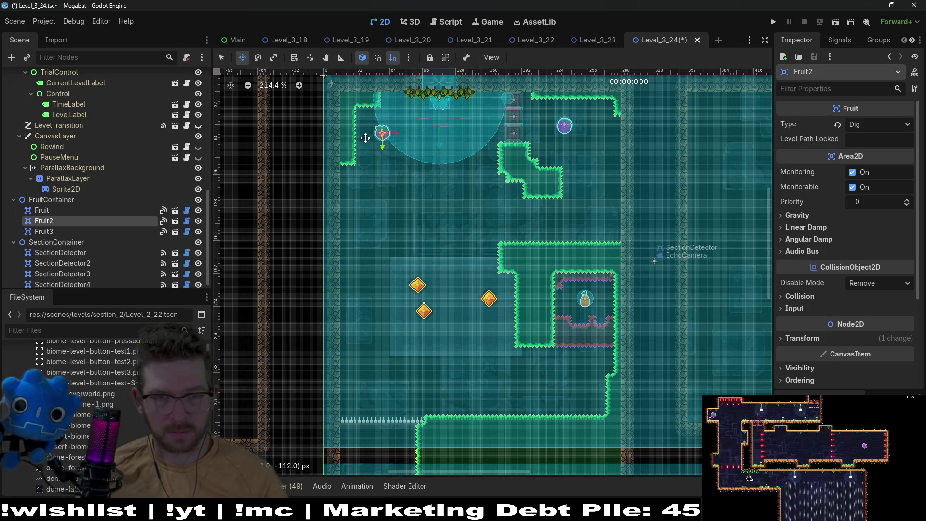
scroll(88, 150, up, 10)
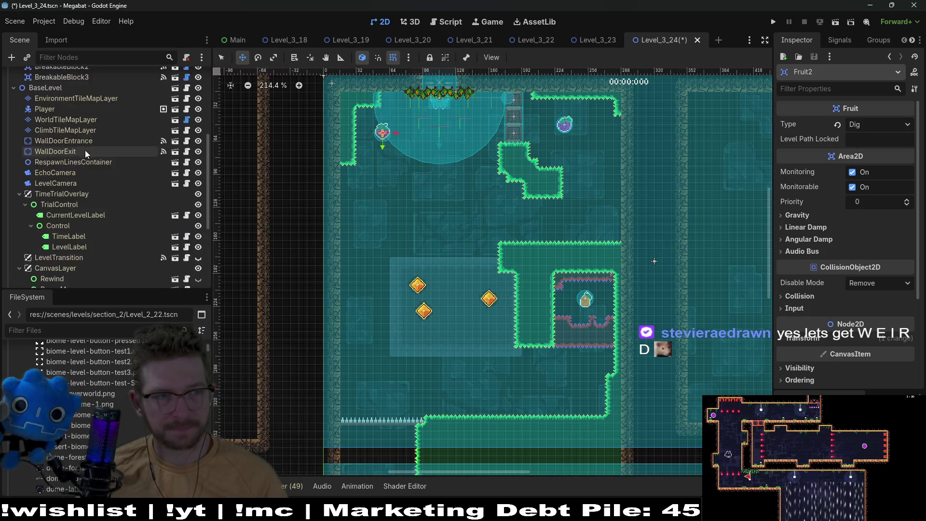
- Check the tile layers in the Scene dock and select DigTileMapLayer
click(85, 150)
click(89, 119)
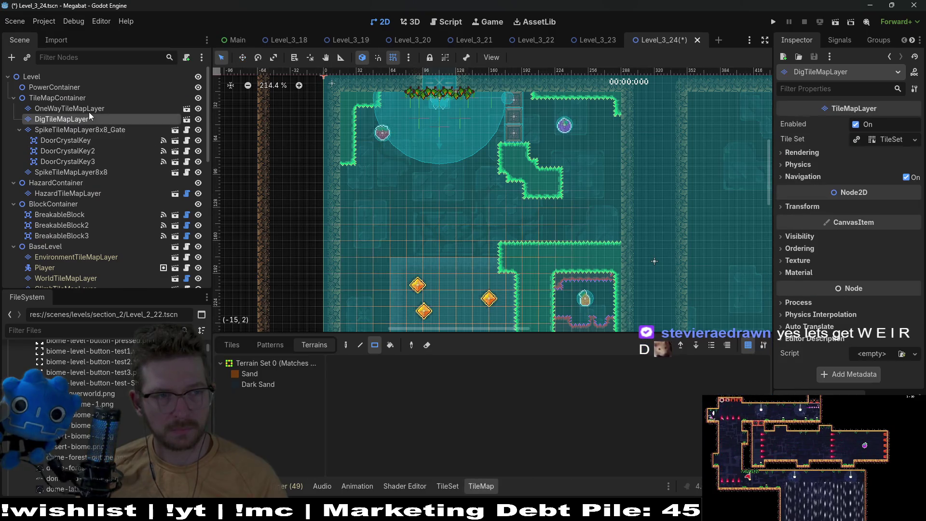
click(89, 109)
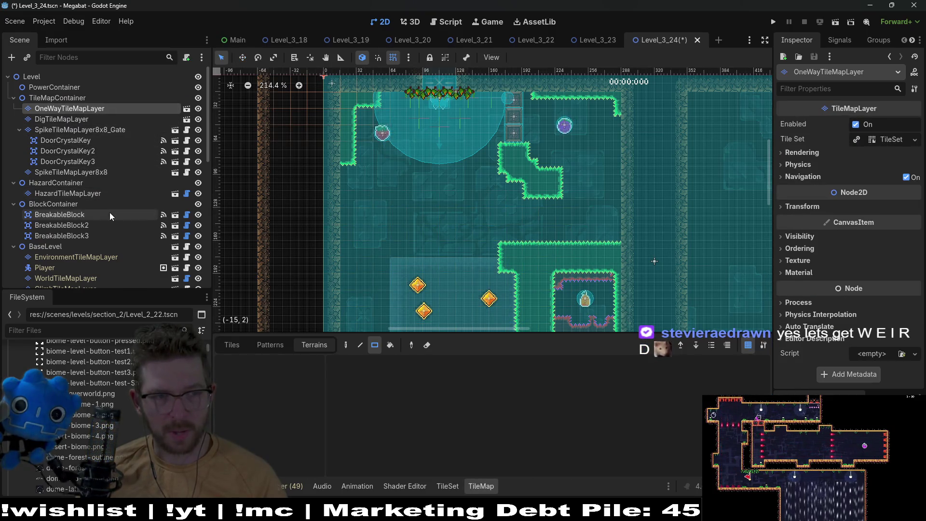
scroll(109, 213, down, 10)
scroll(108, 207, down, 3)
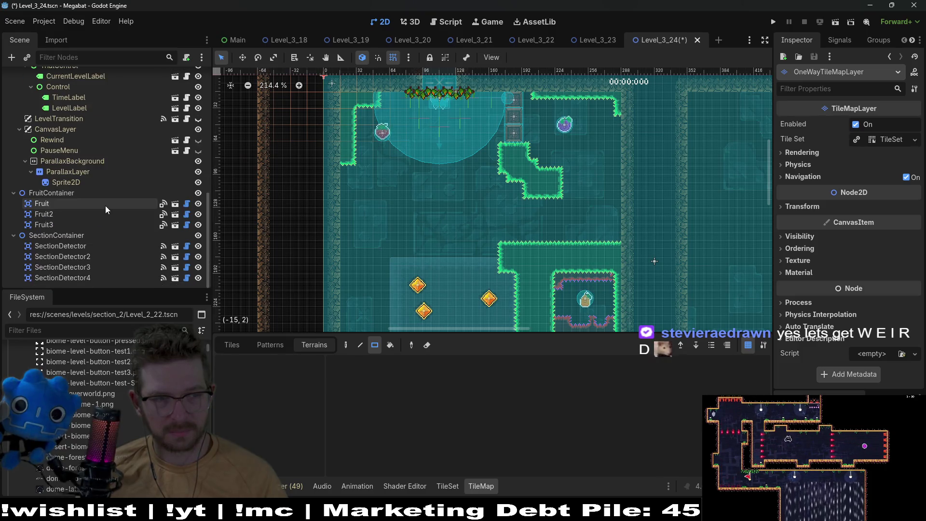
scroll(105, 206, up, 10)
click(68, 119)
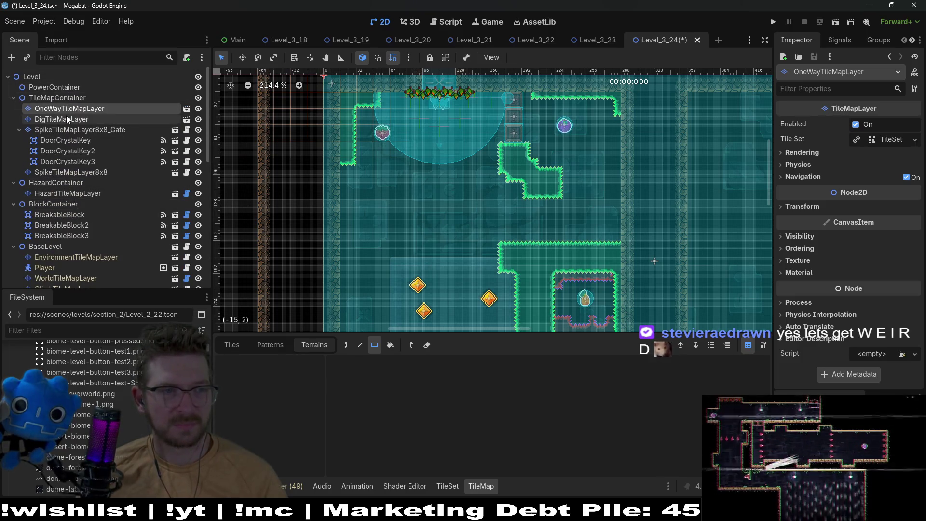
click(68, 130)
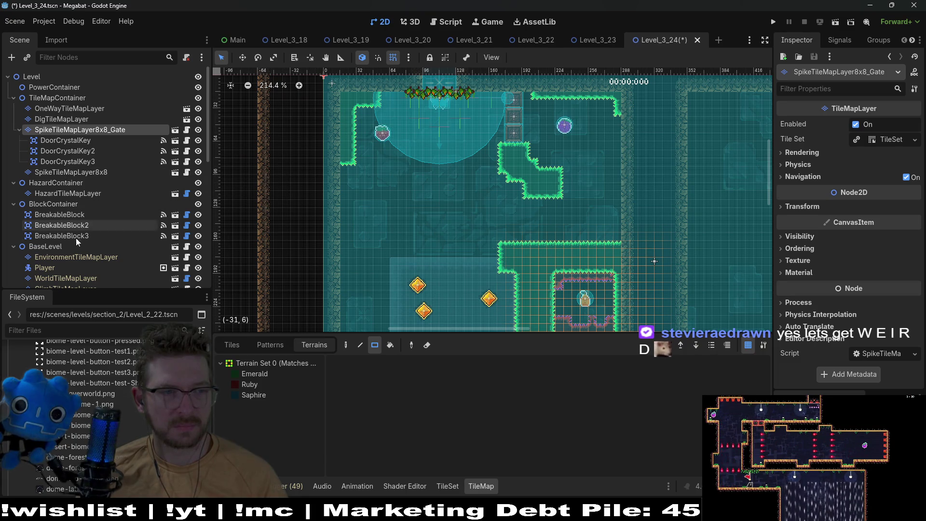
click(62, 119)
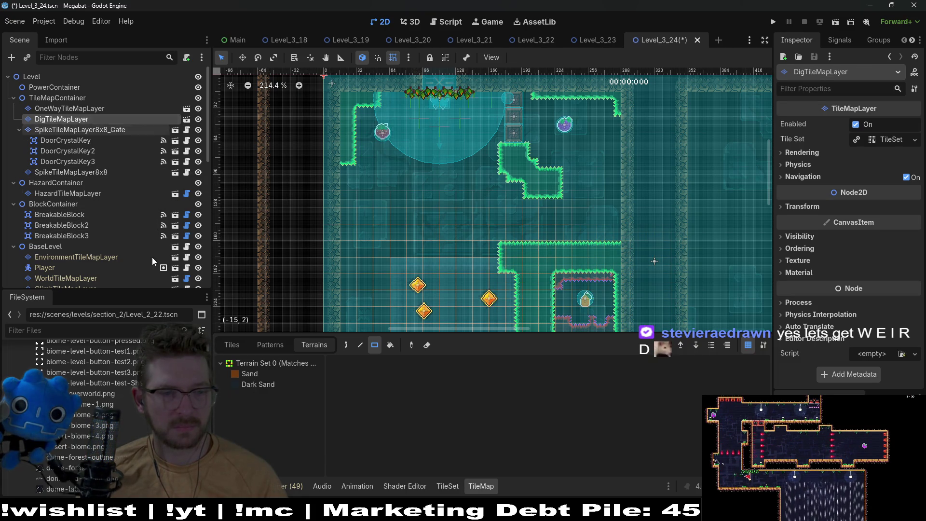
scroll(545, 224, right, 3)
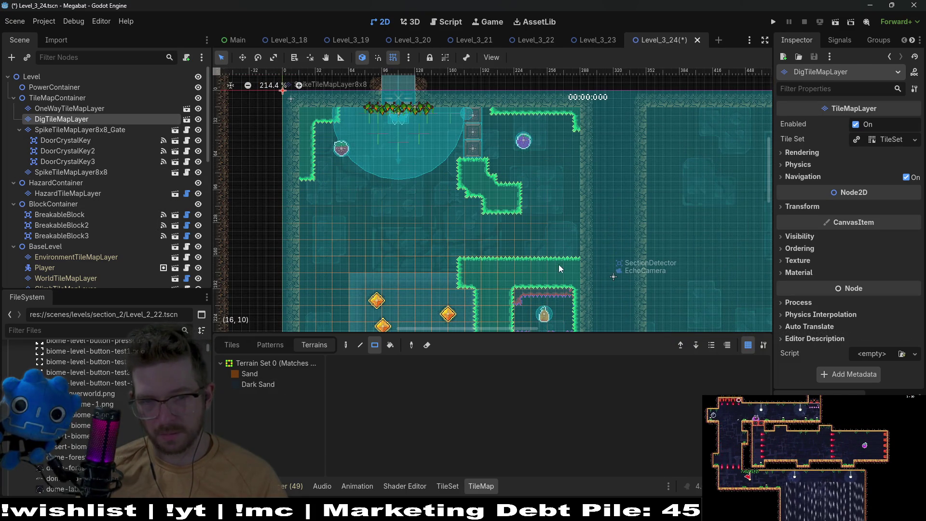
- Paint a Dark Sand terrain rectangle on the dig layer
click(258, 384)
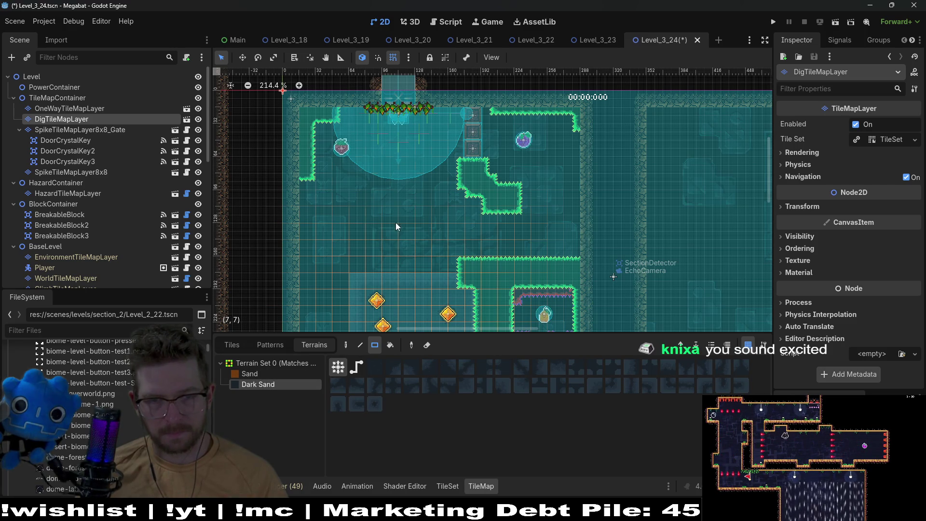
mouse_move(398, 208)
mouse_down()
mouse_move(553, 270)
mouse_move(582, 266)
mouse_move(554, 265)
mouse_move(571, 266)
mouse_up()
mouse_move(488, 118)
mouse_down()
mouse_move(547, 222)
mouse_move(568, 226)
mouse_up()
drag(462, 215, 508, 189)
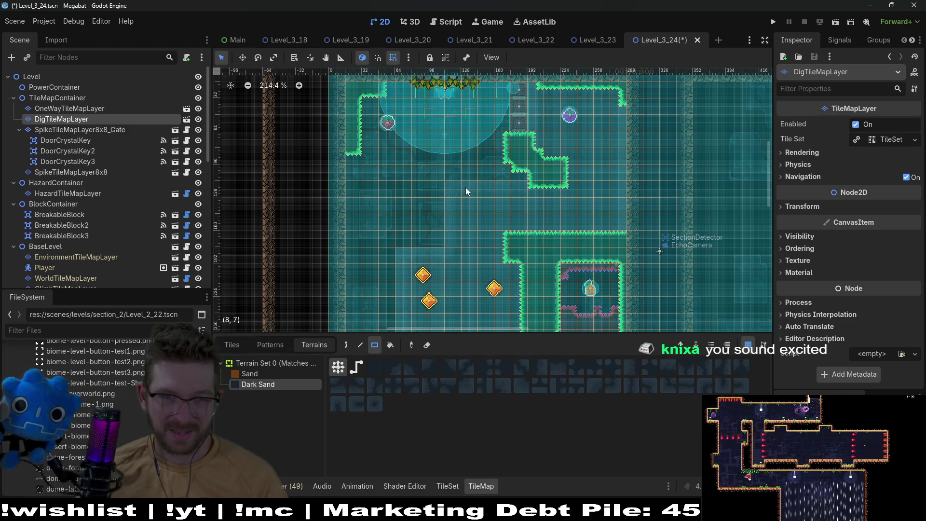
- Paint a 6x5 Dark Sand block, then select SpikeTileMapLayer8x8
drag(345, 184, 439, 252)
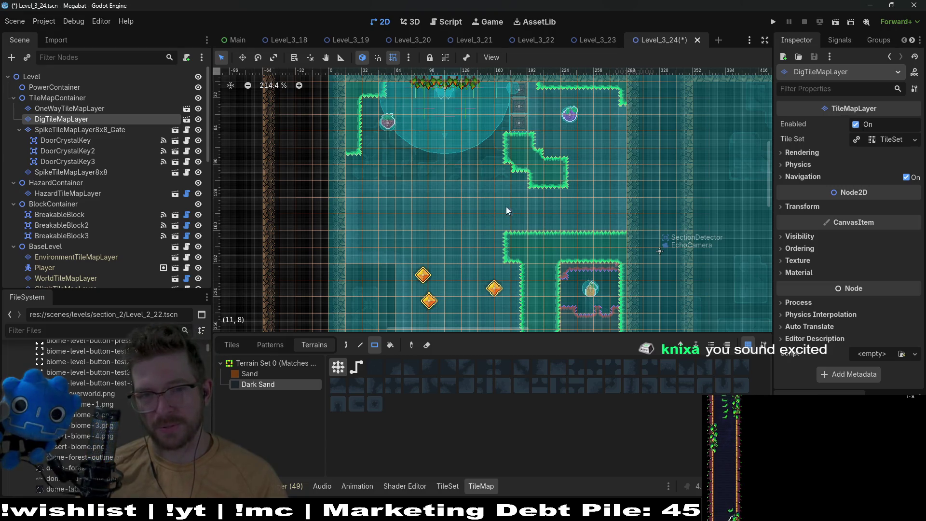
scroll(497, 215, up, 2)
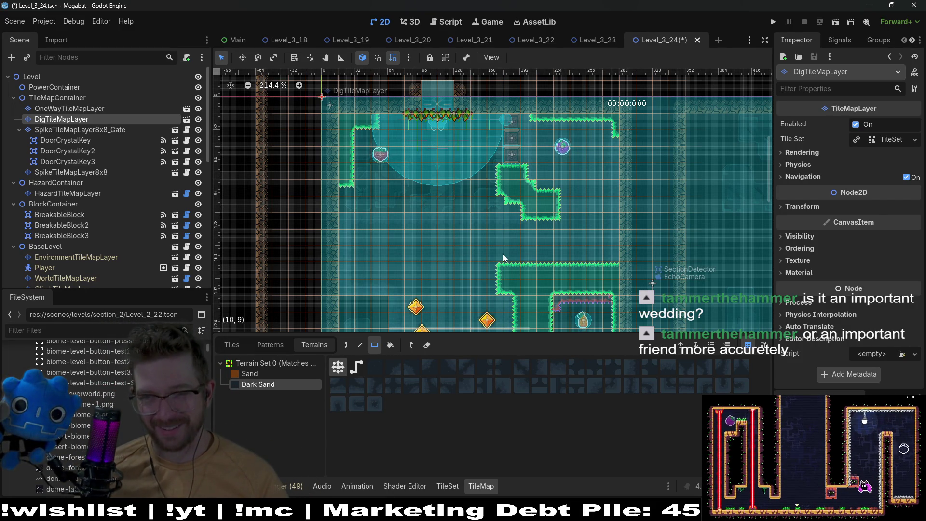
mouse_move(502, 254)
mouse_down()
mouse_move(502, 178)
mouse_move(486, 218)
mouse_up()
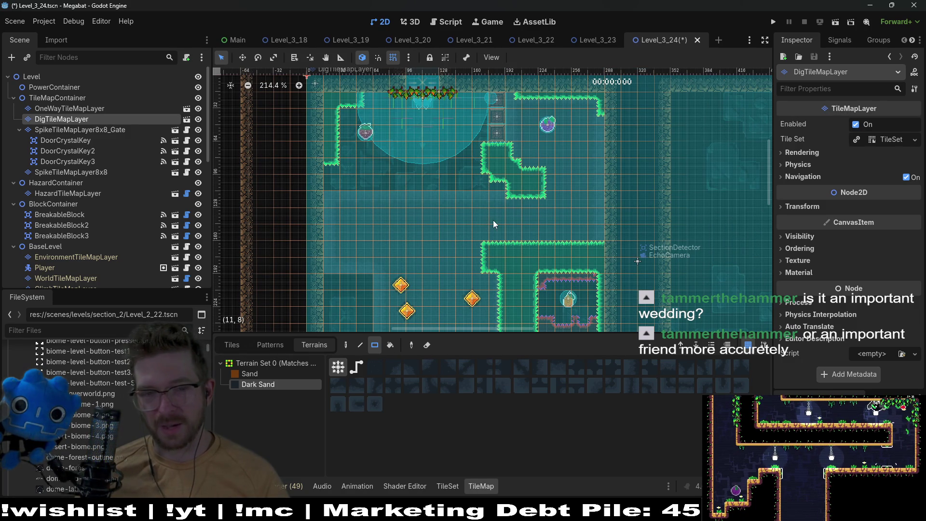
click(117, 172)
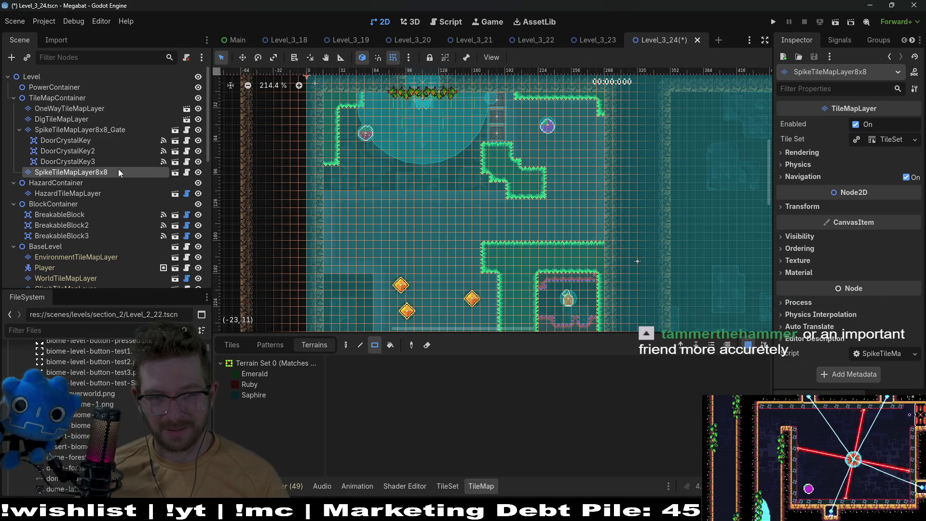
- Paint a 2x6 strip of Emerald spike terrain plus a single corner tile
click(279, 372)
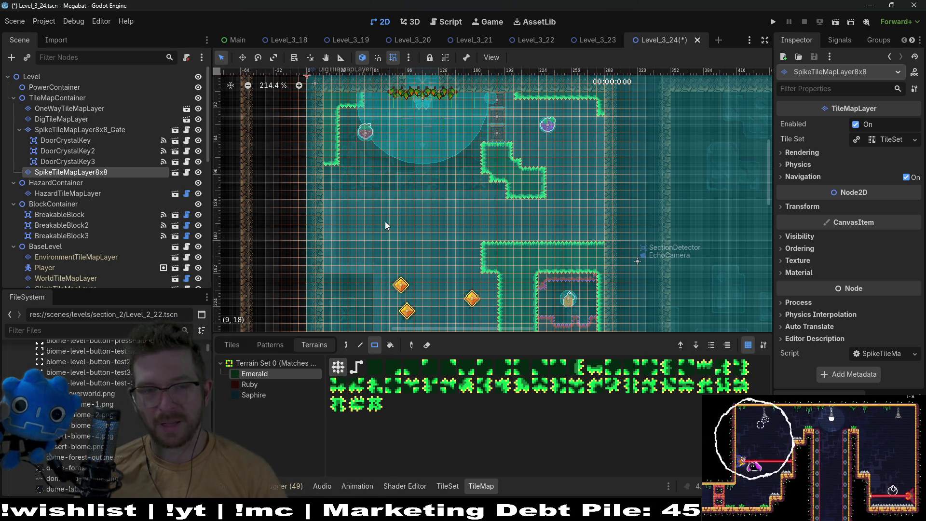
drag(386, 225, 426, 197)
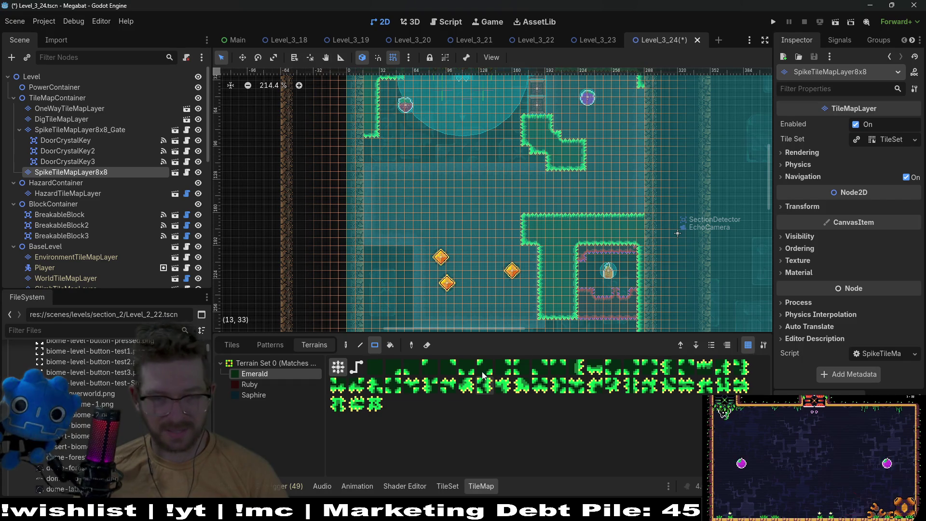
drag(561, 235, 513, 258)
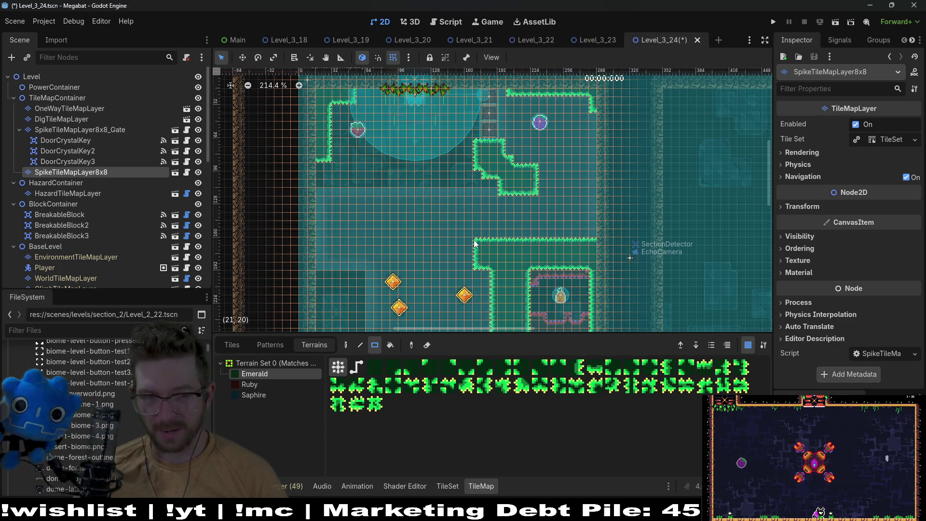
drag(487, 278, 485, 280)
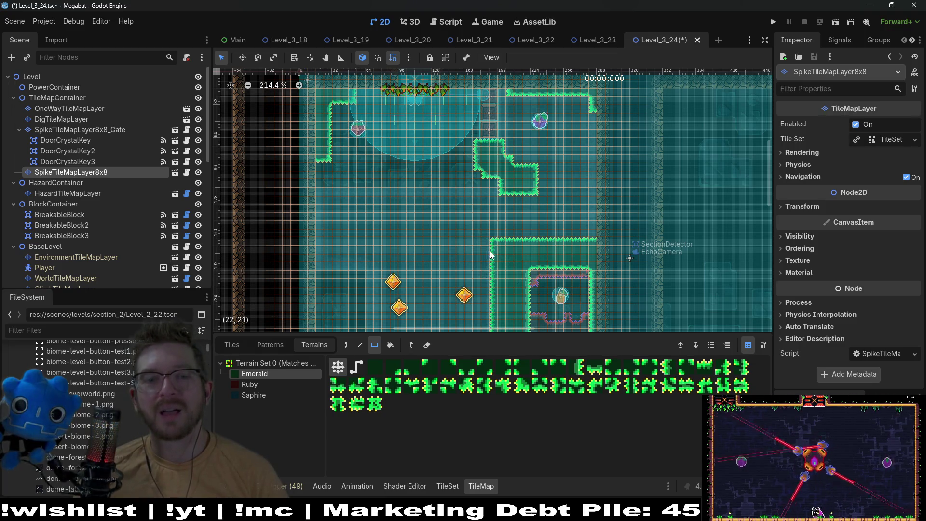
drag(497, 247, 498, 247)
- Widen the upper platform left and down into a T-shape, erasing one stray top tile
scroll(499, 251, down, 2)
scroll(500, 251, left, 2)
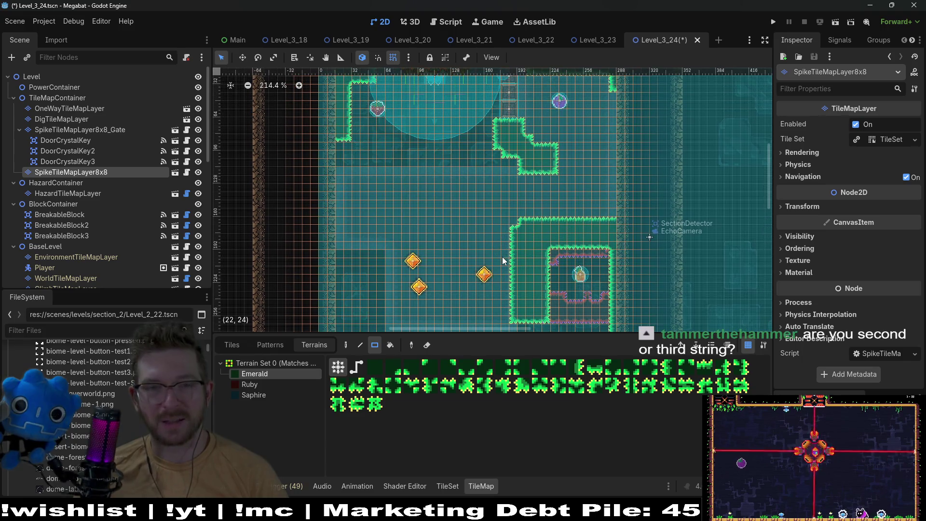
scroll(487, 212, up, 3)
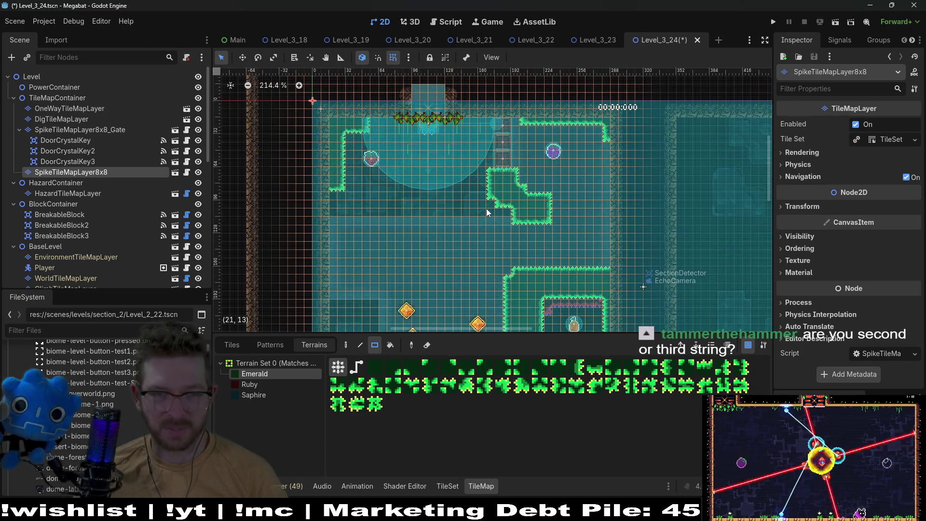
drag(448, 203, 523, 224)
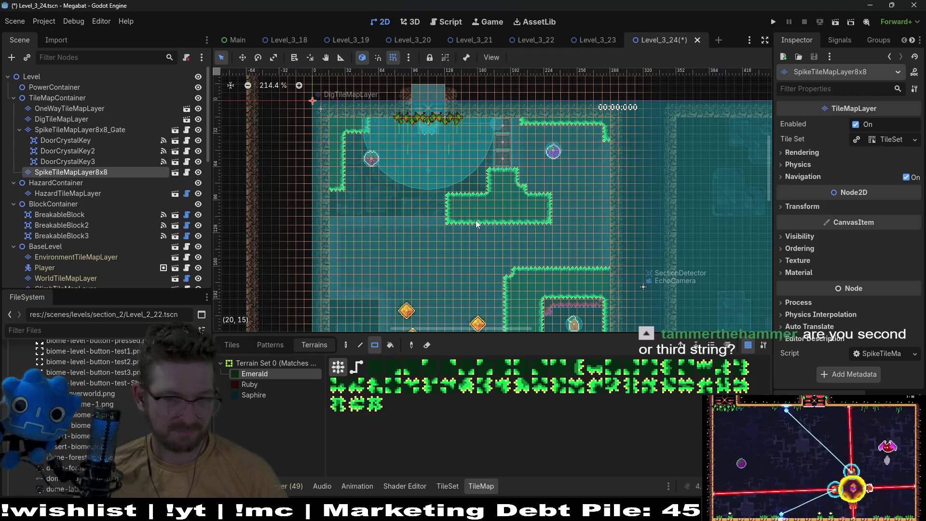
right_click(456, 202)
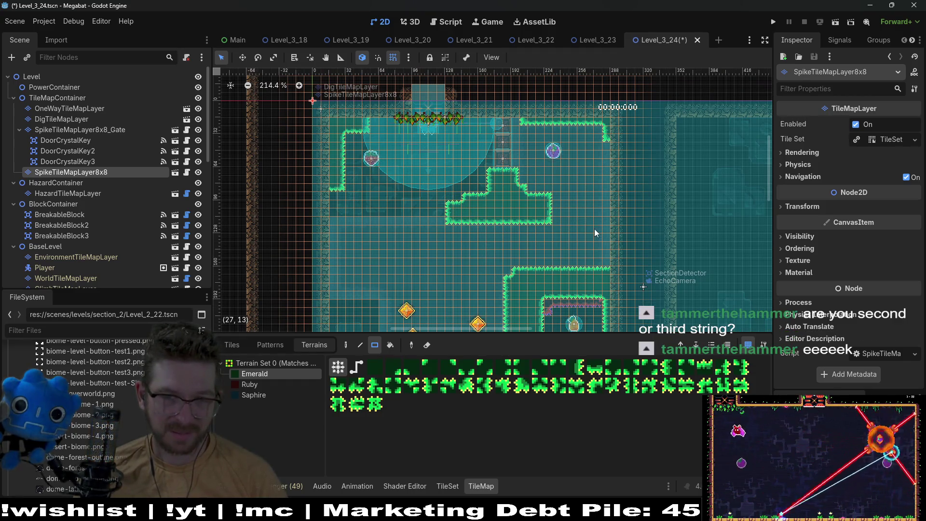
- Extend the lower platform farther left with Emerald spike terrain
scroll(579, 227, down, 1)
scroll(545, 232, down, 1)
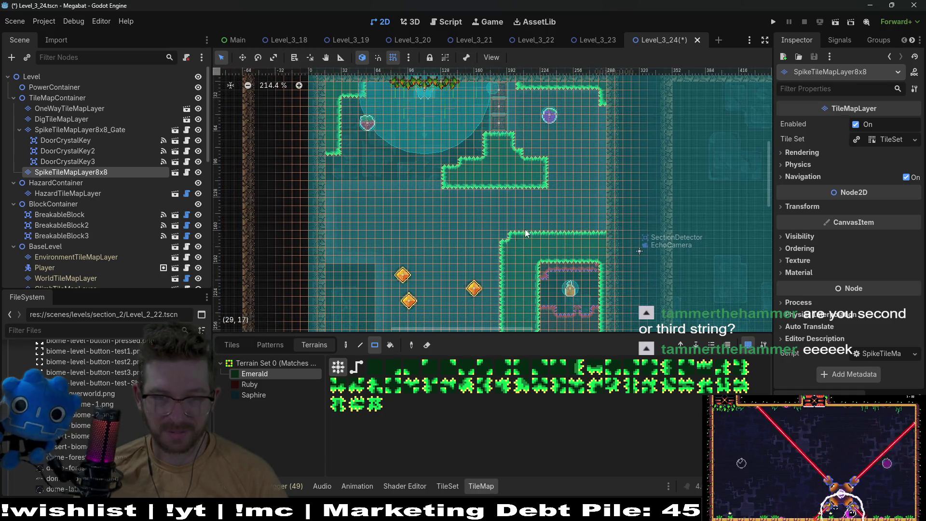
scroll(471, 226, left, 2)
scroll(471, 226, down, 1)
drag(445, 228, 528, 256)
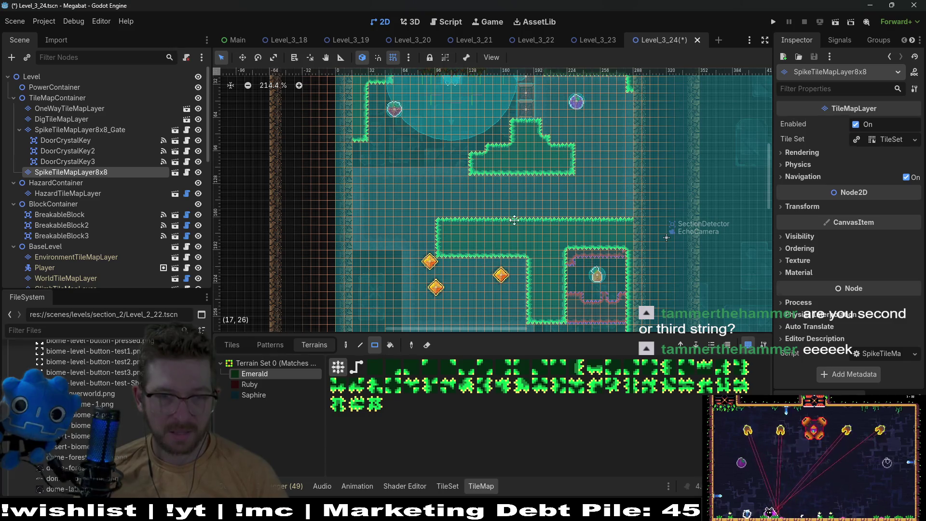
scroll(514, 245, down, 3)
scroll(514, 245, left, 2)
scroll(513, 239, up, 2)
scroll(370, 264, right, 1)
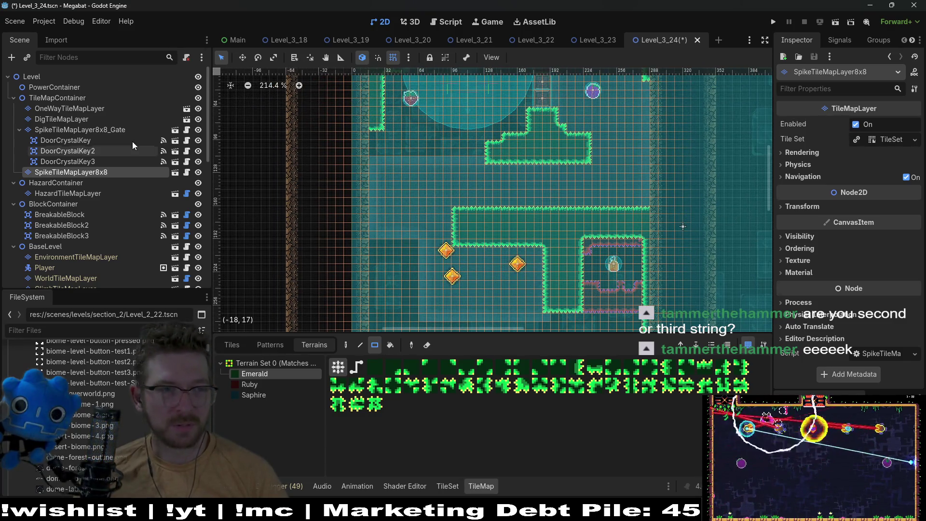
- Browse the tile layers and pick the Saphire terrain on the spike gate layer
click(86, 194)
click(94, 130)
click(69, 109)
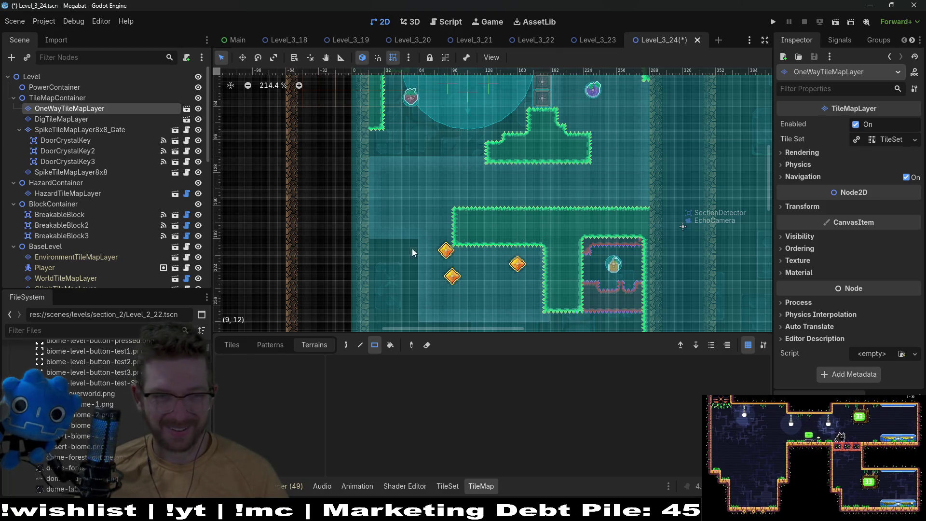
click(81, 129)
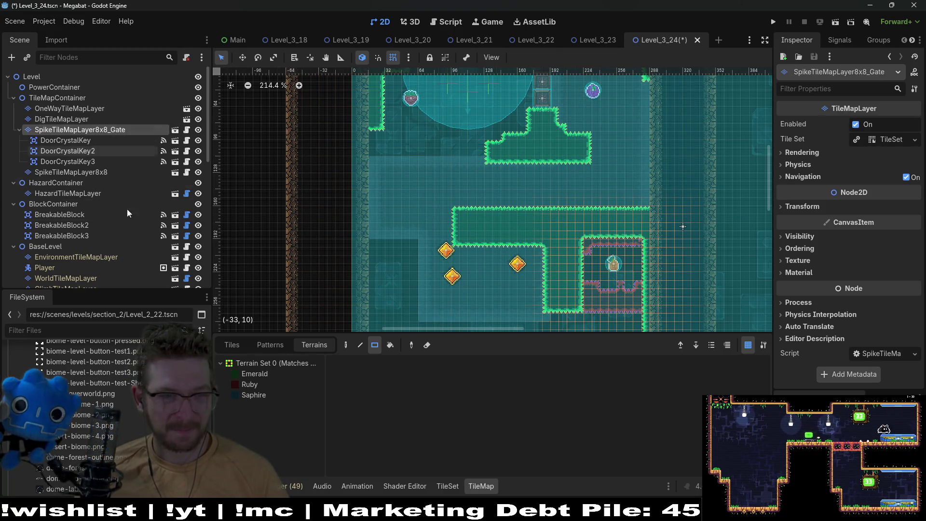
click(269, 399)
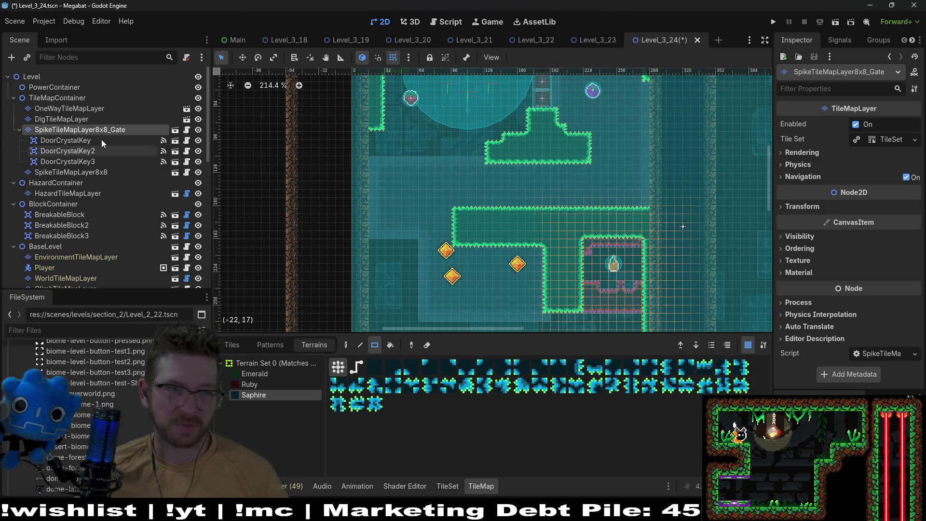
- Paint a 4x6 Dark Sand block on DigTileMapLayer, then select the three door crystal keys
click(77, 118)
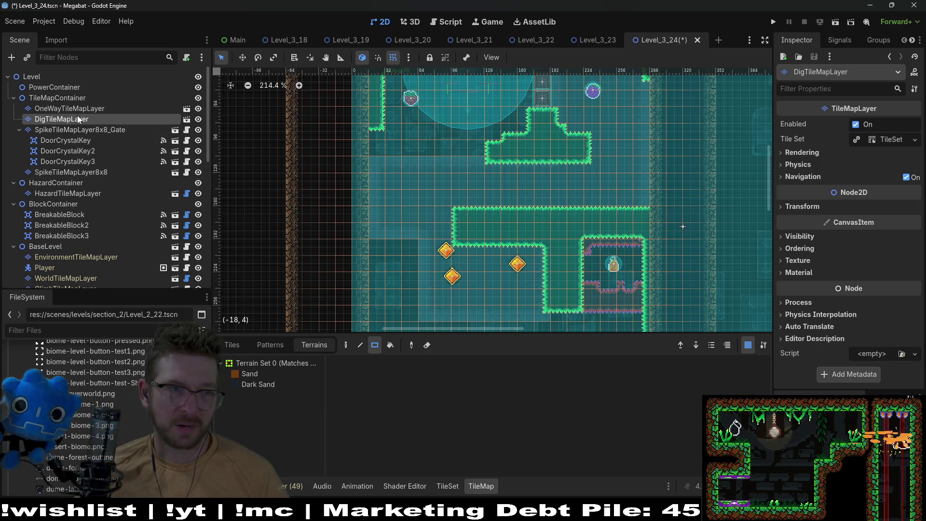
click(83, 109)
click(84, 121)
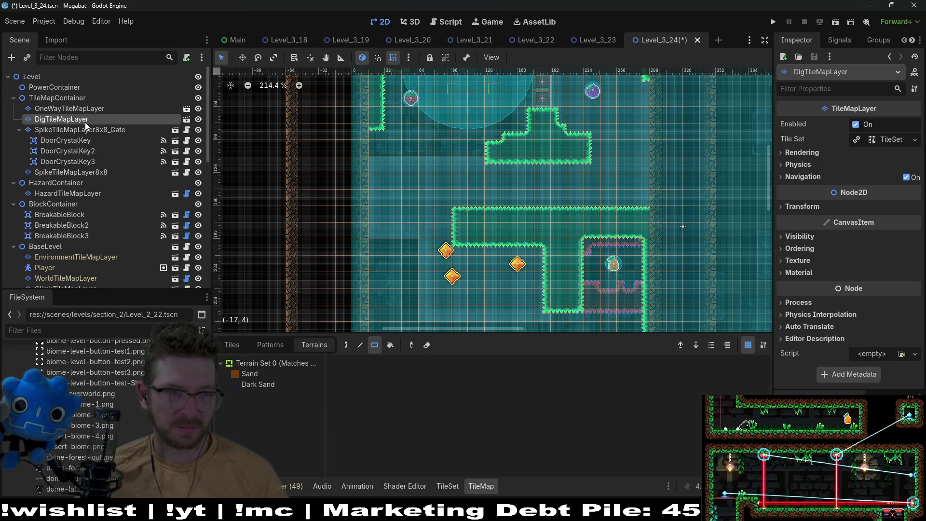
click(281, 385)
scroll(390, 203, down, 2)
drag(409, 253, 434, 285)
scroll(434, 270, up, 2)
scroll(433, 270, right, 2)
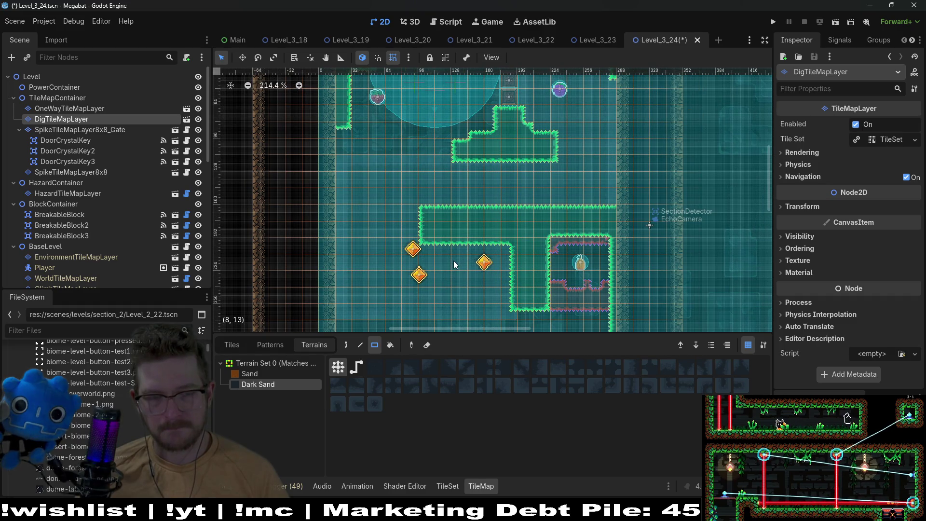
click(88, 141)
shift+click(86, 162)
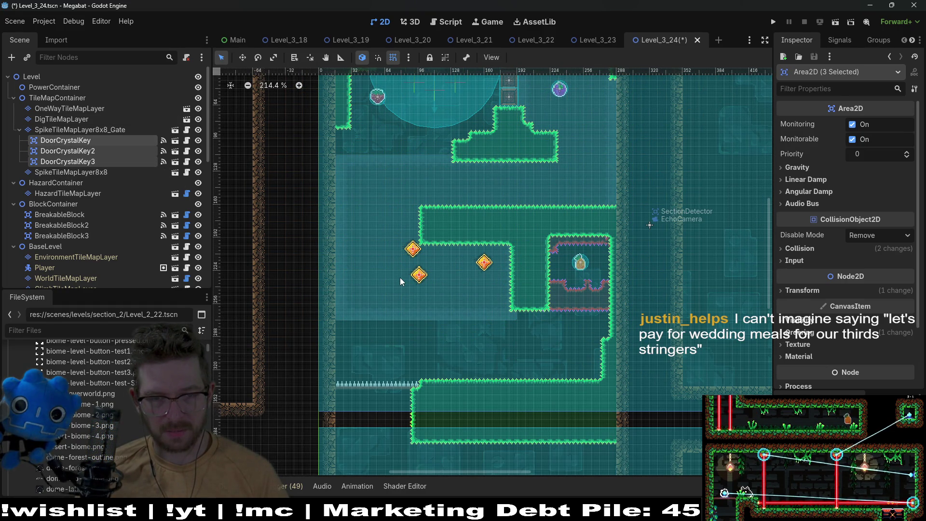
- Move the first door crystal key up beside the upper T-platform and run the scene
click(80, 142)
mouse_move(416, 248)
mouse_down()
mouse_move(597, 185)
mouse_move(589, 176)
mouse_up()
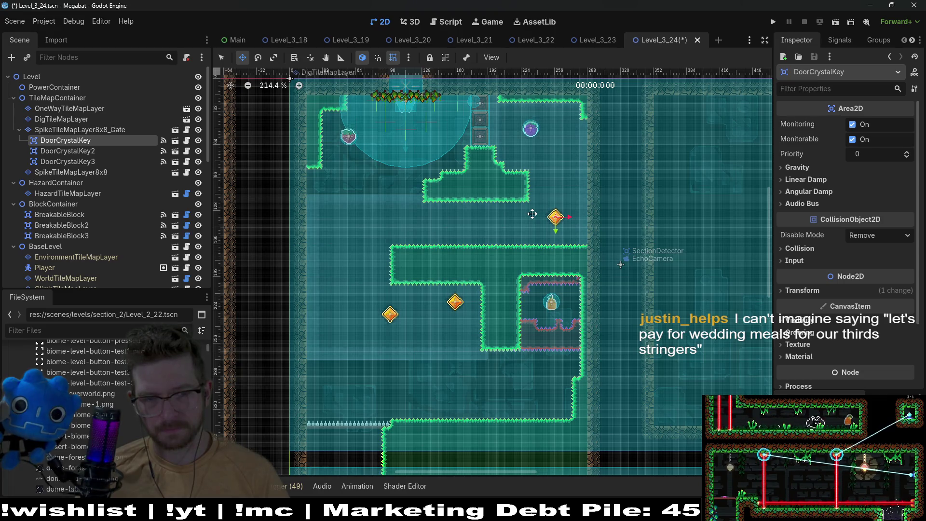
click(834, 22)
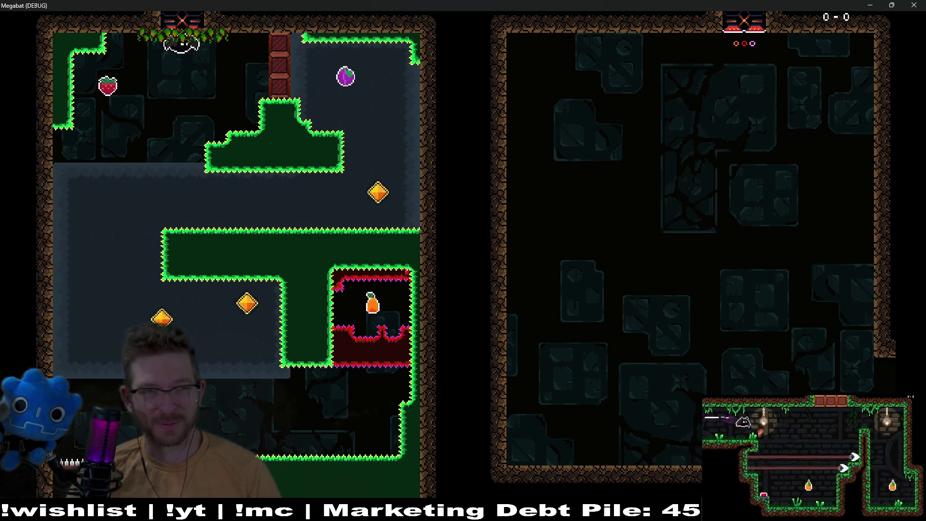
- Fly the bat to the strawberry, hit the crystal key, grab the purple fruit and reach the right corridor
key(Left)
key(Left)
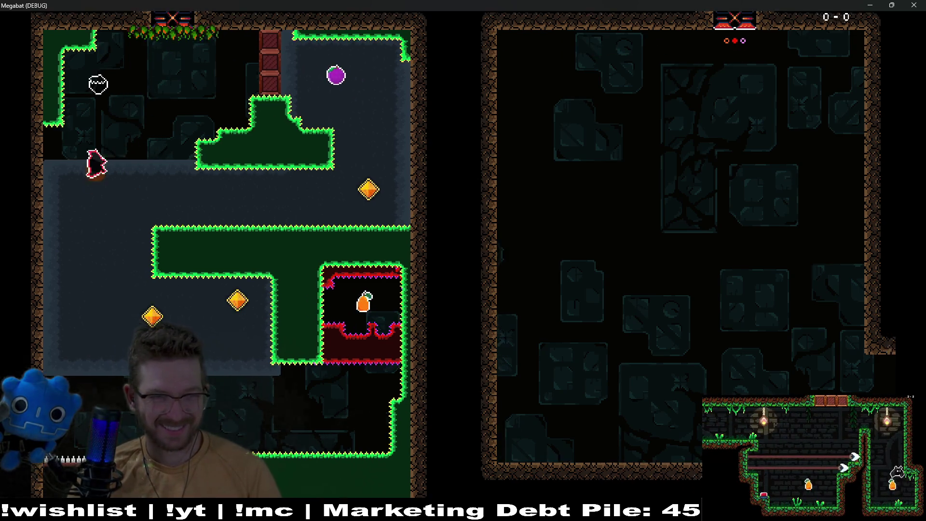
key(Right)
key(Up)
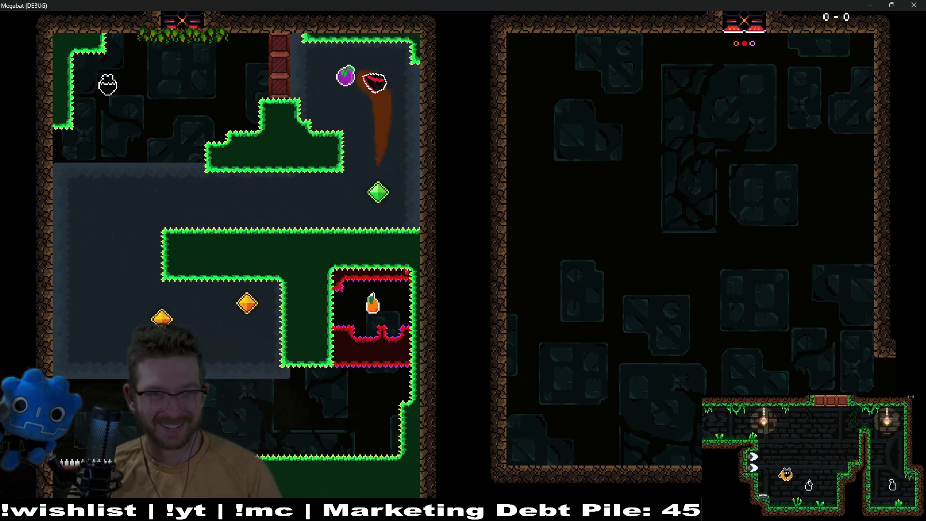
key(Left)
key(Down)
key(Right)
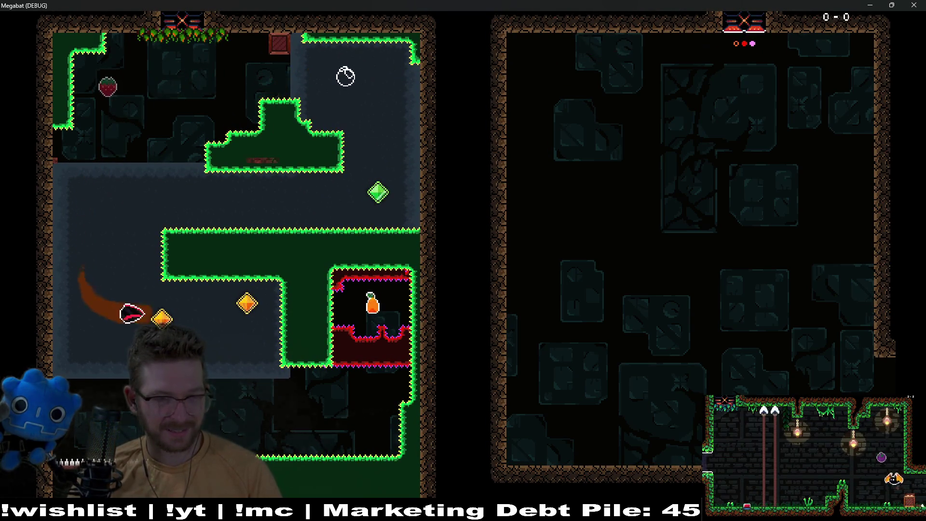
key(Right)
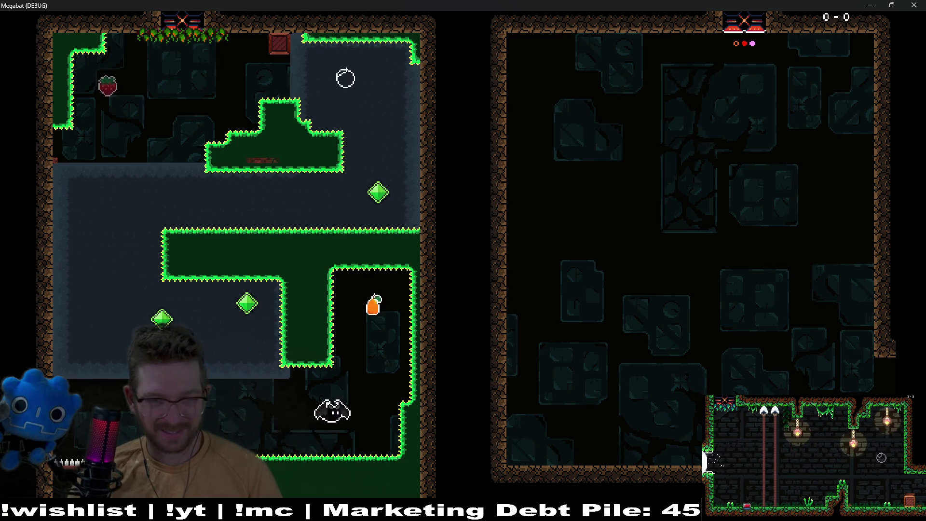
key(Up)
- Fly back to the lower ledge, close the game and select SpikeTileMapLayer8x8_Gate
key(Down)
key(Left)
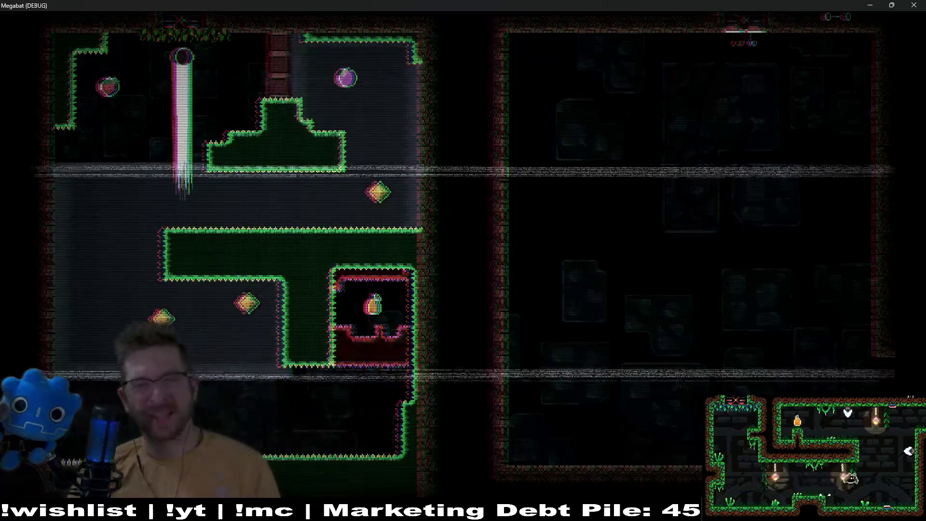
key(Left)
key(Down)
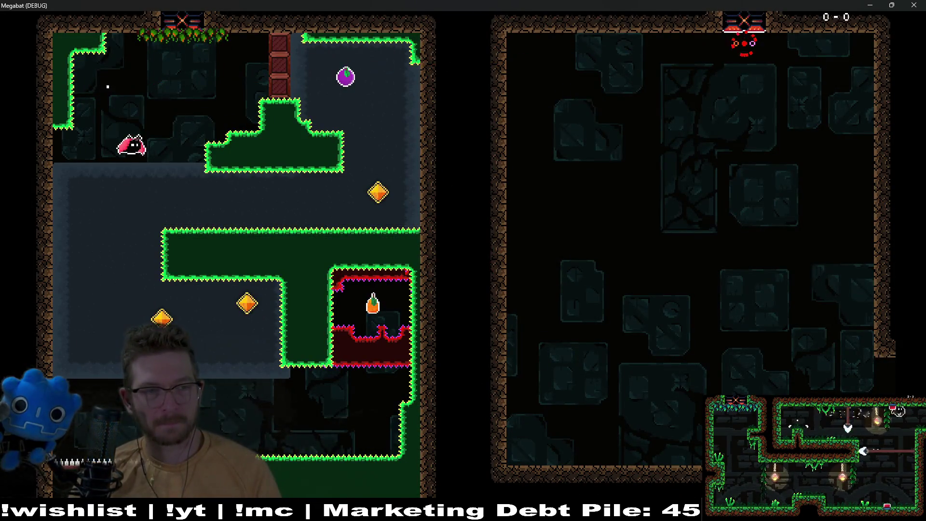
click(913, 6)
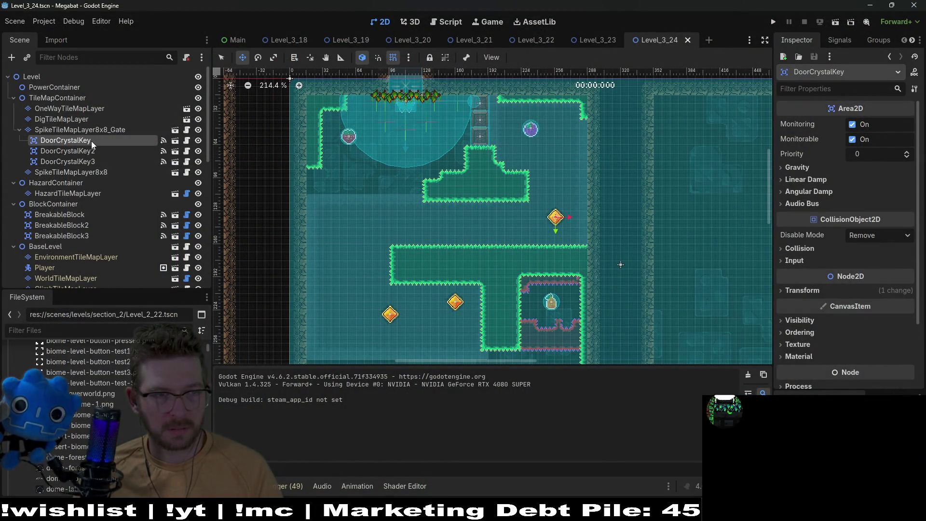
click(103, 130)
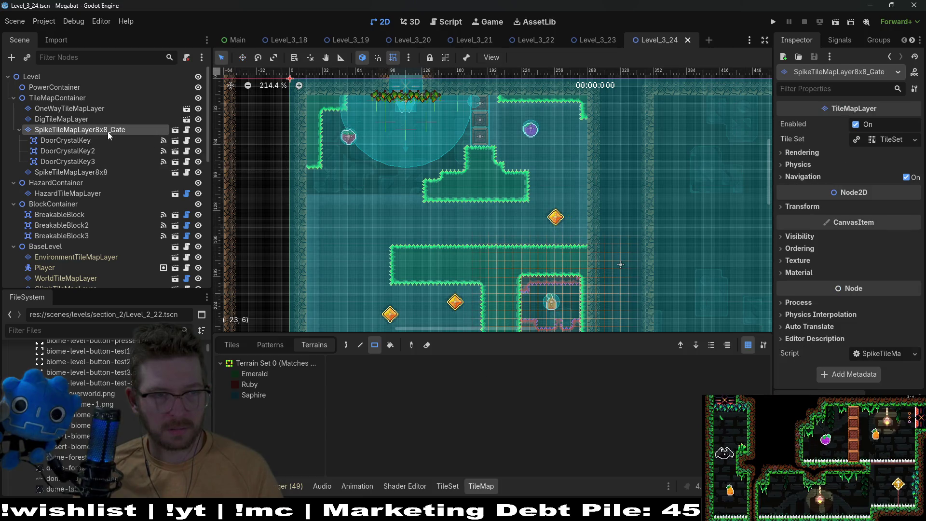
- Instance SpikeTileMapLayer8x8 under TileMapContainer and rename it SpikeTileMapLayer8x8_Trail
click(45, 98)
key(ctrl+shift+a)
text(spiketle)
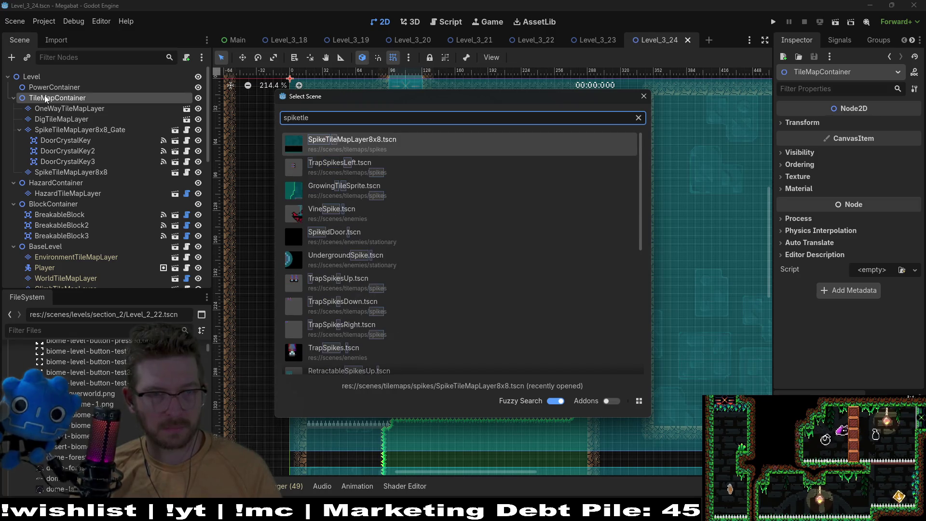
key(Return)
double_click(114, 181)
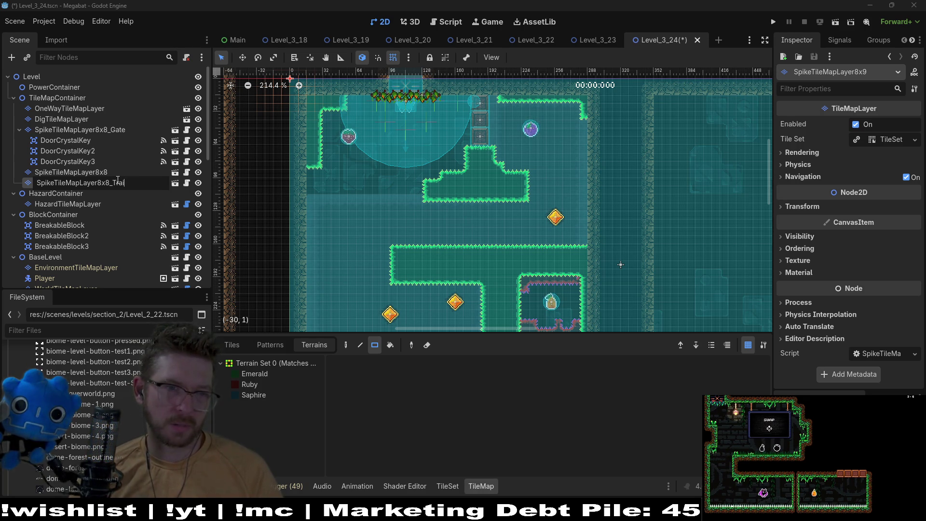
key(Return)
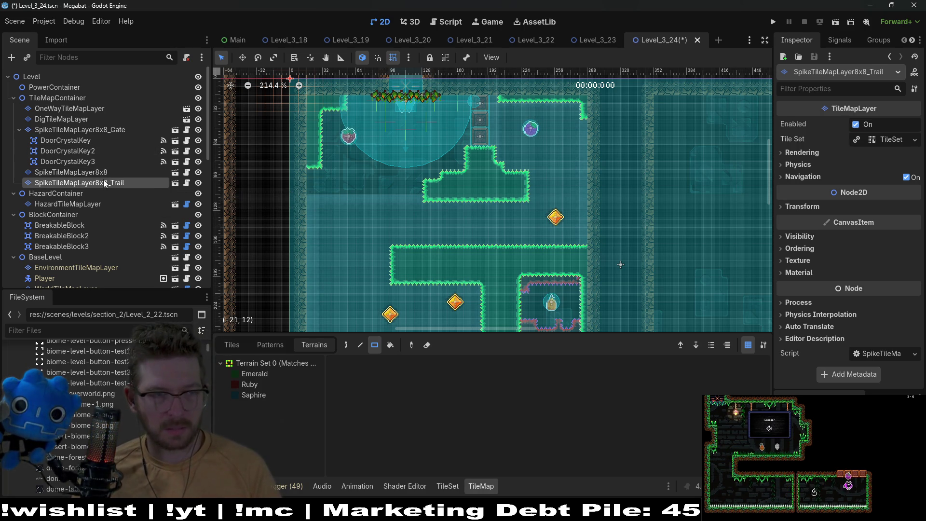
- Add an Area2D child to the trail layer with a CollisionPolygon2D under it
key(ctrl+a)
text(area)
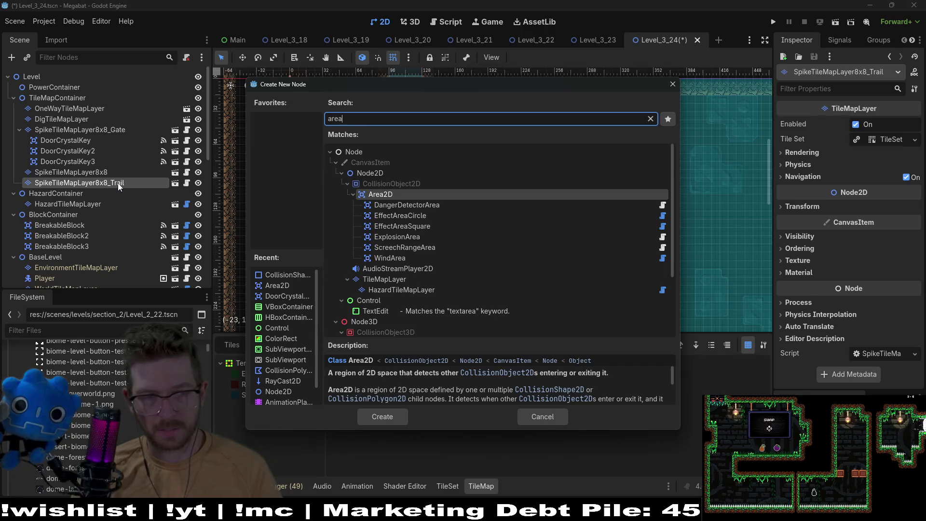
key(Return)
key(ctrl+shift+a)
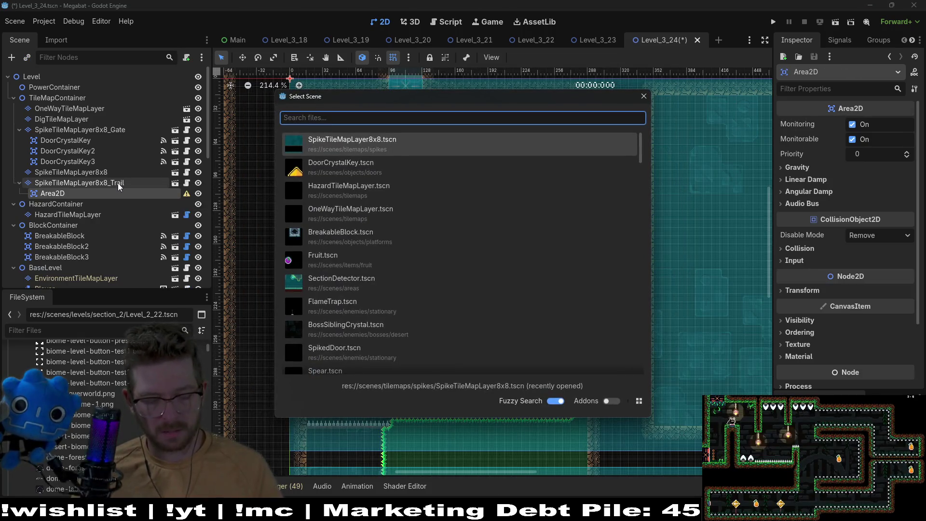
key(Escape)
key(ctrl+a)
text(collisi)
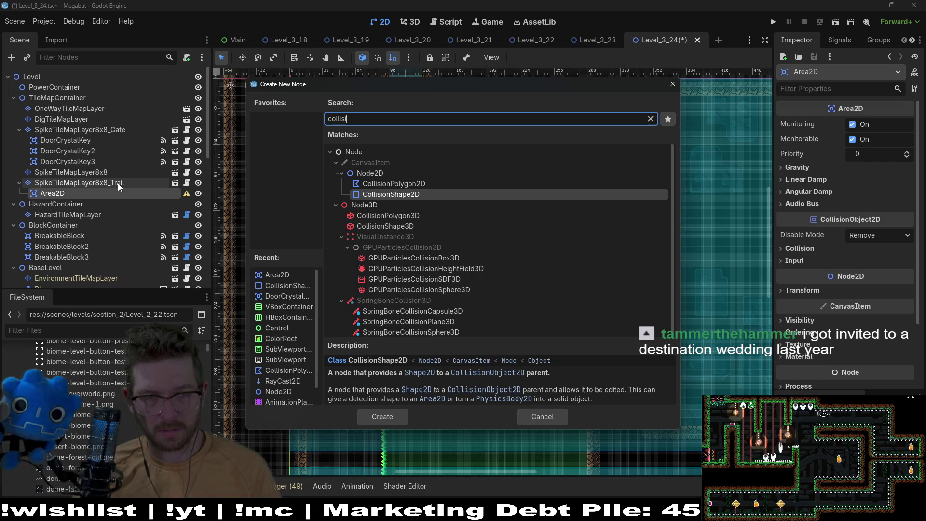
key(Up)
key(Return)
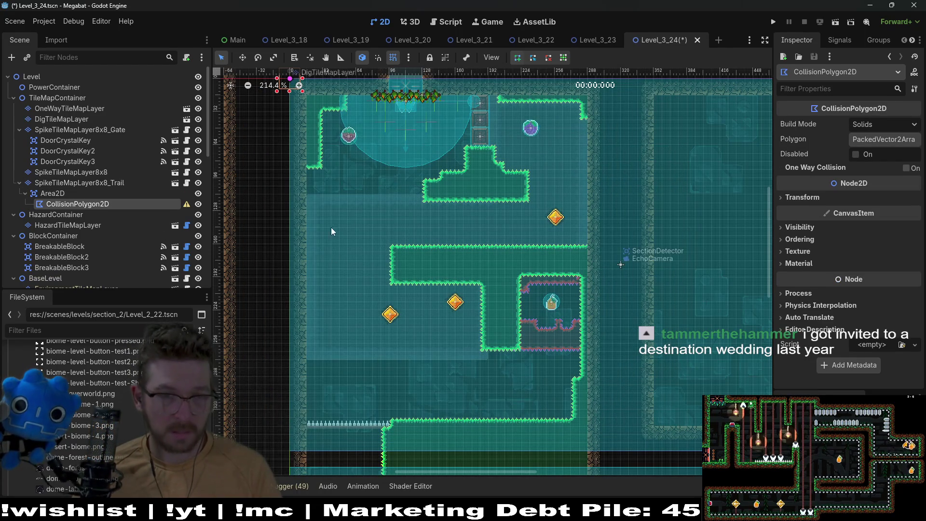
- Outline the corridor from the left wall to the right side with a closed polygon, then run the project
click(307, 193)
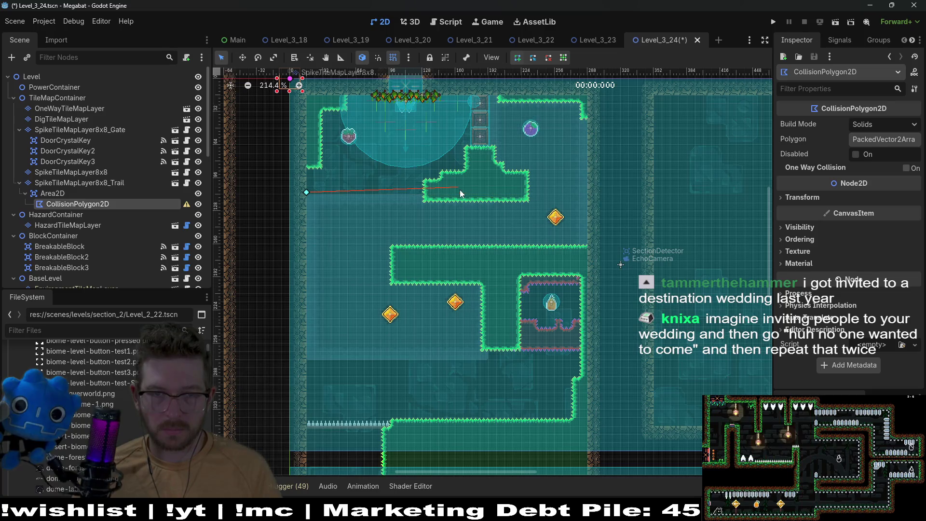
click(489, 92)
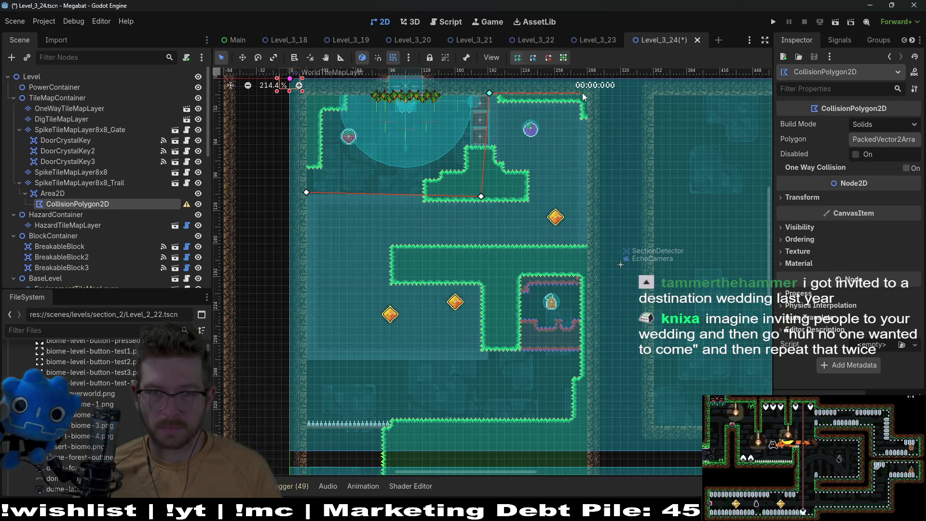
click(585, 268)
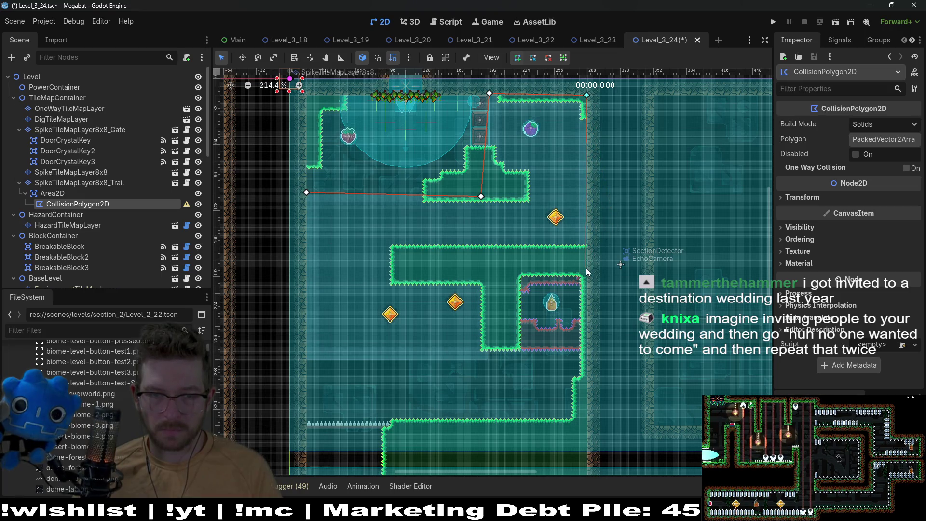
click(479, 266)
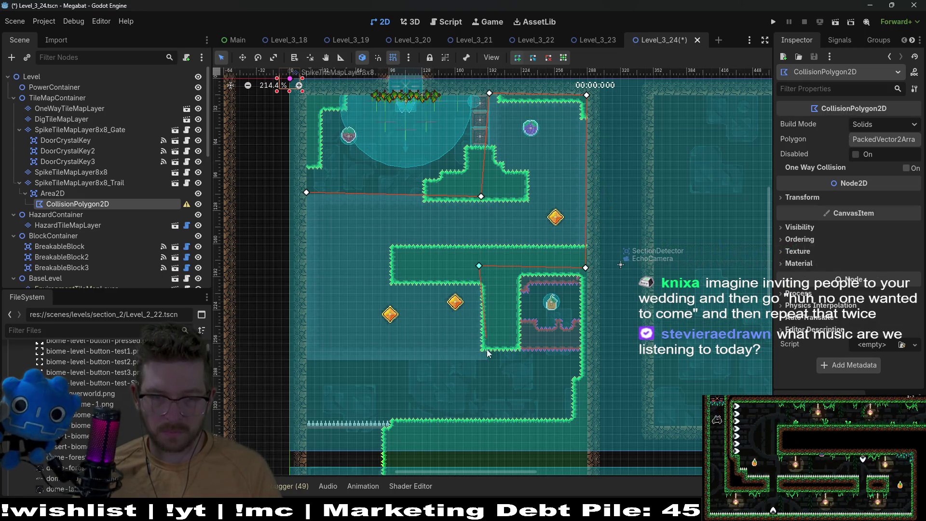
click(306, 193)
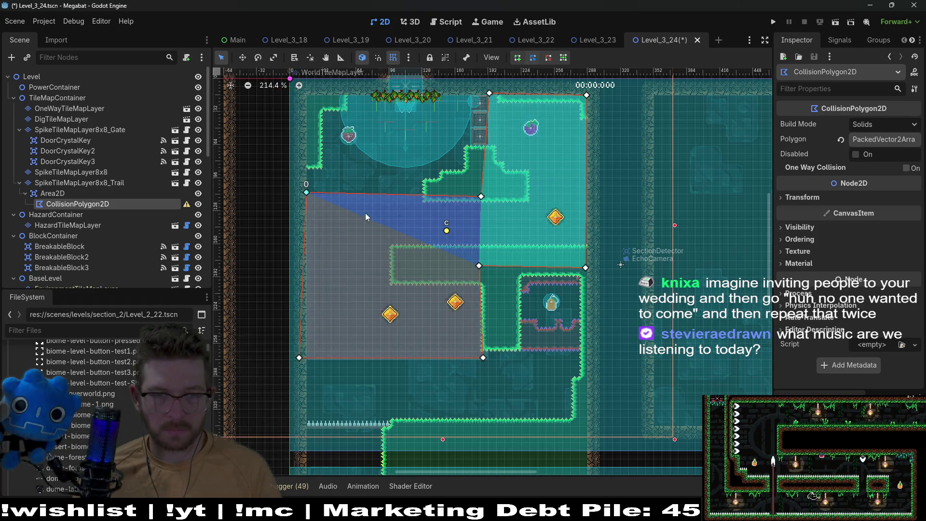
click(836, 23)
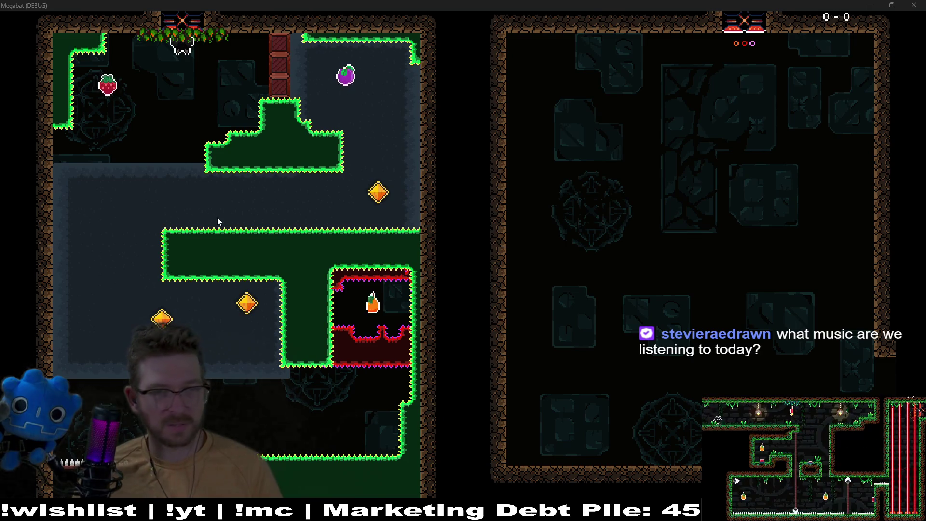
- Fly the bat to collect the diamond and purple fruit, then stop the game with F8
key(Left)
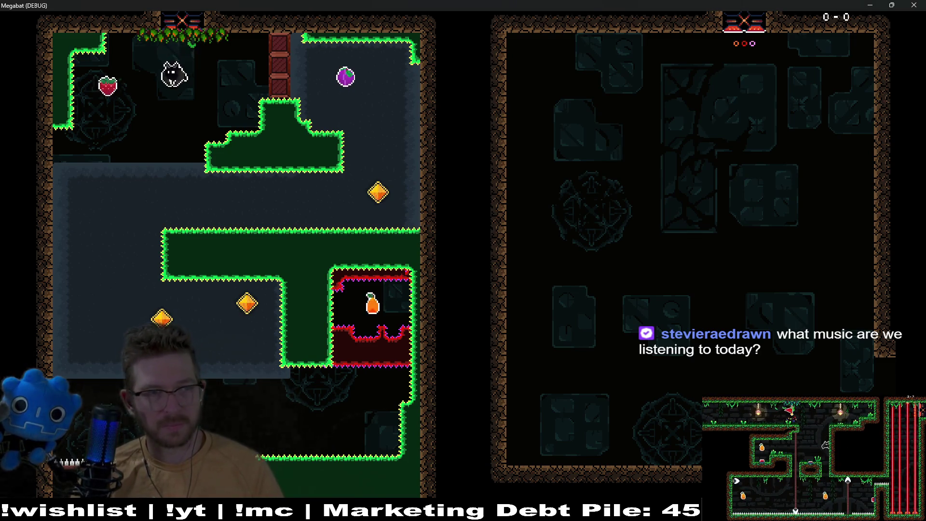
key(Right)
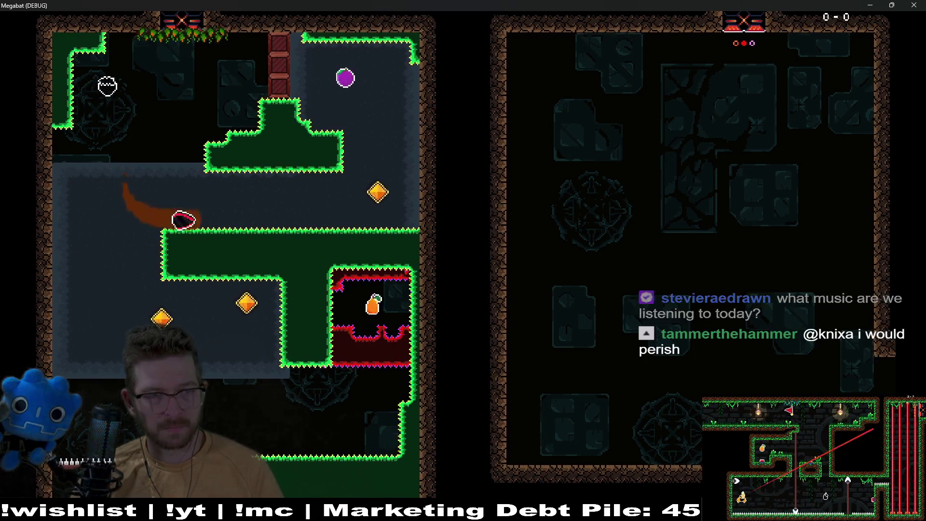
key(Up)
key(Left)
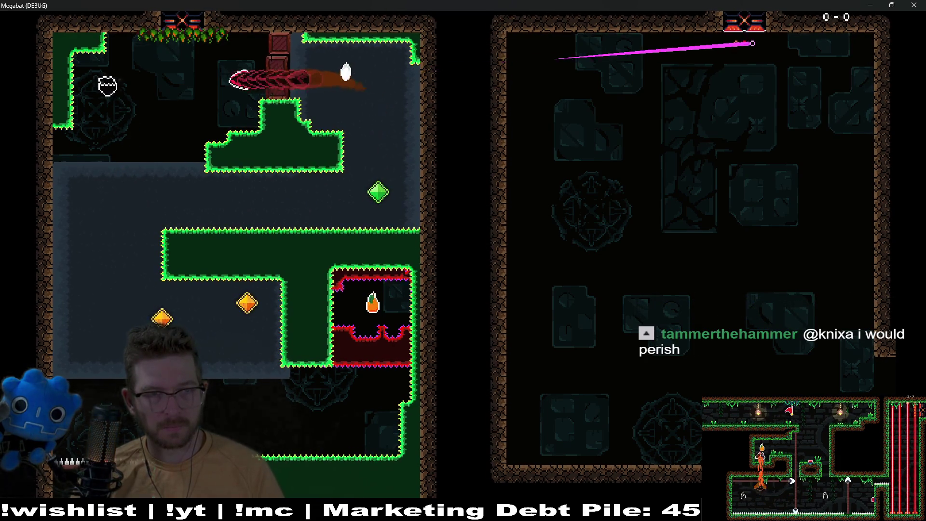
key(Down)
key(Right)
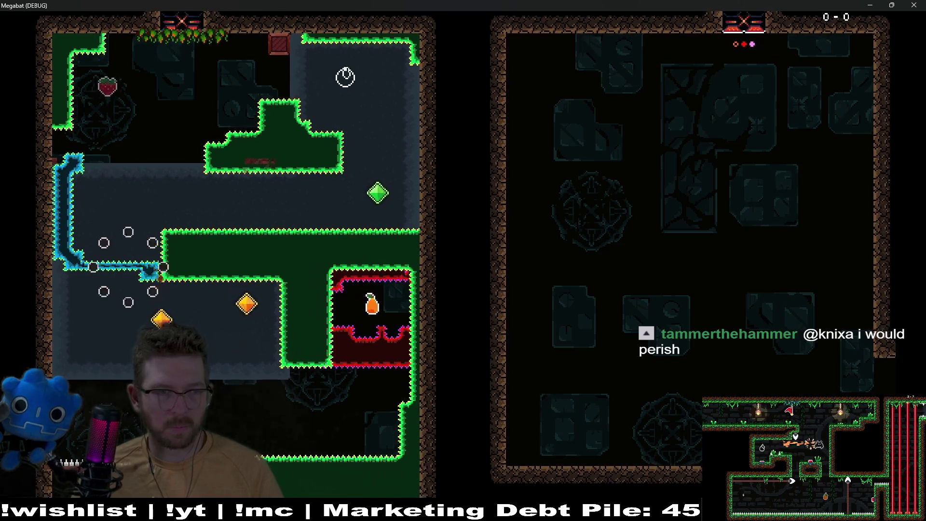
key(F8)
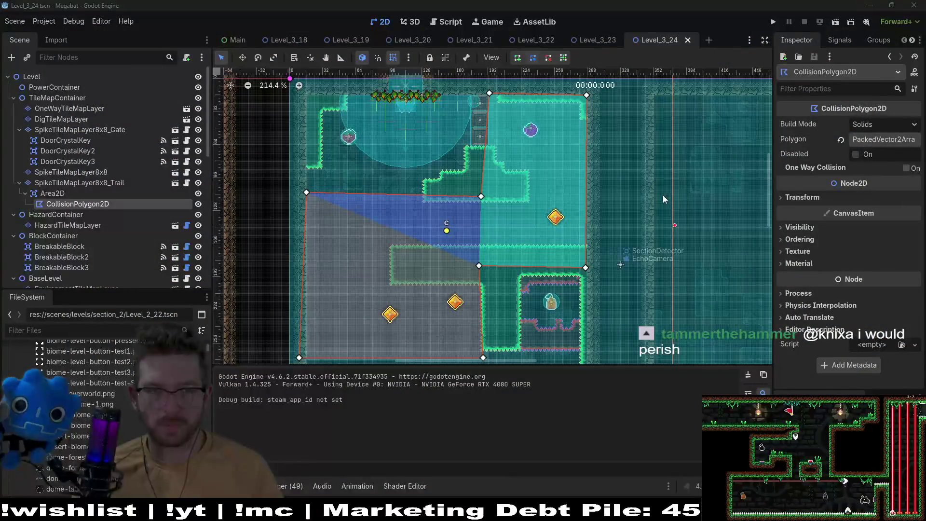
- Move the polygon's top-left point to the block's top edge and top-right point against the wall
scroll(501, 111, up, 3)
scroll(487, 126, up, 6)
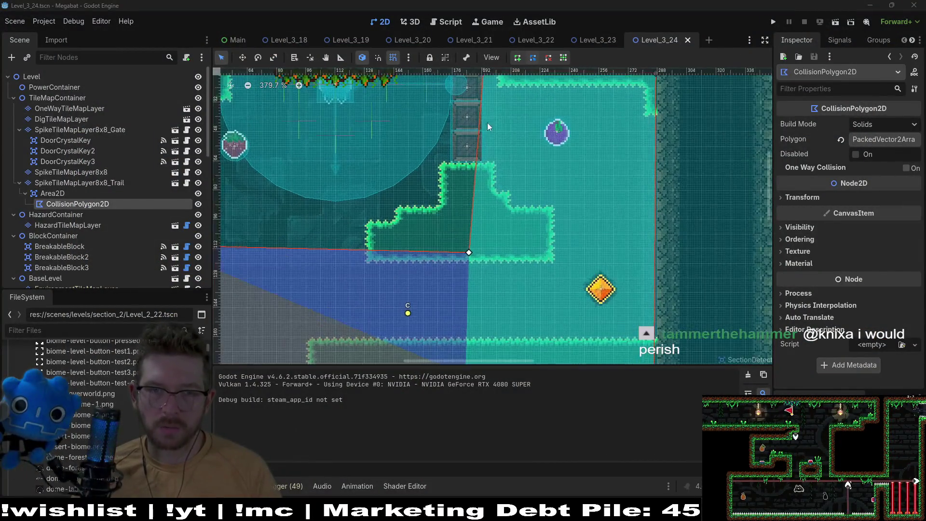
scroll(460, 139, up, 1)
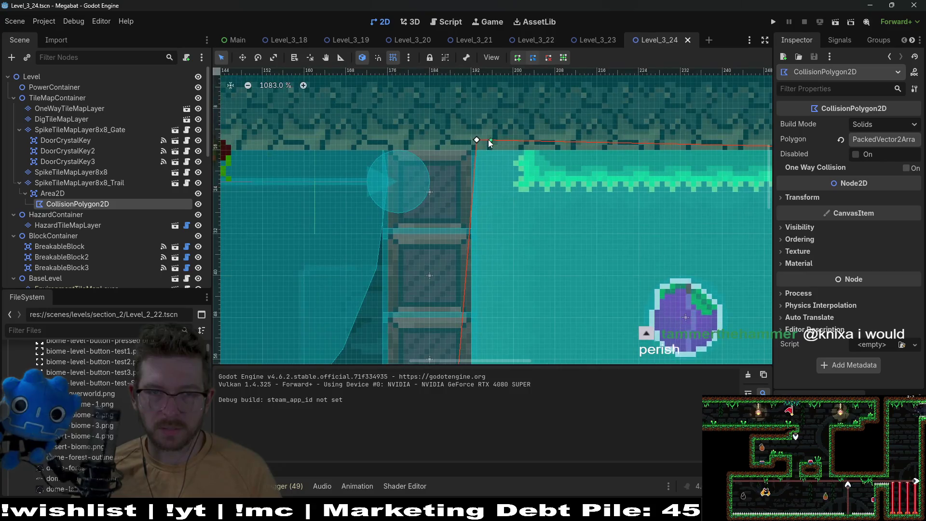
drag(476, 141, 472, 150)
scroll(634, 200, right, 5)
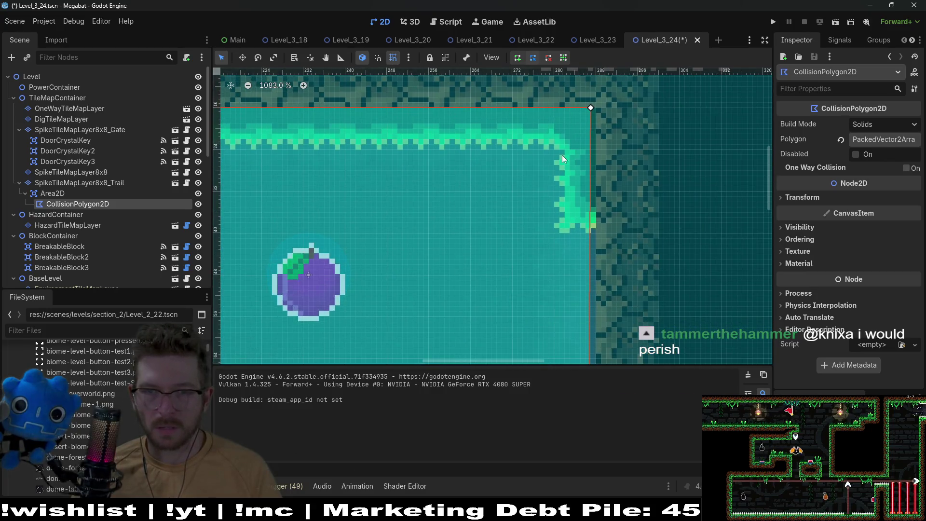
drag(589, 108, 596, 109)
scroll(555, 139, down, 6)
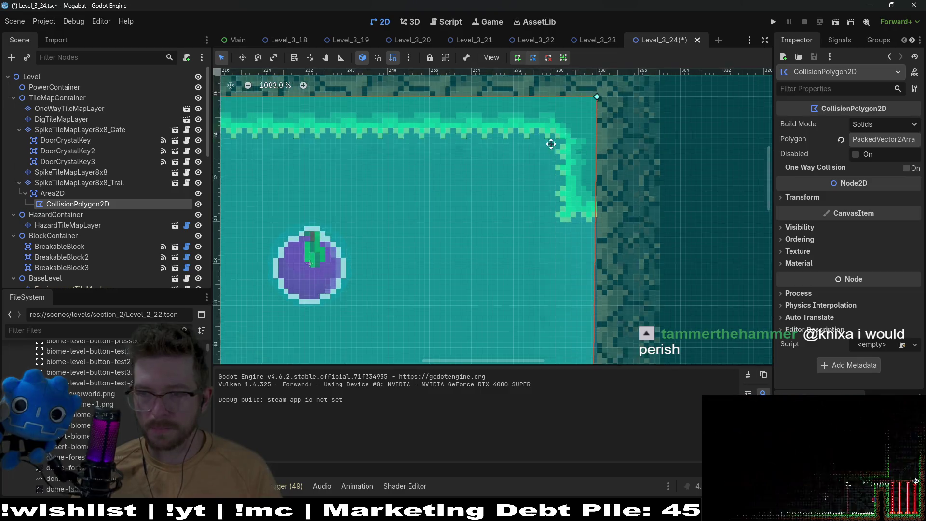
drag(482, 216, 497, 167)
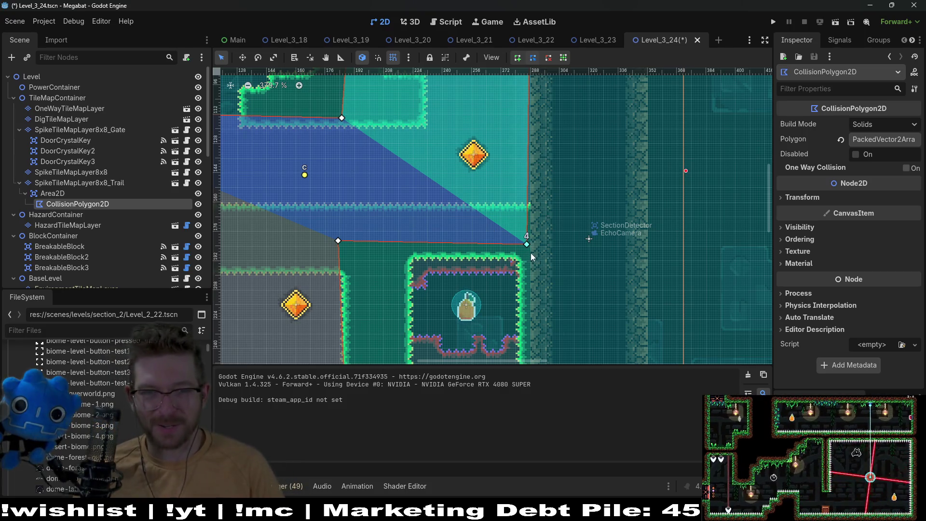
- Align point 4 with the corridor corner and the bottom corner points with the tile edges
drag(527, 243, 531, 230)
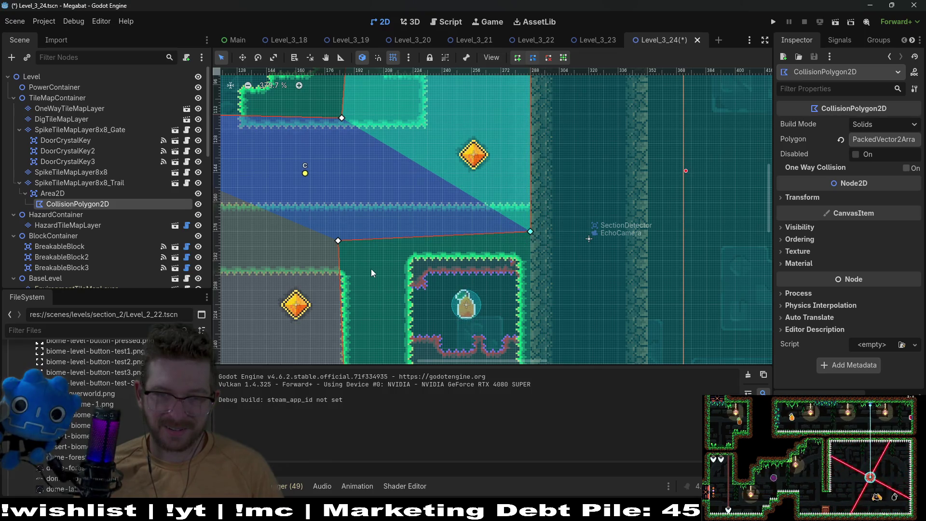
mouse_move(368, 268)
mouse_down()
mouse_move(548, 215)
mouse_move(546, 190)
mouse_up()
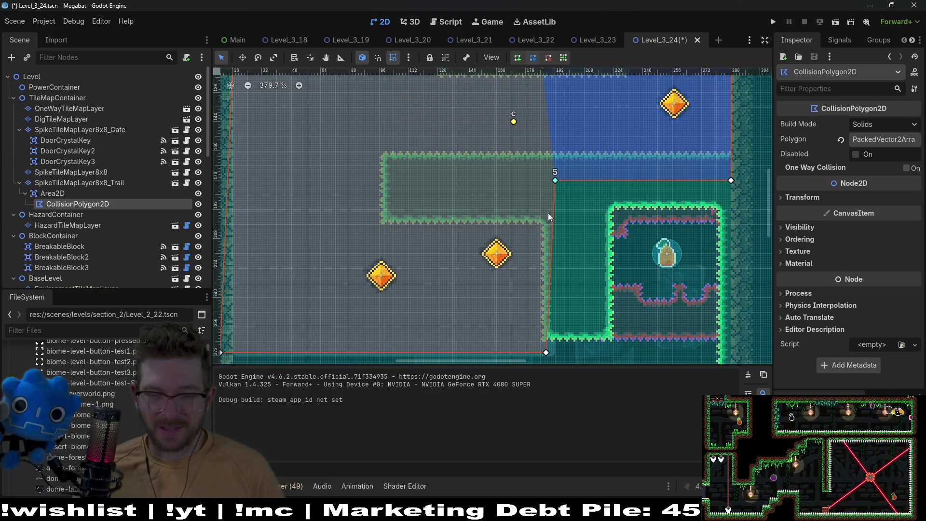
scroll(548, 217, down, 3)
scroll(535, 265, up, 5)
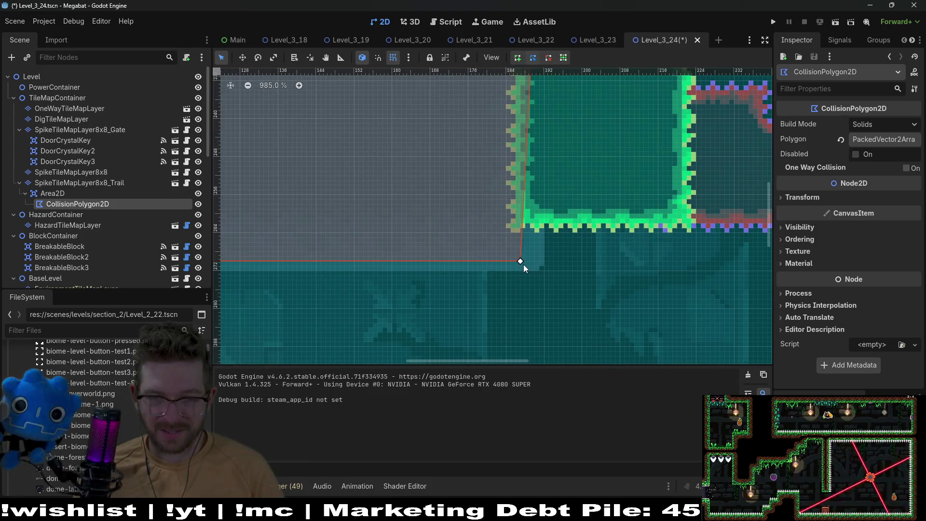
drag(521, 262, 545, 270)
mouse_move(418, 255)
mouse_down()
mouse_move(704, 254)
mouse_move(481, 288)
mouse_up()
drag(552, 288, 585, 296)
- Lower the polygon's left point slightly, then save and run the current scene
scroll(677, 164, up, 15)
scroll(552, 244, right, 4)
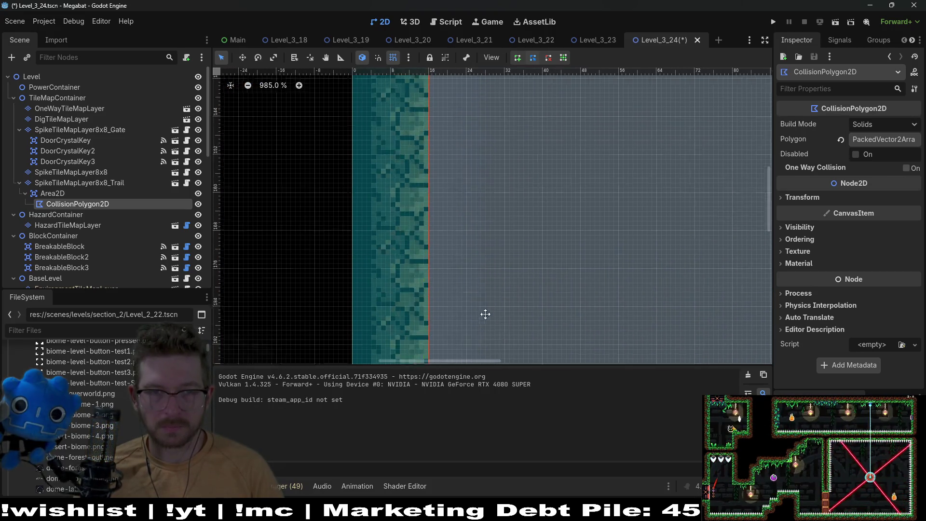
drag(410, 227, 410, 235)
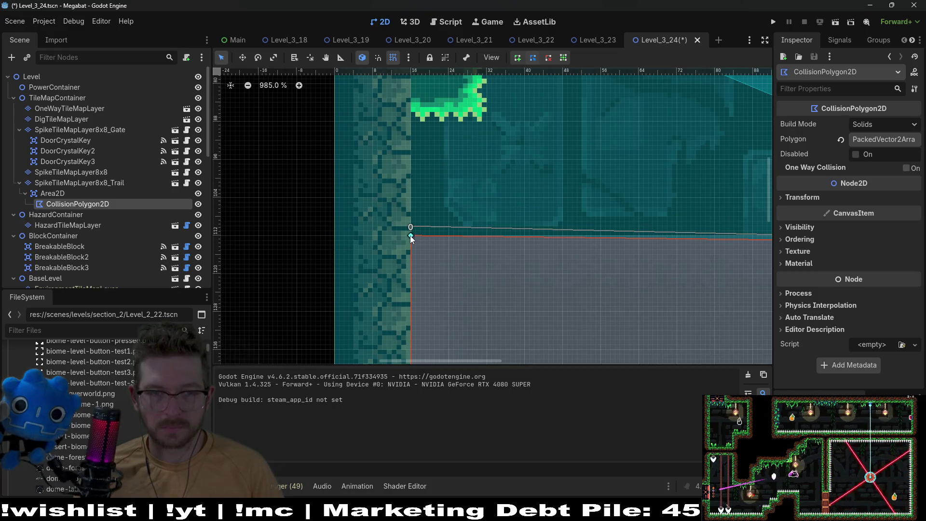
scroll(470, 241, down, 3)
scroll(651, 255, right, 5)
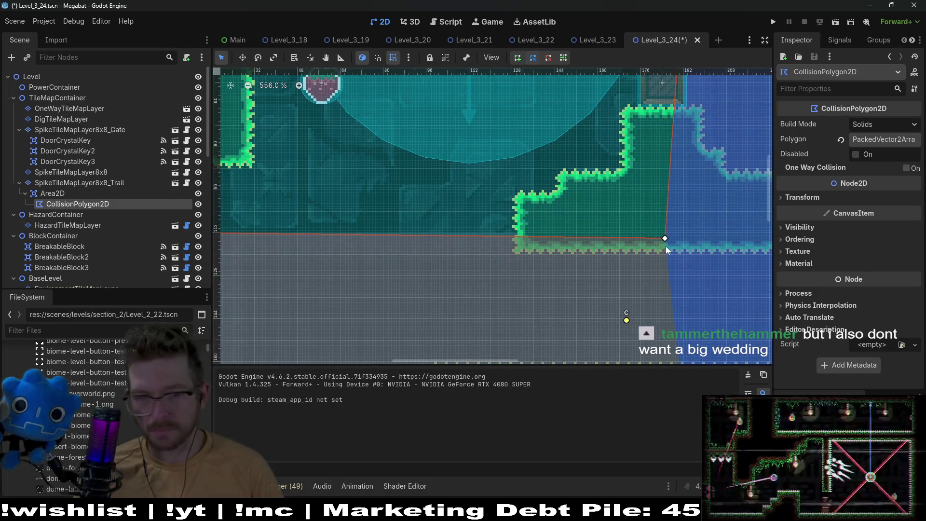
scroll(666, 246, up, 2)
scroll(665, 246, right, 3)
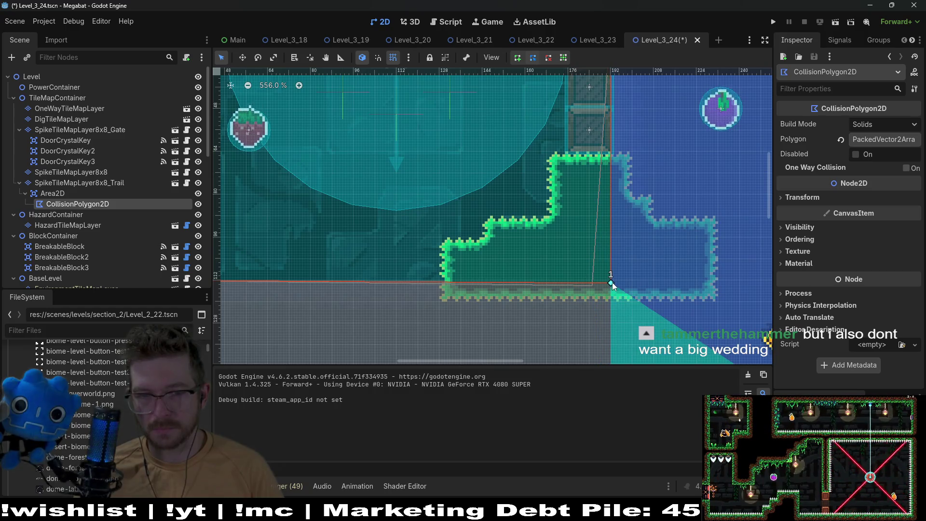
scroll(592, 287, down, 4)
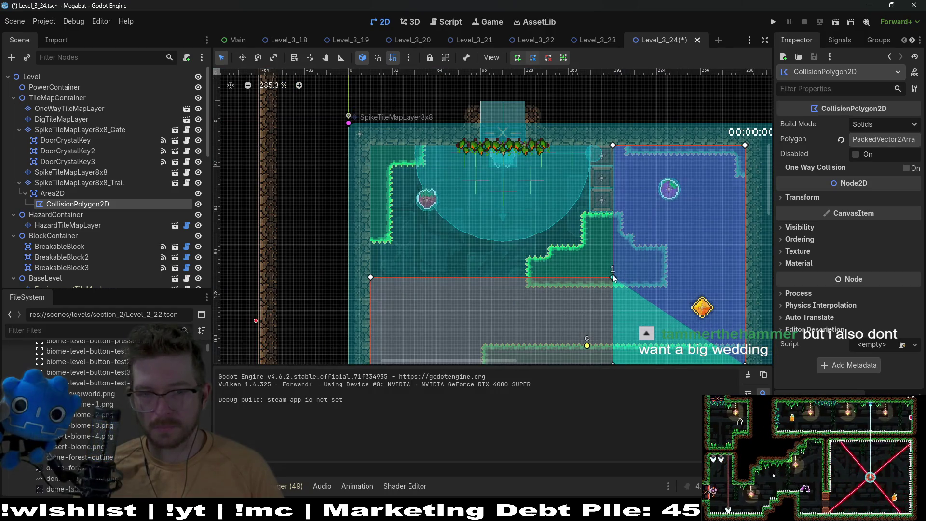
click(835, 21)
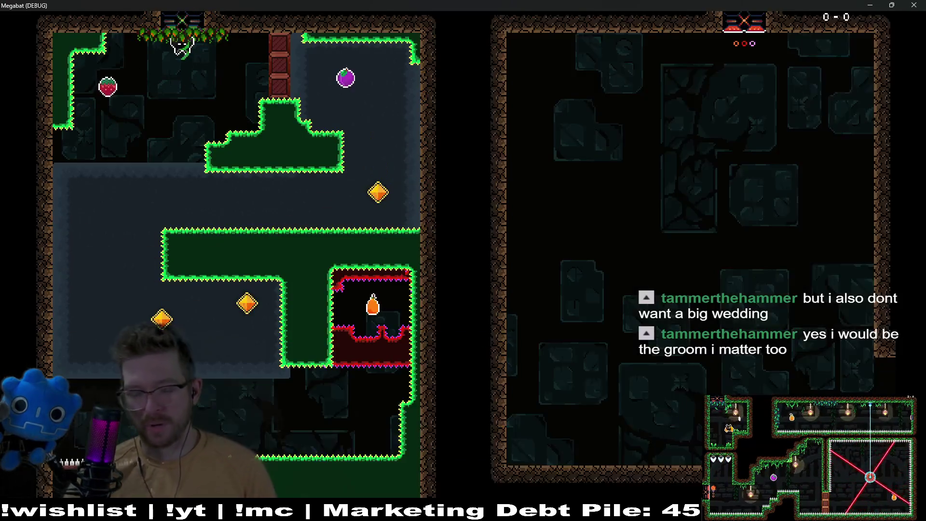
- Fly the bat from spawn toward the strawberry and dash toward the gem across several respawns
key(Left)
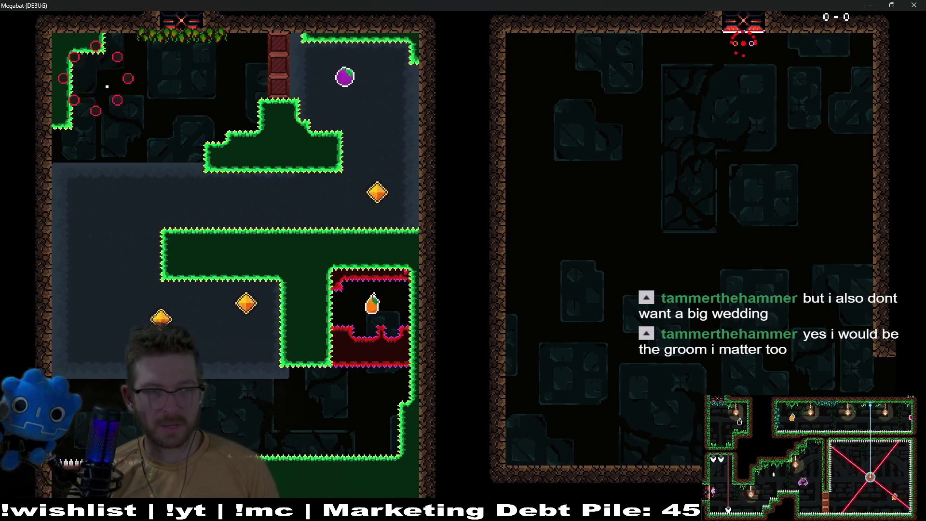
key(Left)
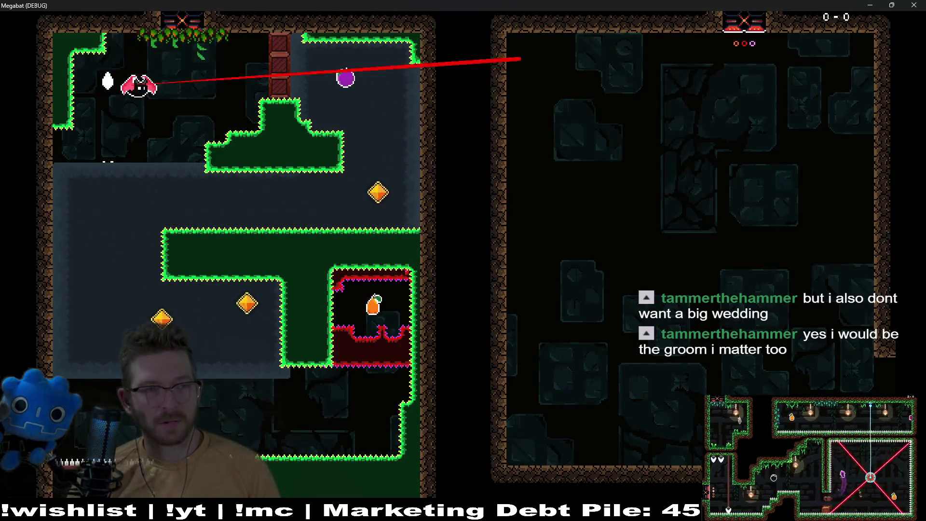
key(Right)
key(Down)
key(Right)
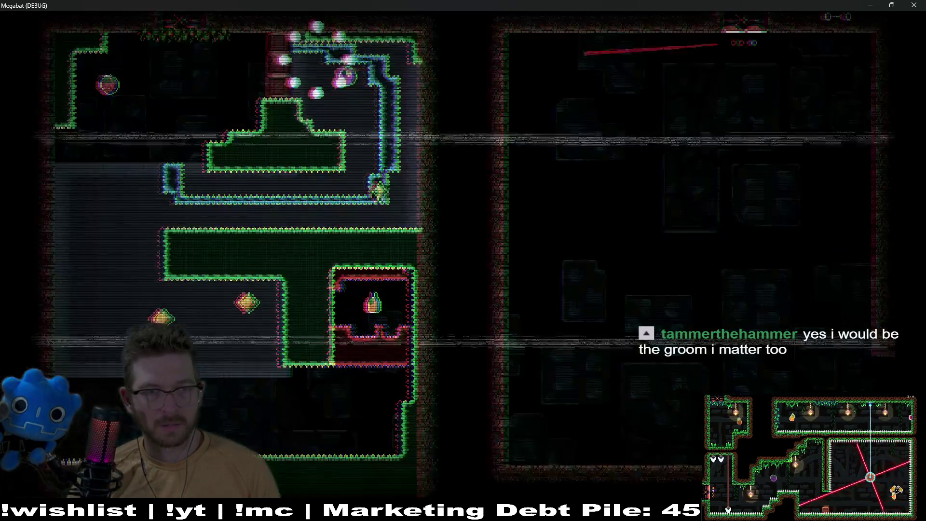
key(Left)
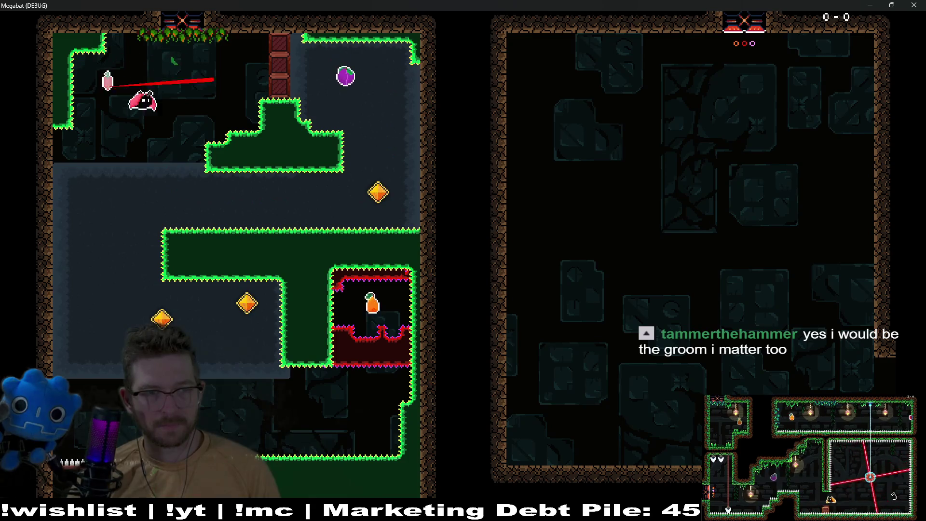
key(Down)
key(Right)
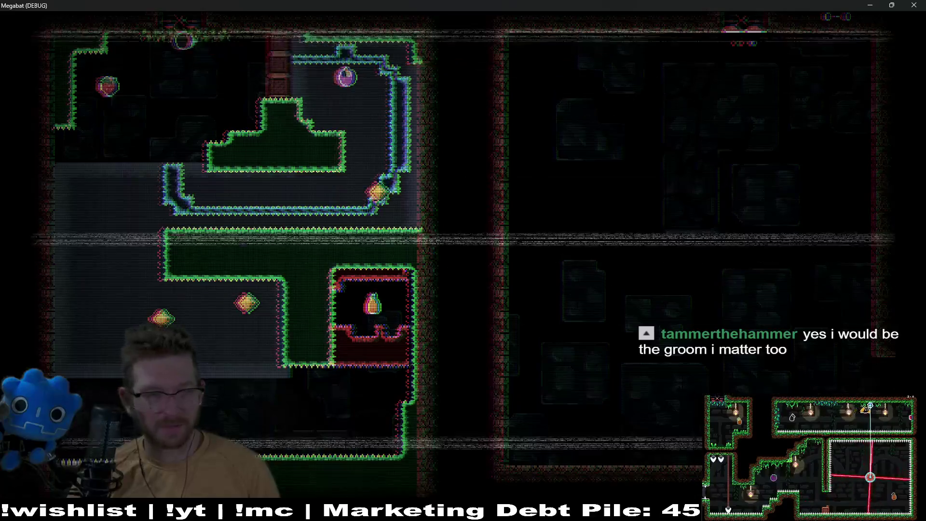
- Grab the strawberry, climb the right wall, sweep left along the top and swerve toward the orange gem
key(Left)
key(Down)
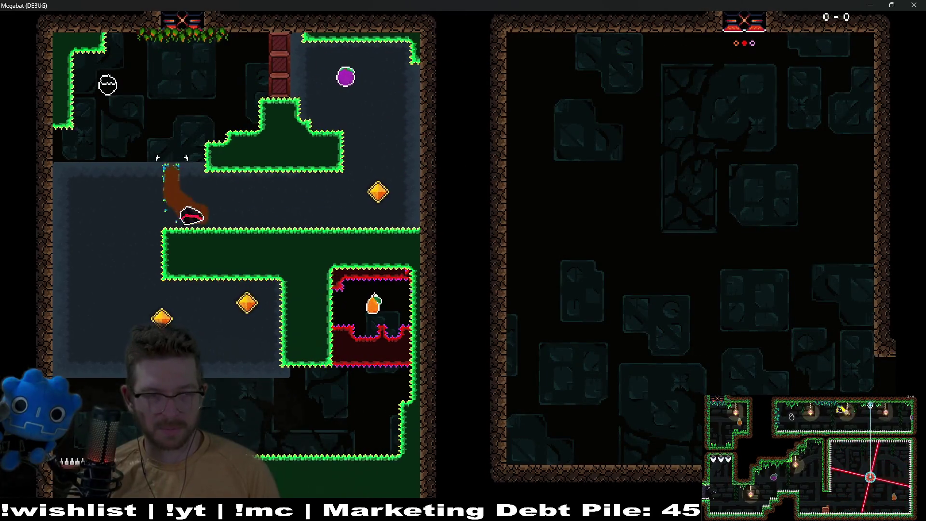
key(Right)
key(Up)
key(Left)
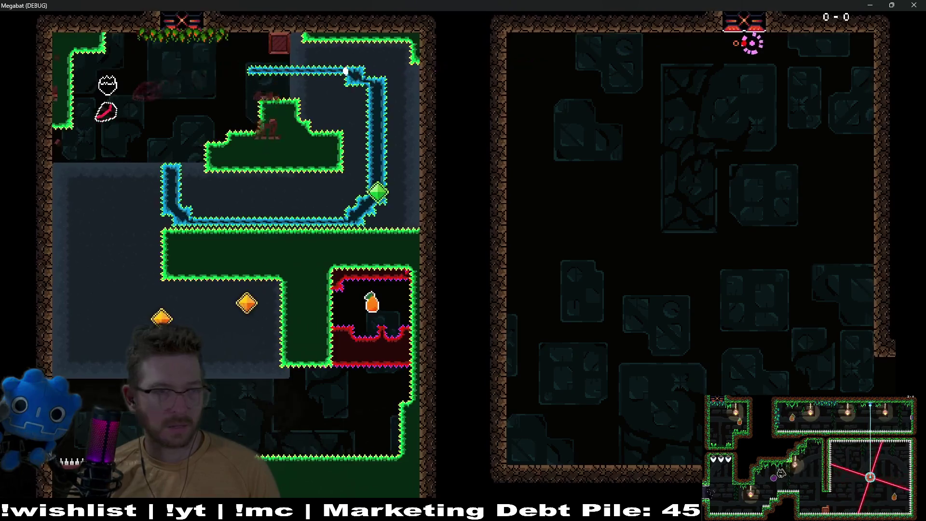
key(Down)
key(Right)
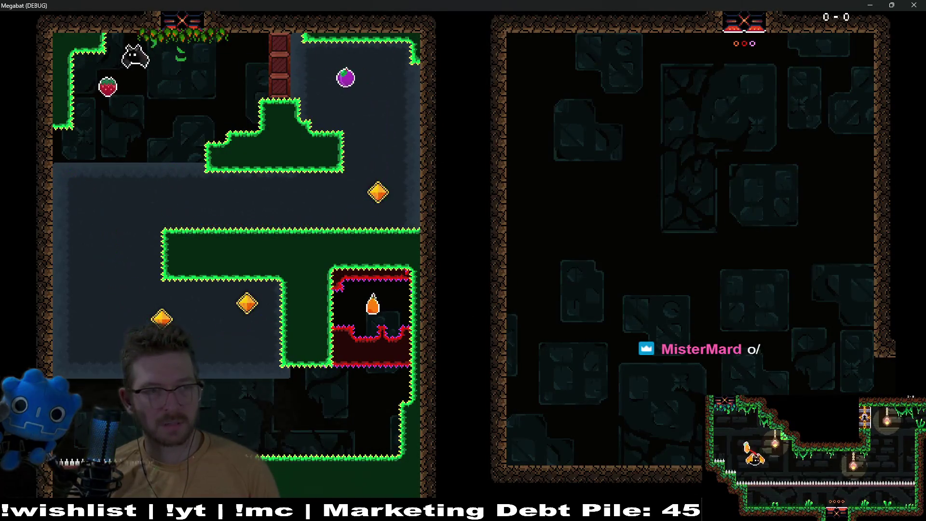
- Light the orange gem green, dive along the walls until the level resets, then close the game window
key(Down)
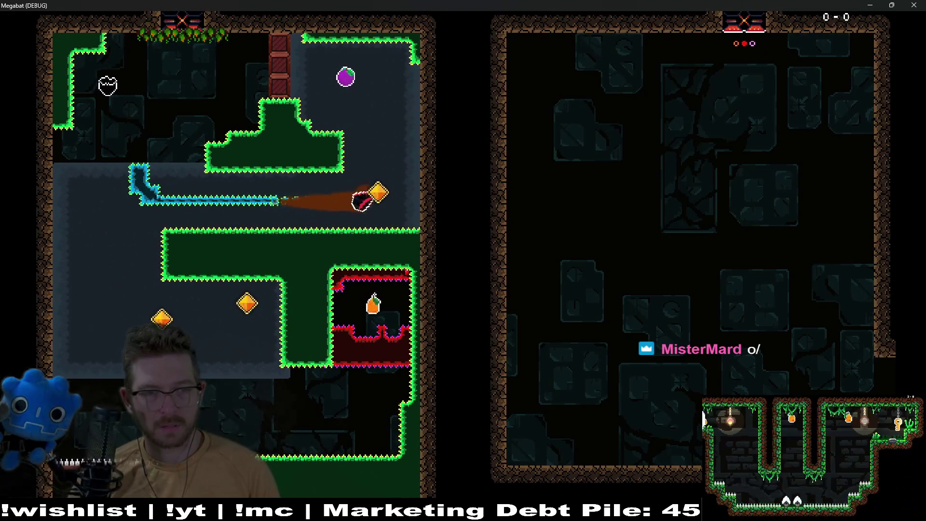
key(Up)
key(Left)
key(Down)
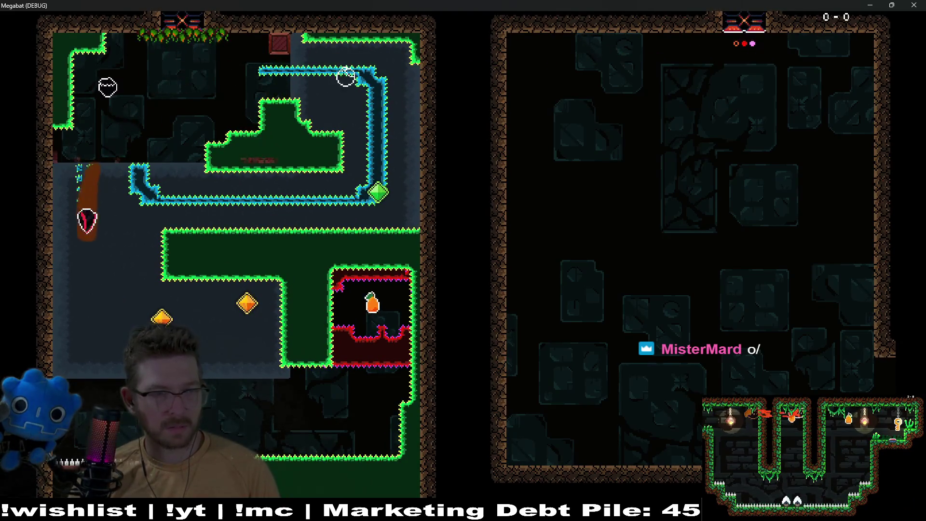
key(Right)
key(Down)
key(Left)
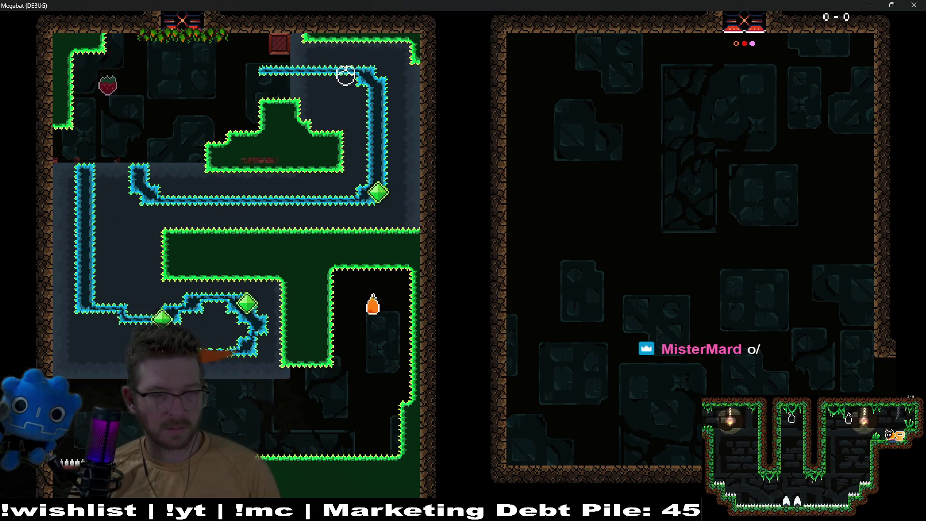
key(Down)
key(Right)
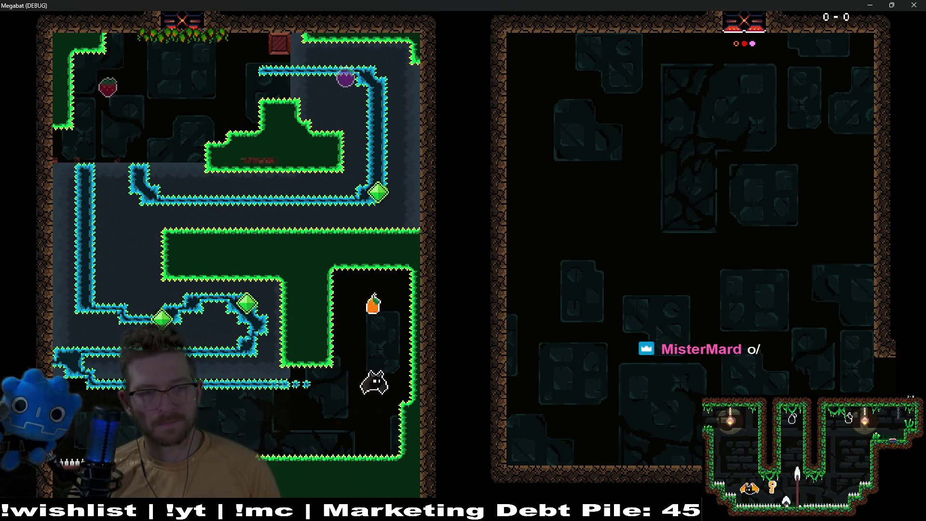
key(Up)
key(Down)
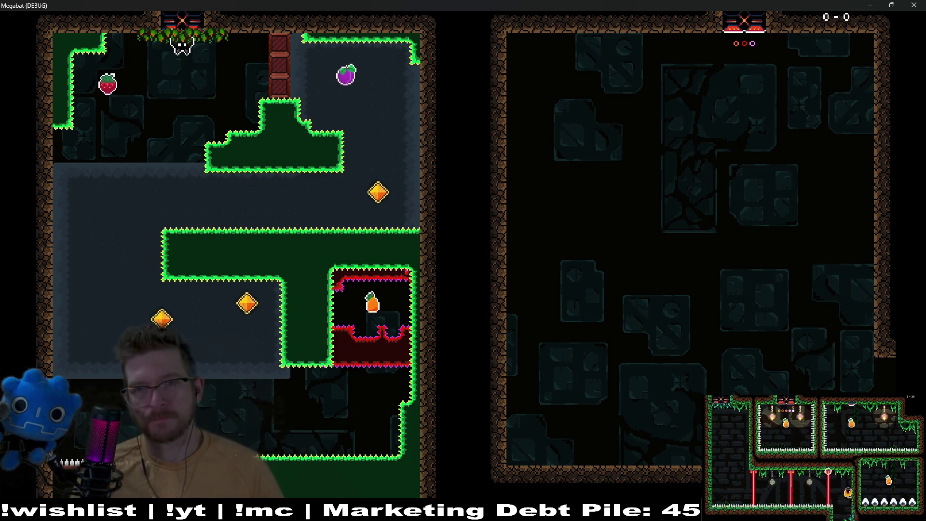
click(915, 5)
- Paint a rectangle of Dark Sand terrain on DigTileMapLayer in the grey area
scroll(537, 239, up, 2)
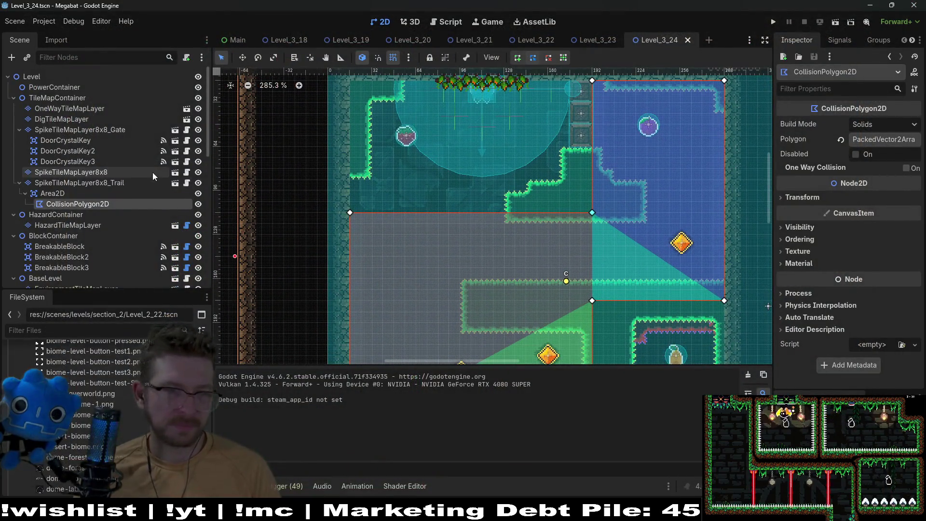
click(73, 118)
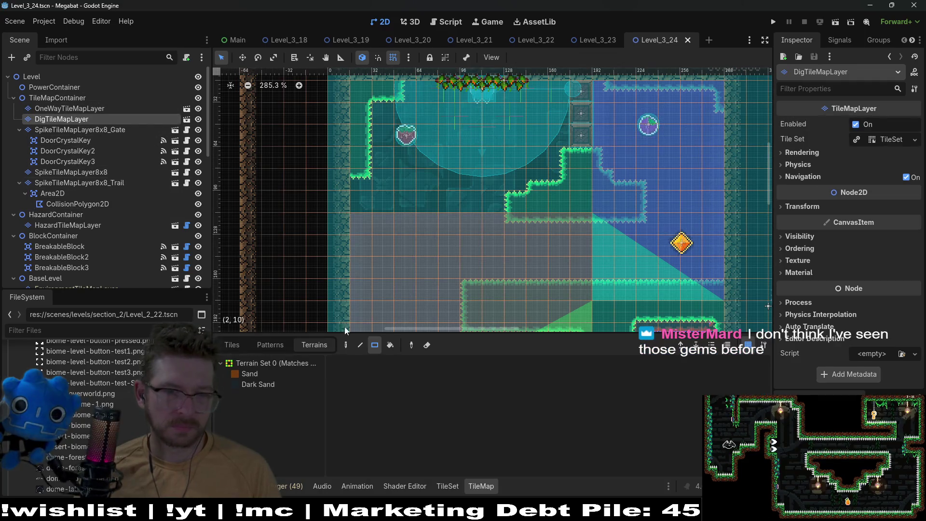
click(258, 384)
scroll(484, 205, down, 2)
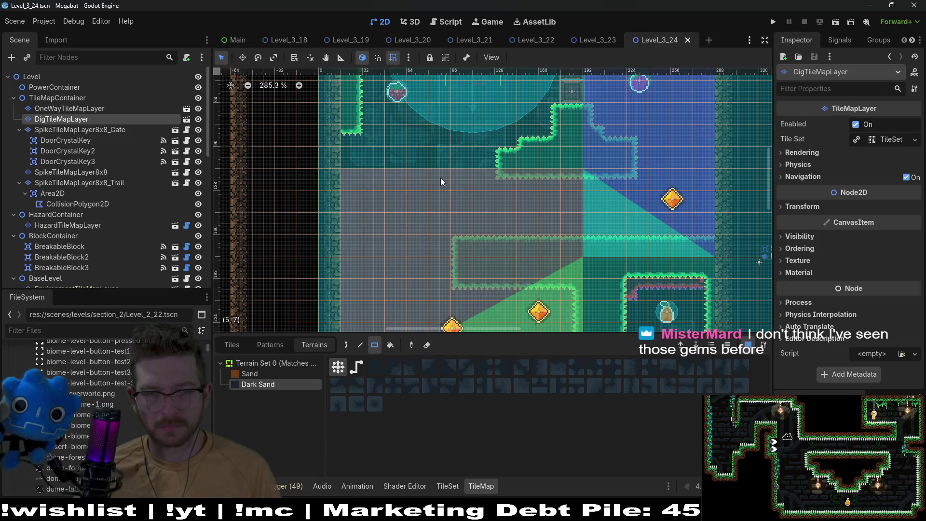
drag(441, 178, 495, 227)
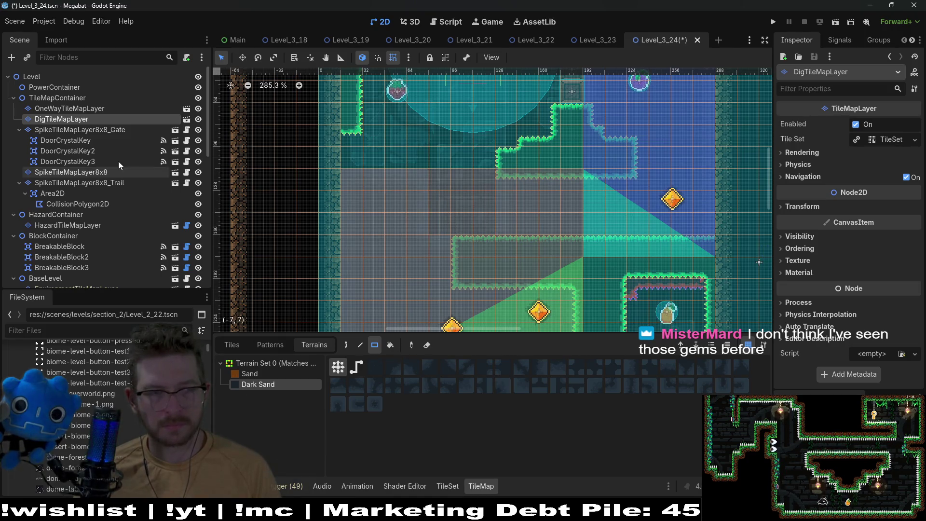
- Add new vertices to the trail CollisionPolygon2D and pull two of them down to cut a notch
click(69, 206)
click(69, 205)
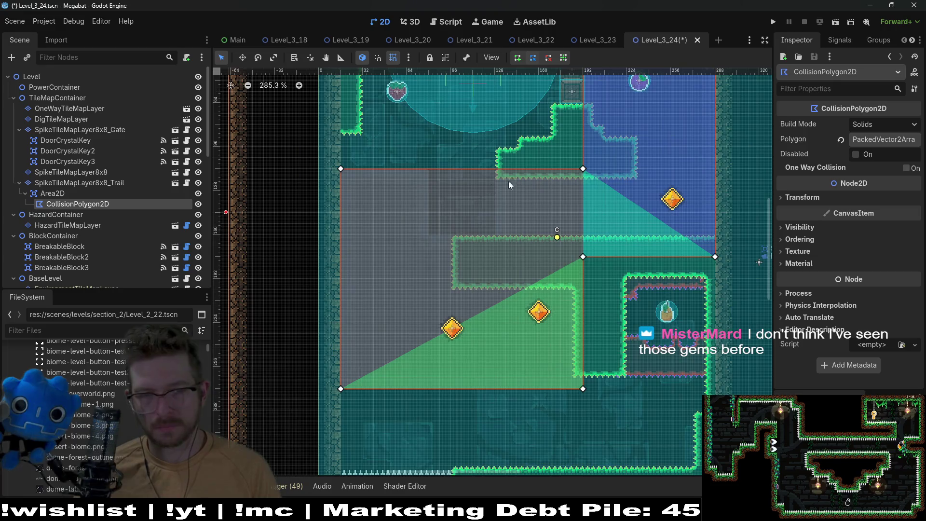
scroll(525, 181, up, 3)
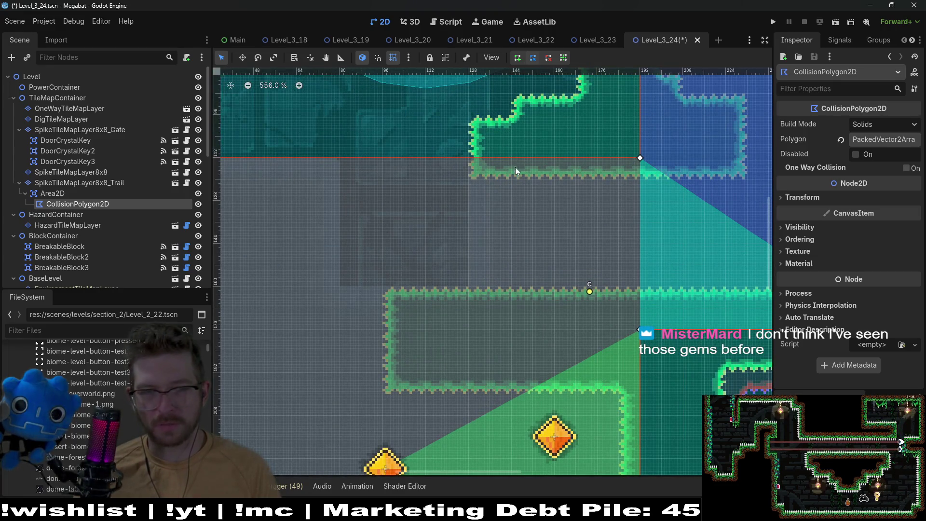
click(469, 157)
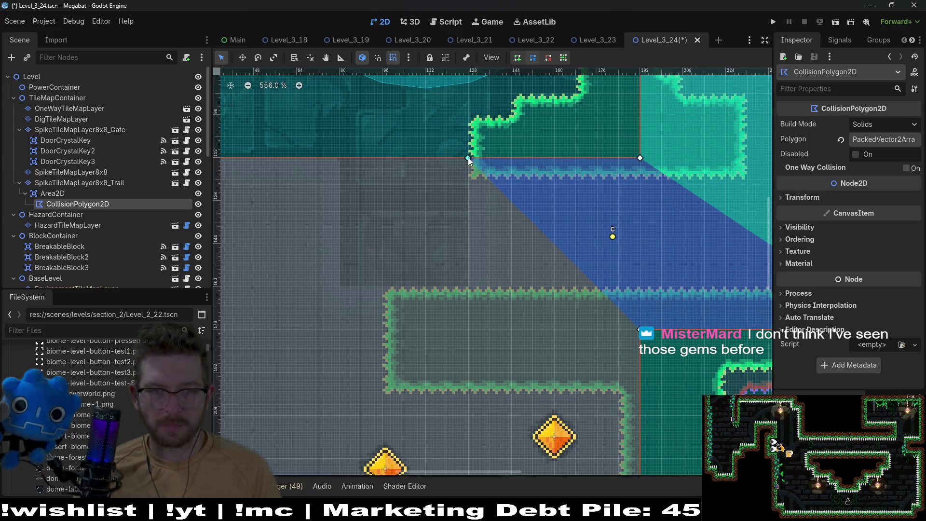
click(339, 158)
mouse_move(401, 159)
mouse_down()
mouse_move(396, 223)
mouse_move(340, 286)
mouse_up()
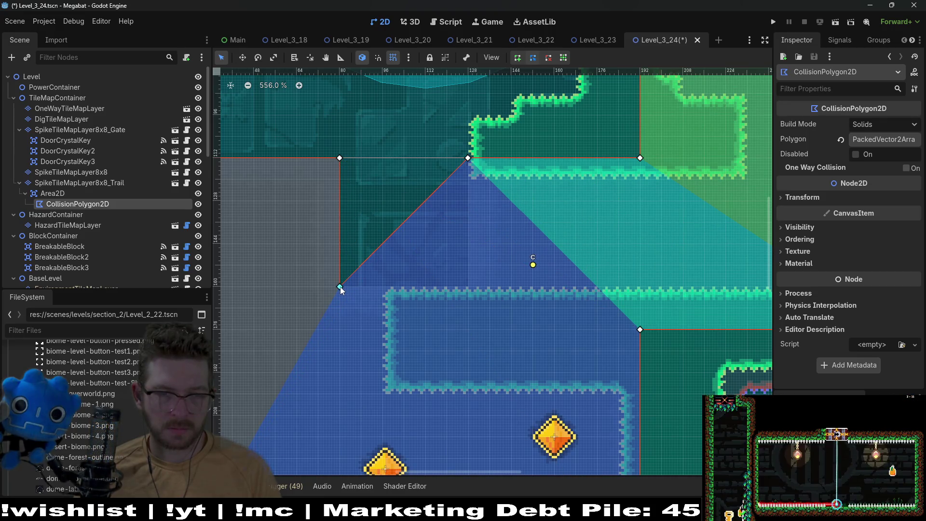
mouse_move(476, 165)
mouse_down()
mouse_move(458, 167)
mouse_move(474, 288)
mouse_up()
- Snap the polygon's top-left vertex to the green ledge corner and review the reshaped area
scroll(478, 170, up, 4)
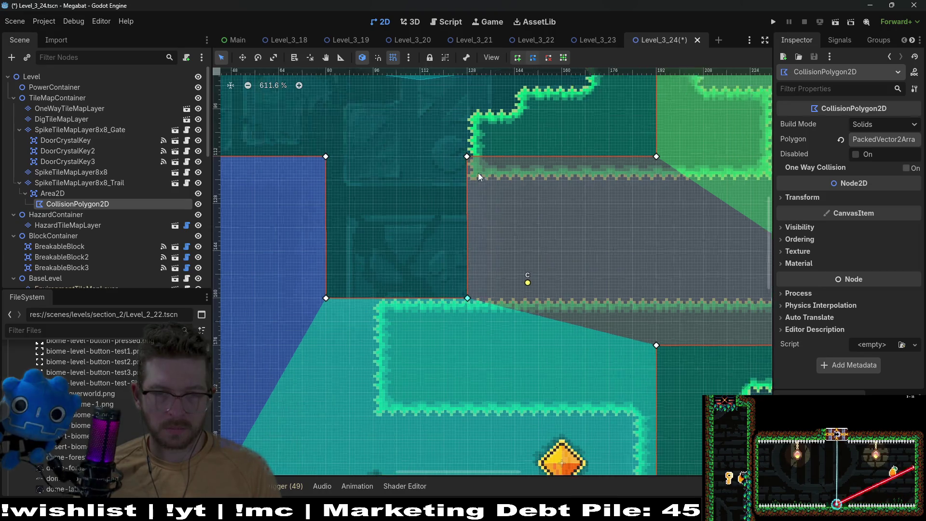
click(461, 147)
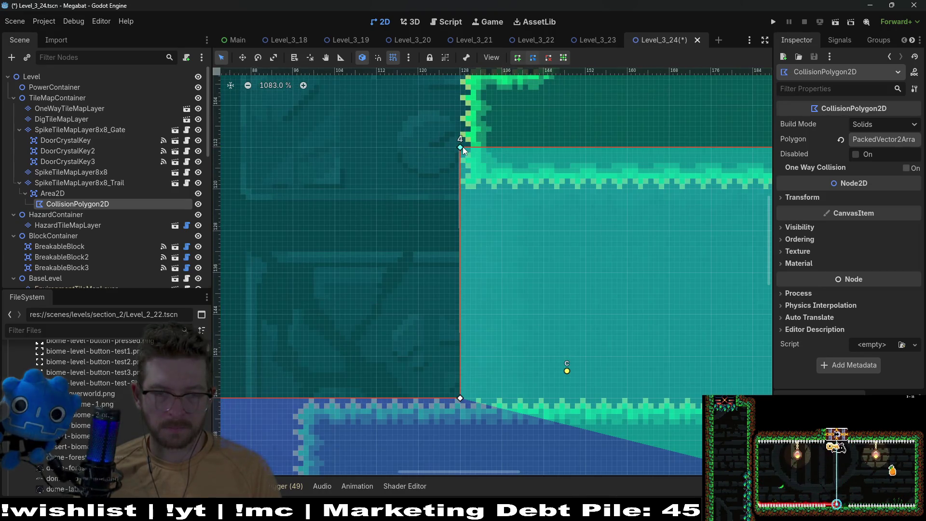
scroll(528, 190, down, 6)
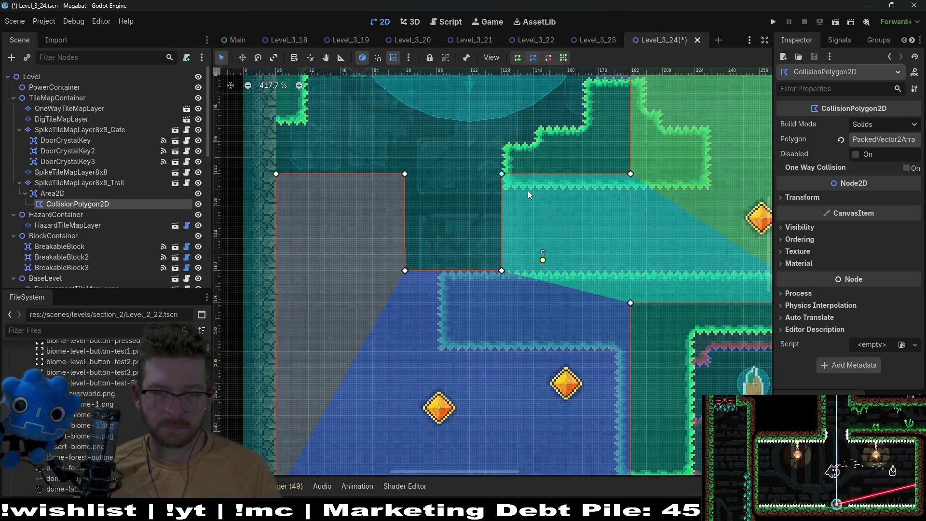
scroll(536, 264, up, 3)
scroll(535, 265, right, 2)
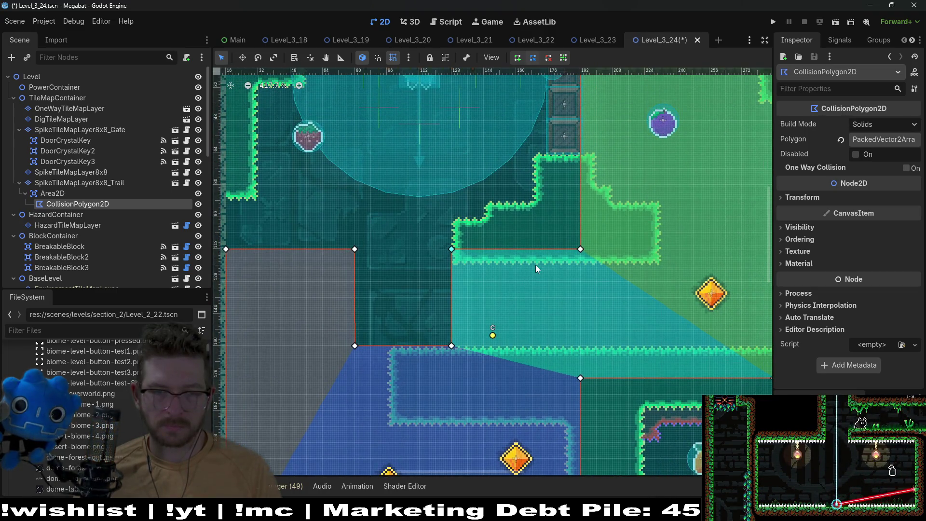
drag(536, 264, 597, 207)
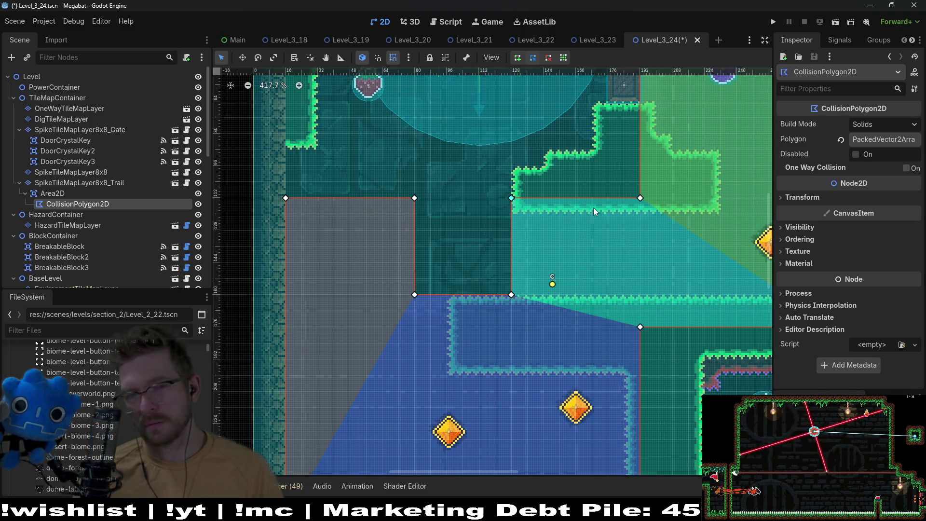
scroll(145, 223, down, 5)
- Move the Fruit2 strawberry down into the corridor left of the stepped green ledge
scroll(140, 221, down, 1)
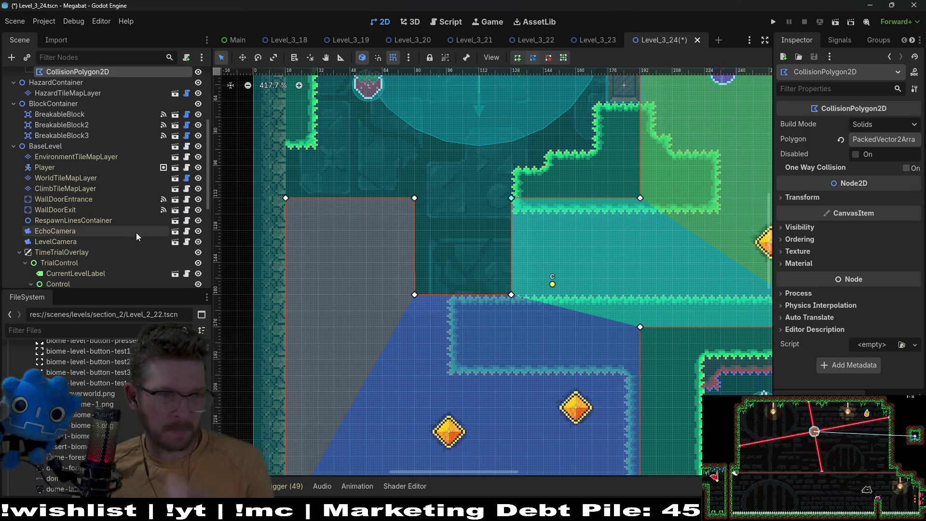
click(45, 167)
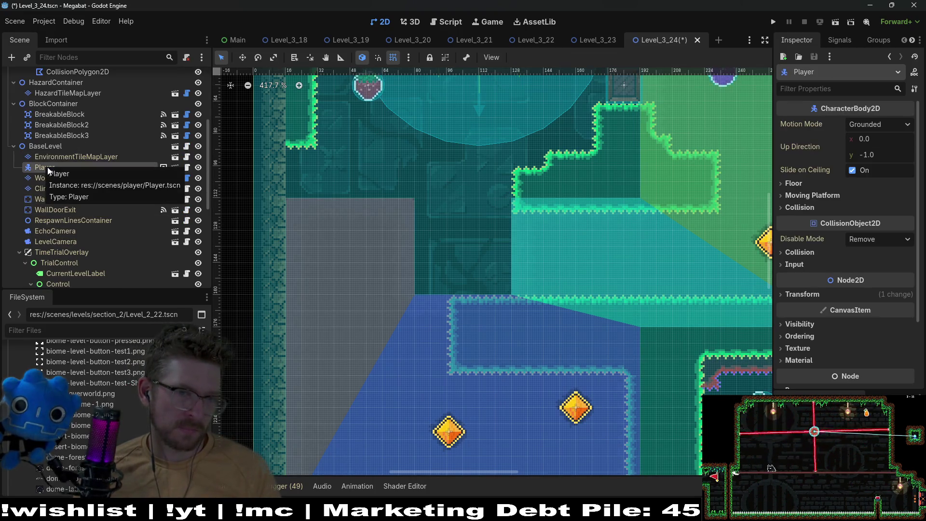
scroll(58, 217, down, 9)
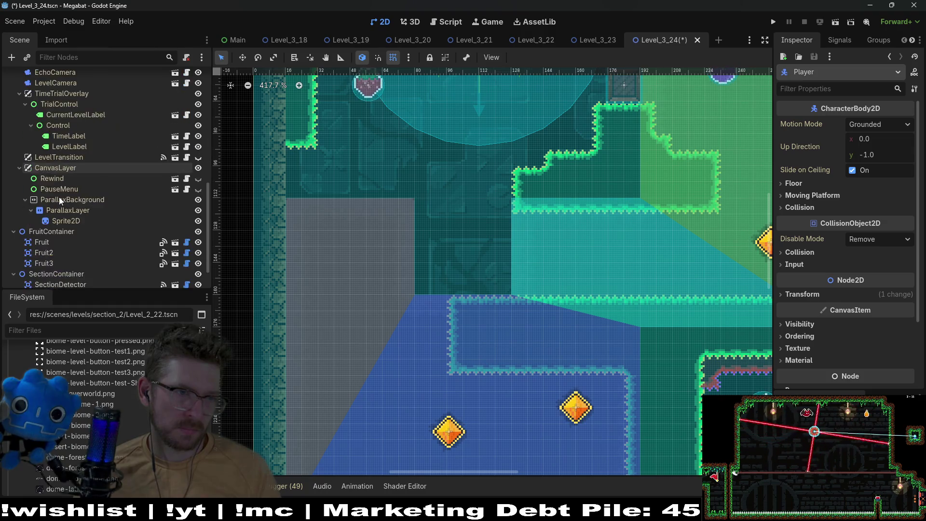
click(57, 207)
click(56, 215)
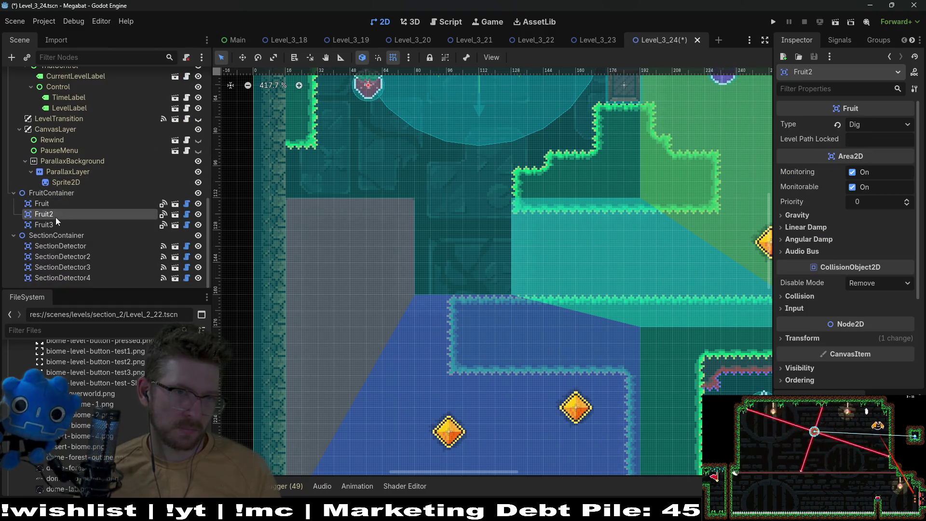
drag(377, 106, 468, 249)
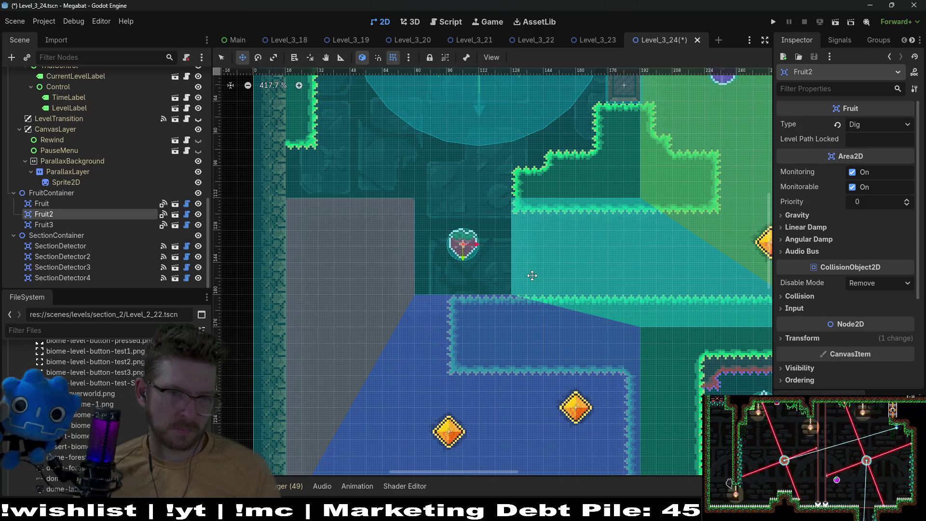
- Select HazardContainer in the scene tree as the parent for a new layer
scroll(120, 212, up, 10)
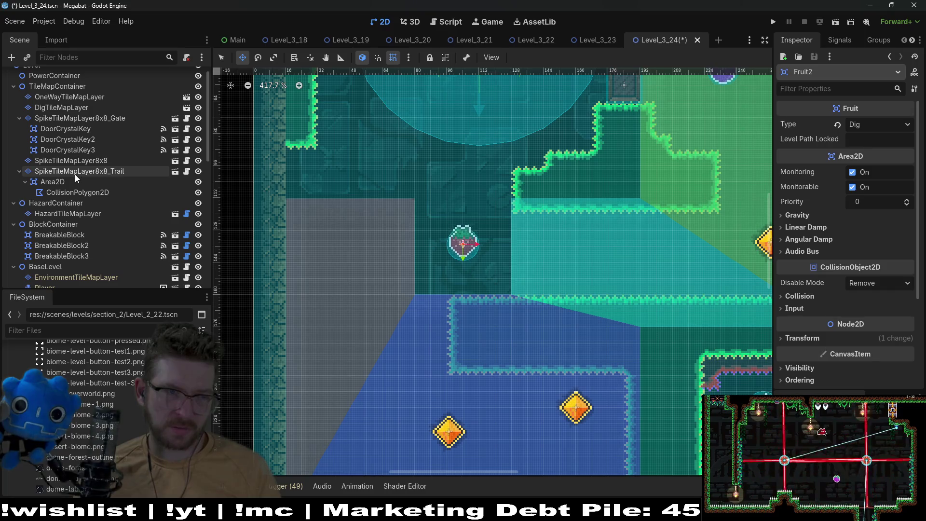
scroll(54, 168, down, 8)
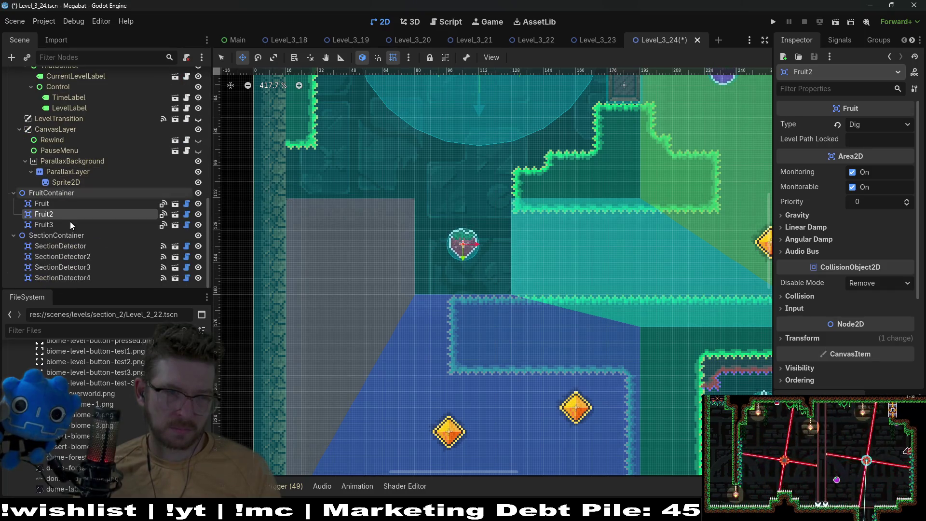
scroll(71, 221, up, 3)
scroll(73, 219, up, 8)
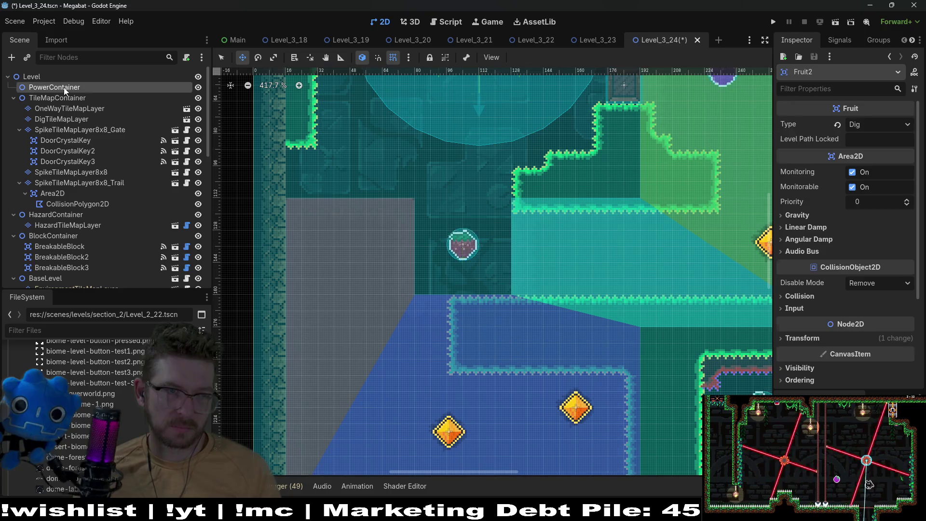
click(63, 87)
click(59, 215)
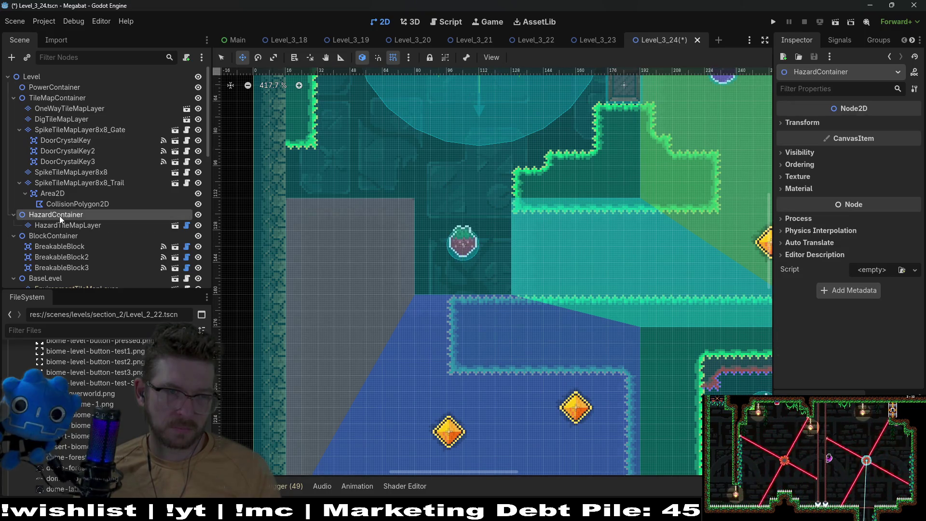
- Instance HazardTileMapLayer under HazardContainer via a 'hazard' search, creating HazardTileMapLayer2
key(ctrl+shift+a)
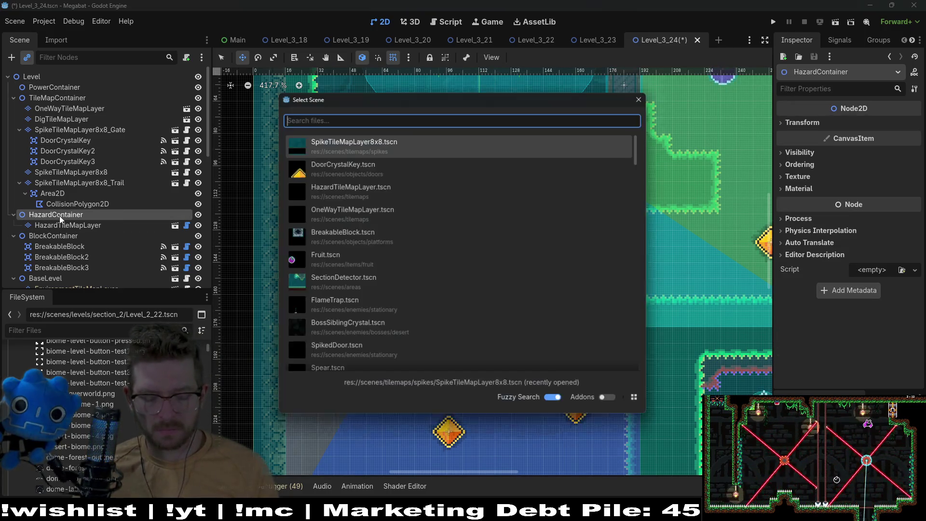
text(hazard)
key(Return)
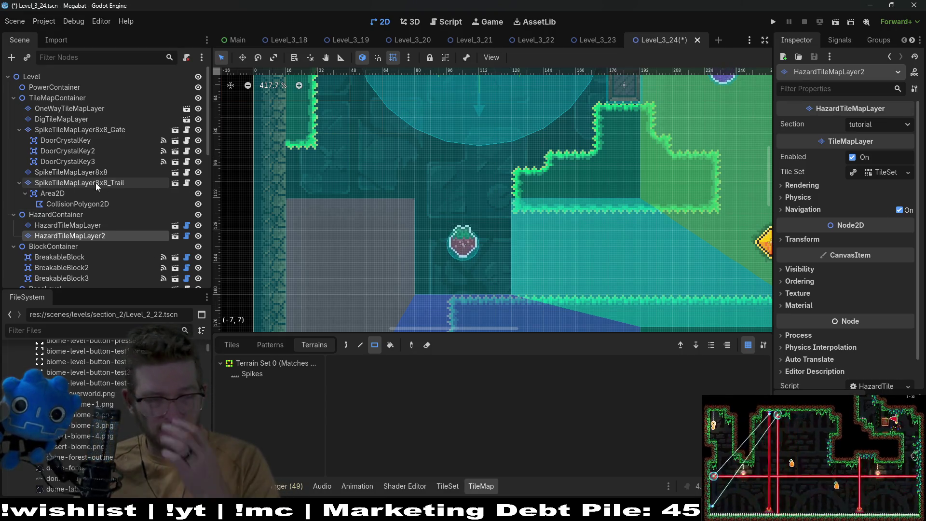
scroll(541, 247, down, 10)
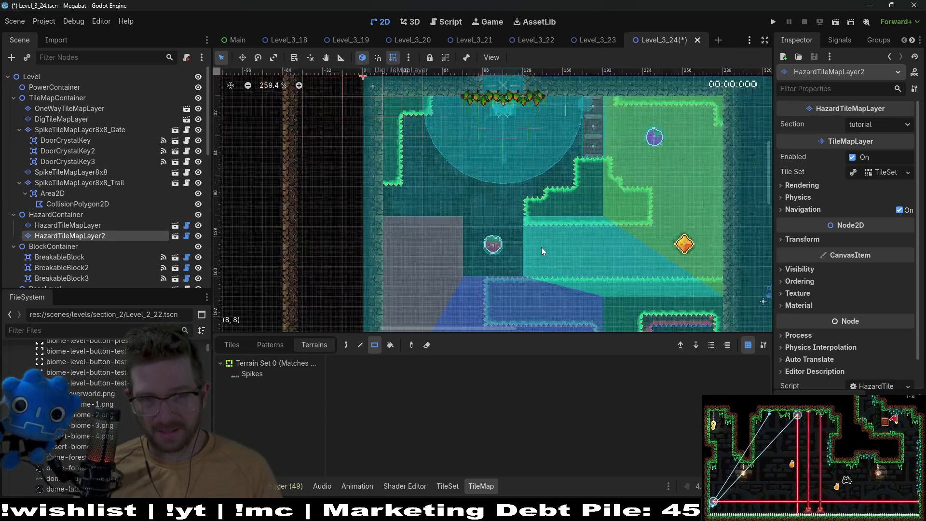
scroll(604, 270, down, 5)
scroll(516, 224, right, 3)
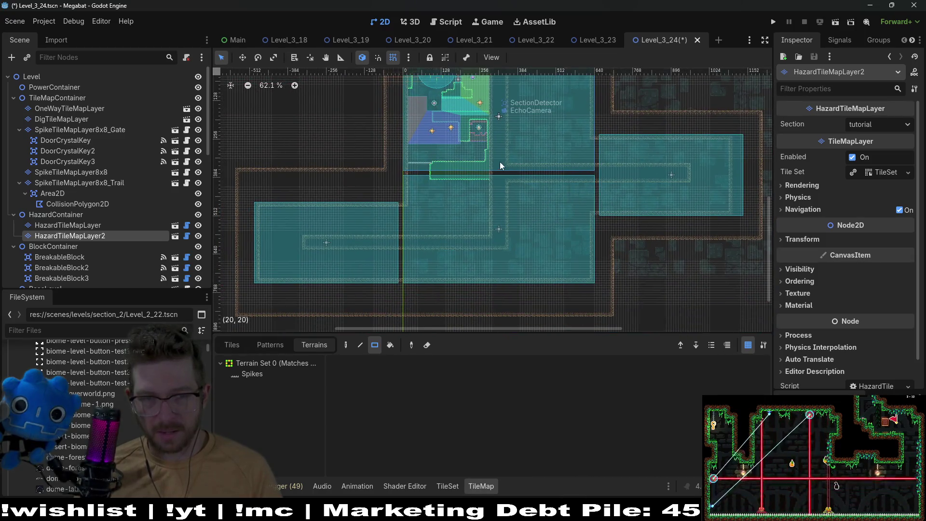
scroll(423, 214, up, 3)
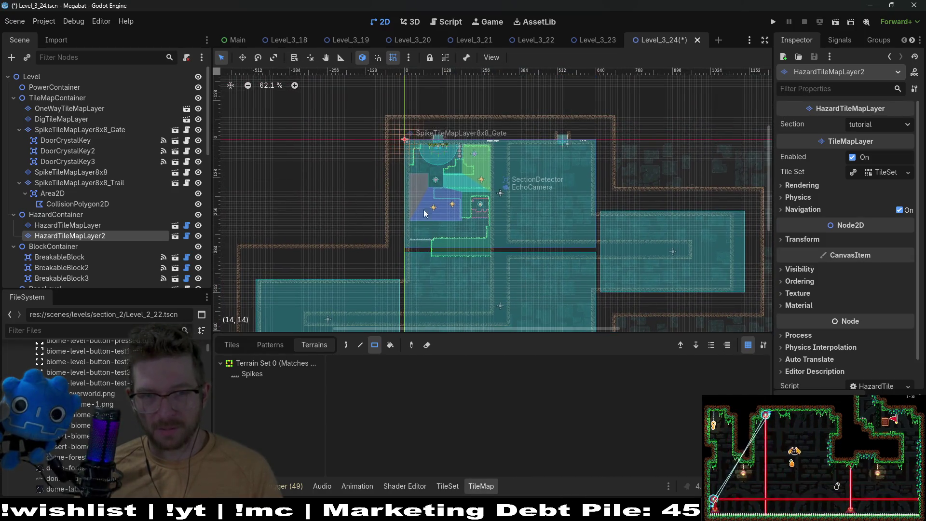
scroll(560, 269, down, 2)
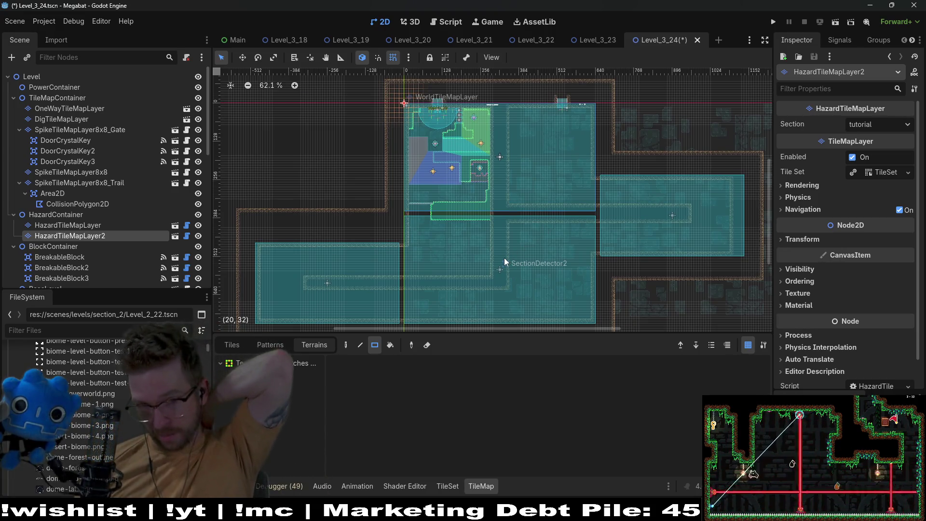
scroll(439, 172, up, 8)
scroll(439, 172, up, 8)
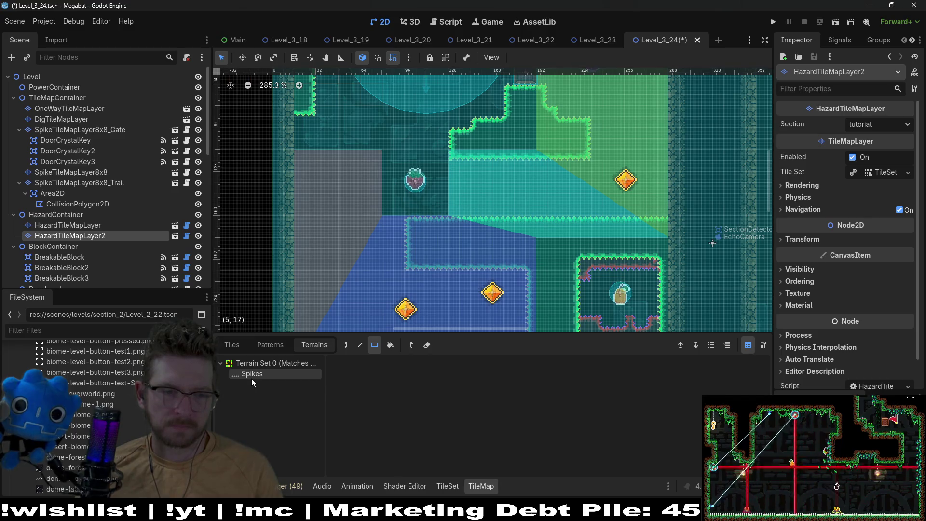
- Rename the new hazard layer to HazardTileMapLayerDown
double_click(109, 235)
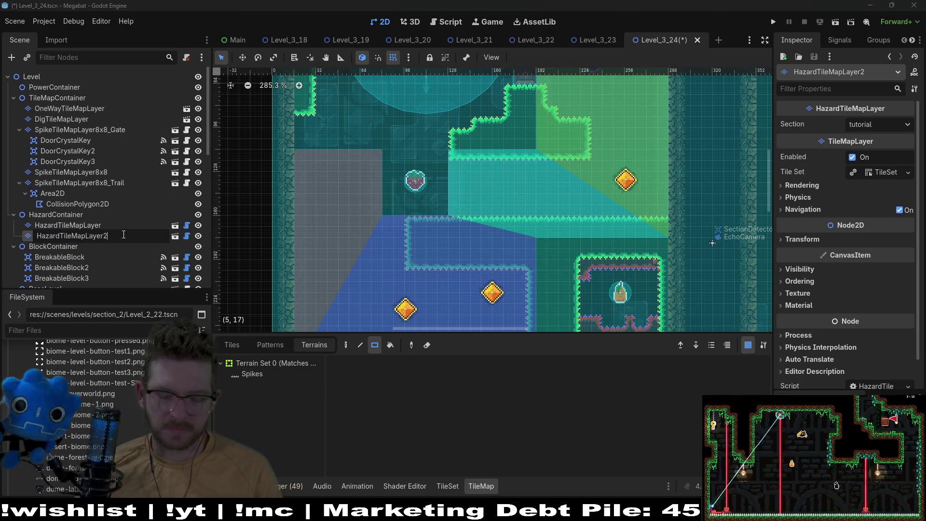
key(BackSpace)
text(Down)
key(Return)
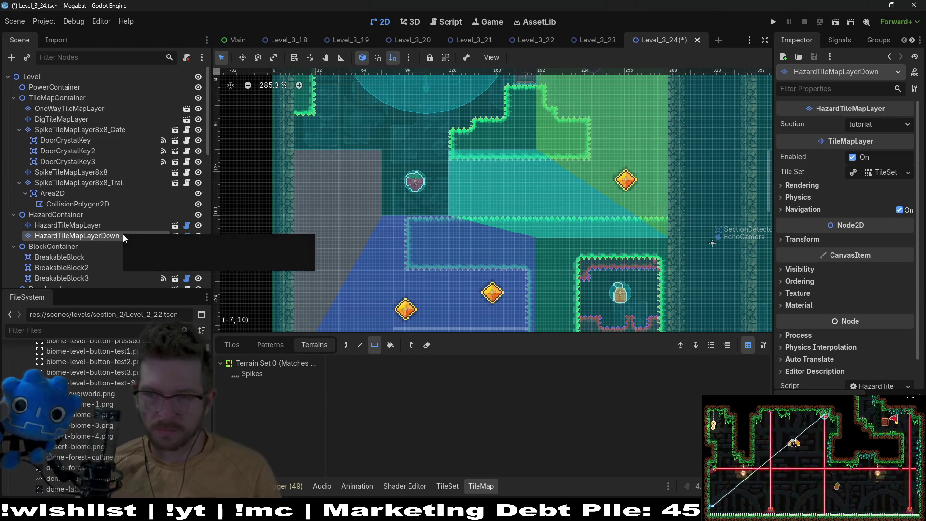
- Set the layer's rotation to 180° and its section to desert
click(805, 239)
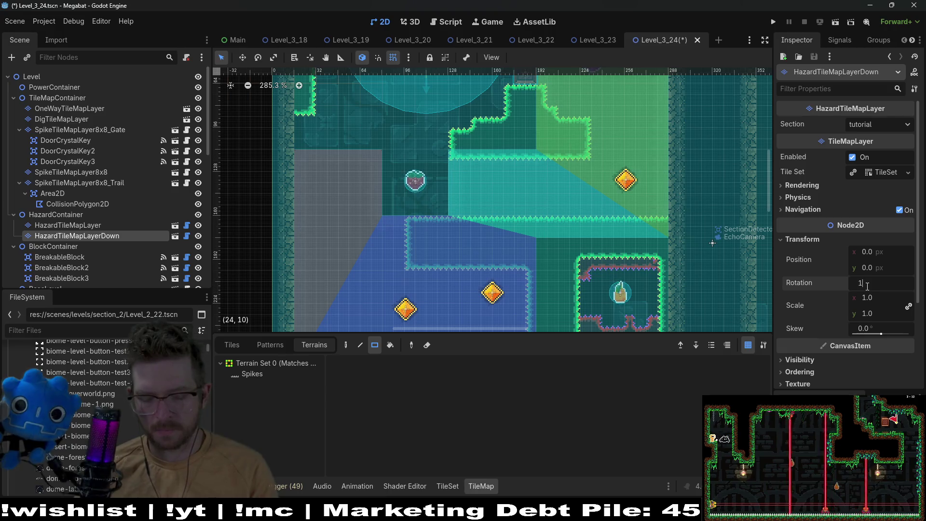
click(260, 374)
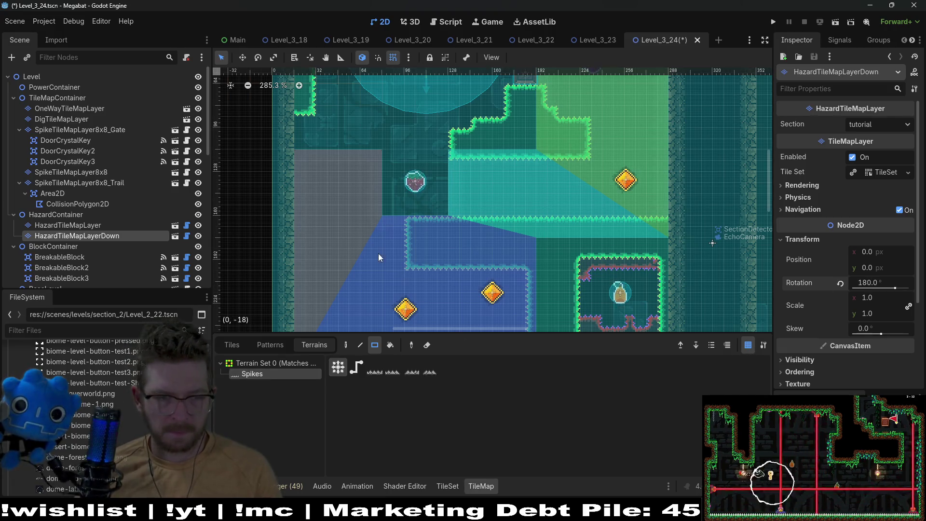
click(877, 125)
click(875, 175)
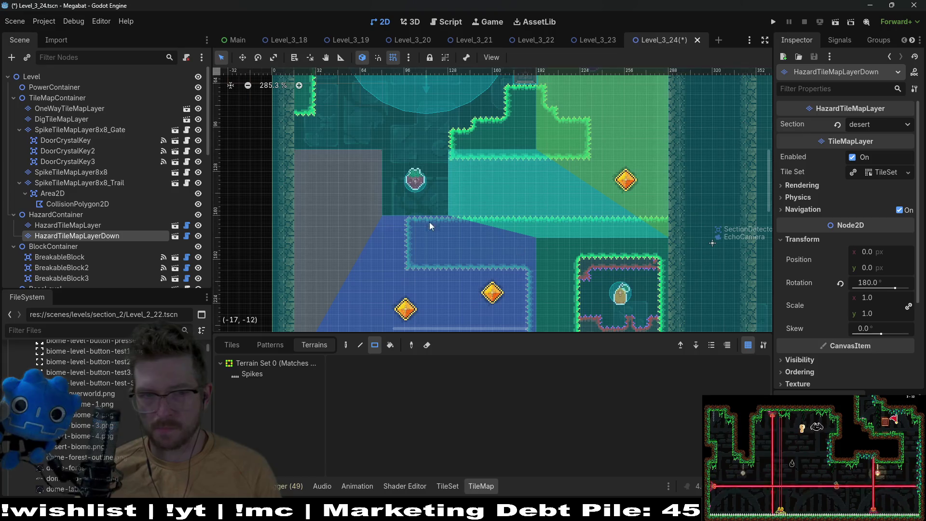
- Paint a row of Spikes terrain under the ledge above the strawberry, then save and run the game
scroll(387, 165, up, 3)
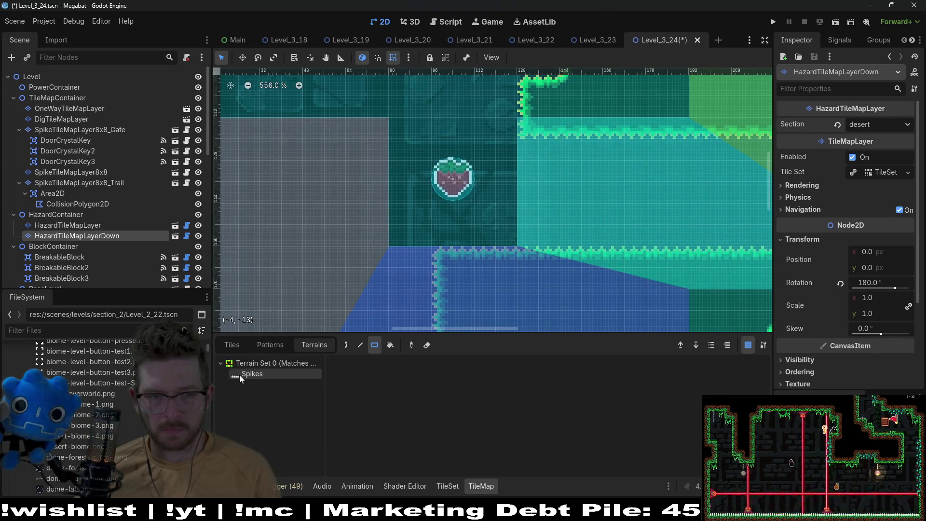
click(239, 377)
mouse_move(391, 122)
mouse_down()
mouse_move(513, 123)
mouse_move(485, 239)
mouse_up()
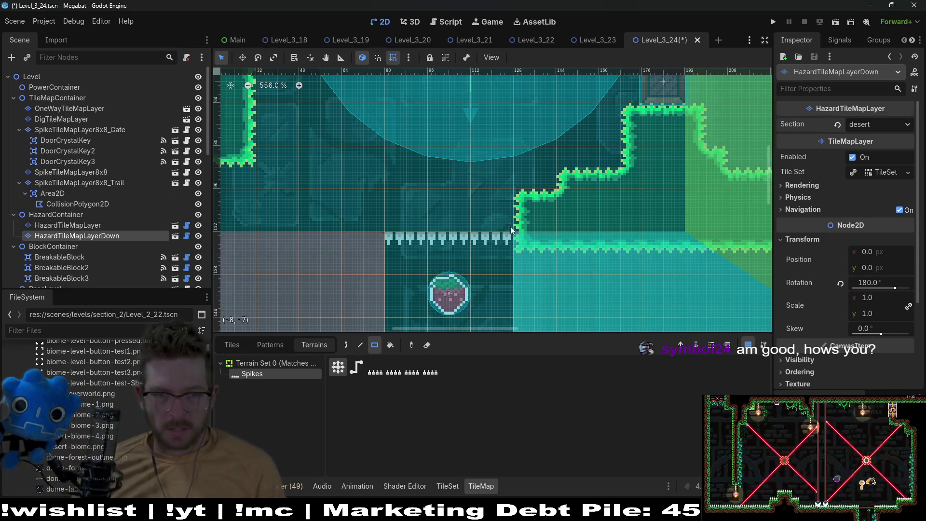
scroll(510, 227, down, 3)
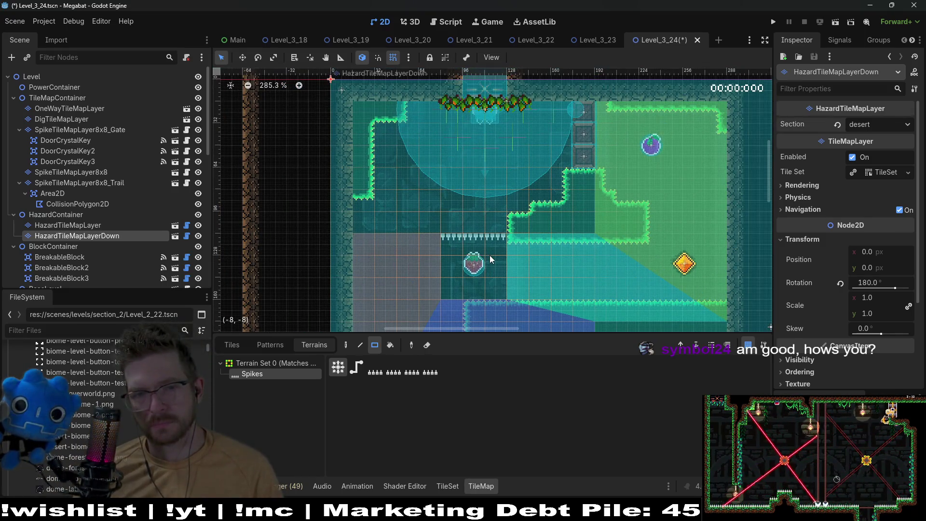
click(834, 22)
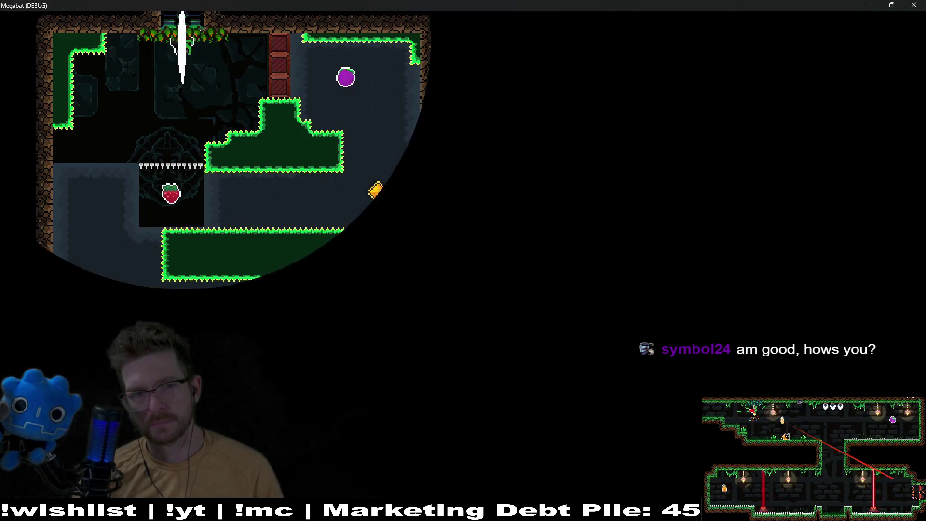
key(Down)
key(Right)
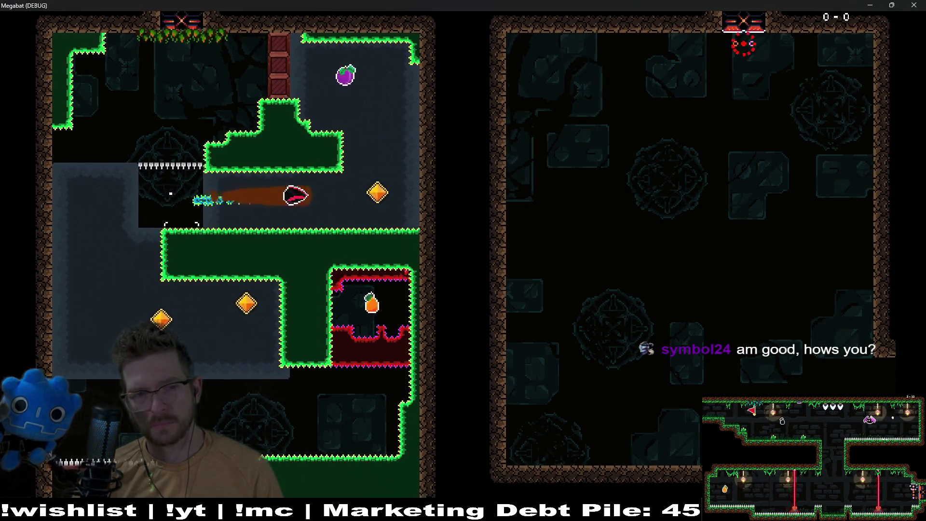
key(Up)
key(Left)
key(Down)
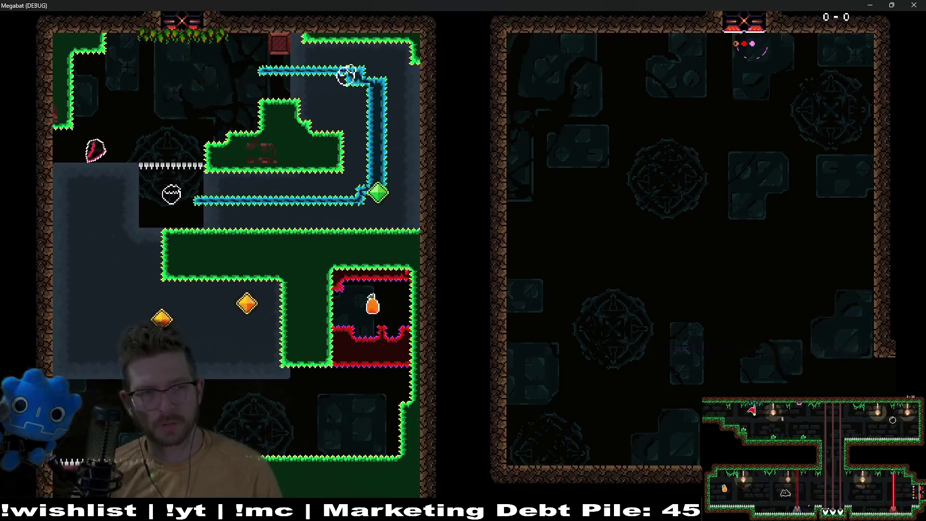
key(Right)
key(Down)
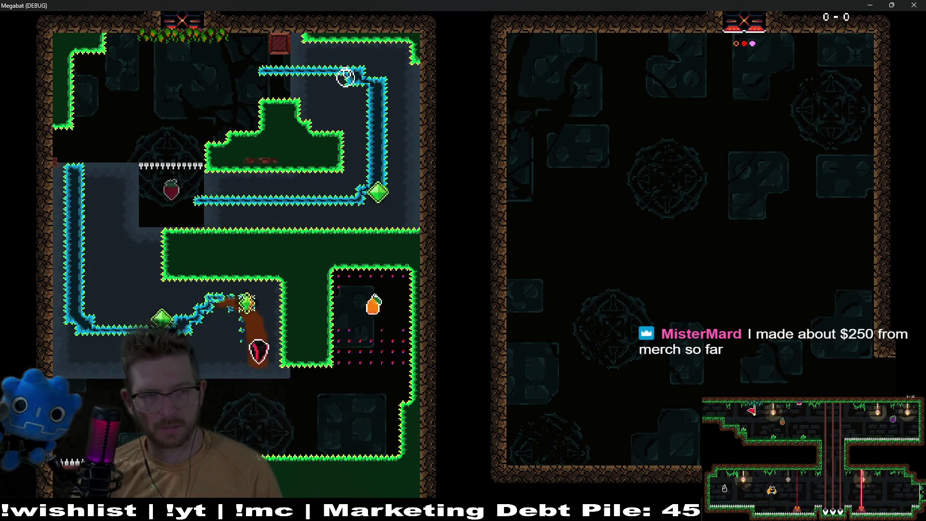
key(Right)
key(Up)
key(Down)
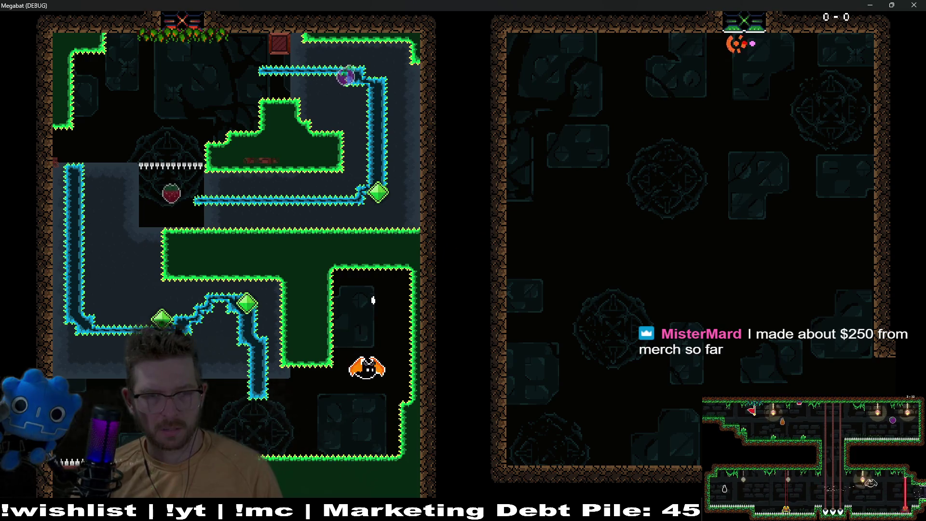
key(Left)
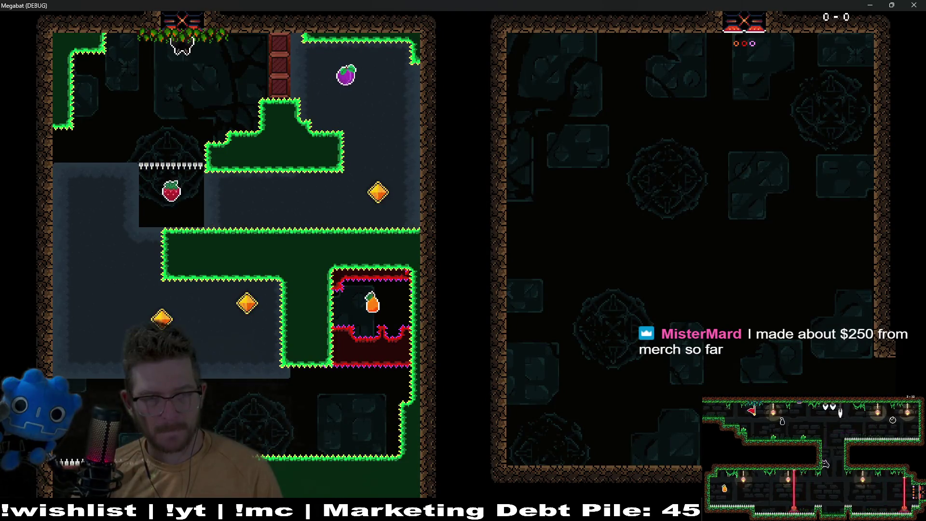
key(Down)
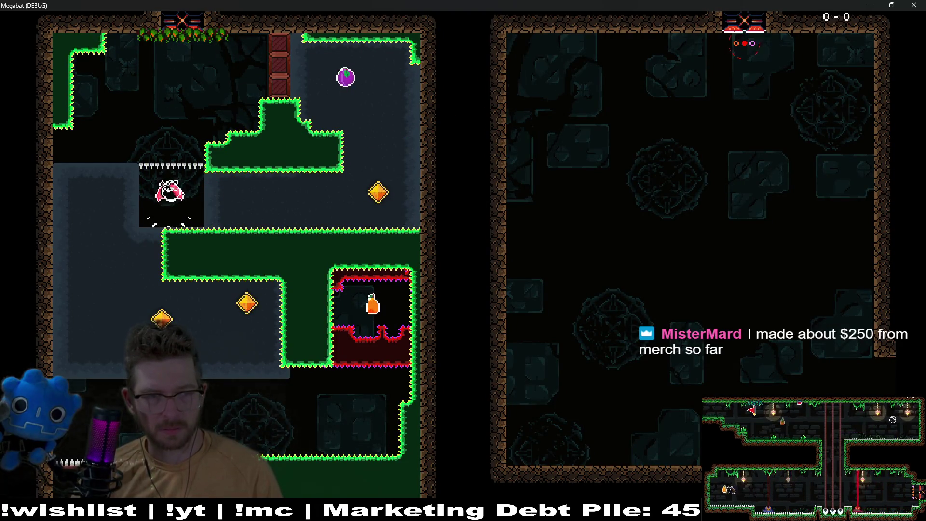
key(Left)
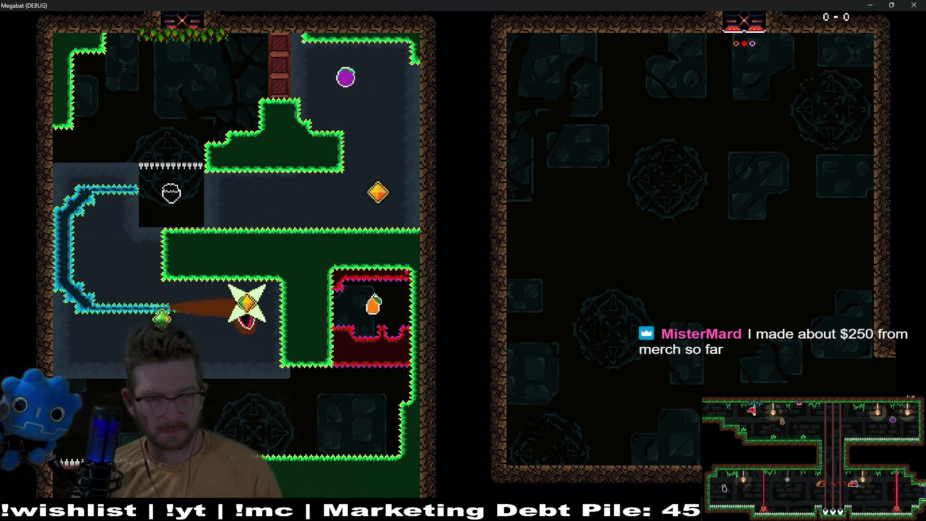
key(Left)
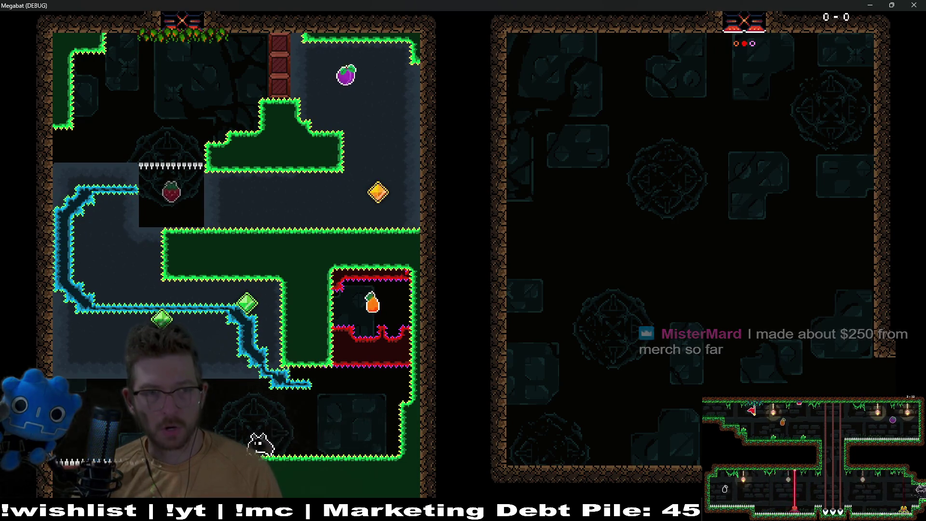
key(Up)
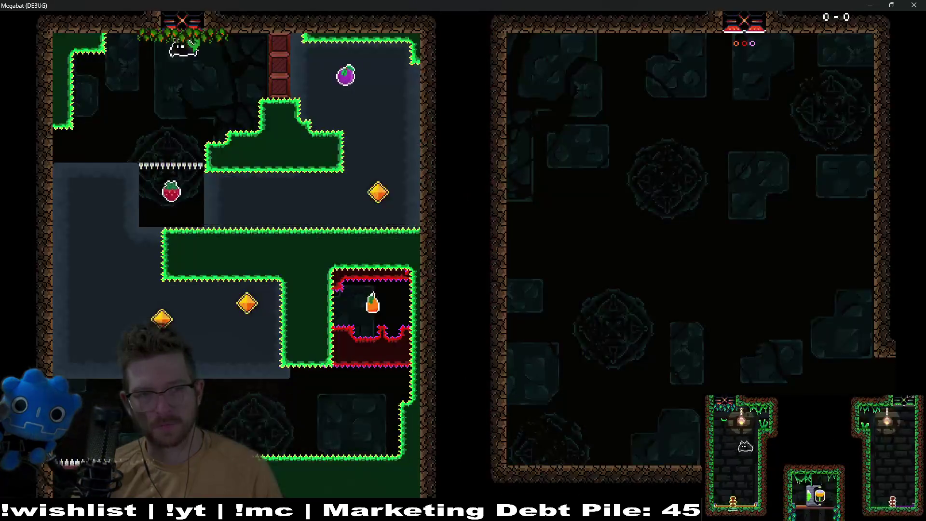
key(Down)
key(Right)
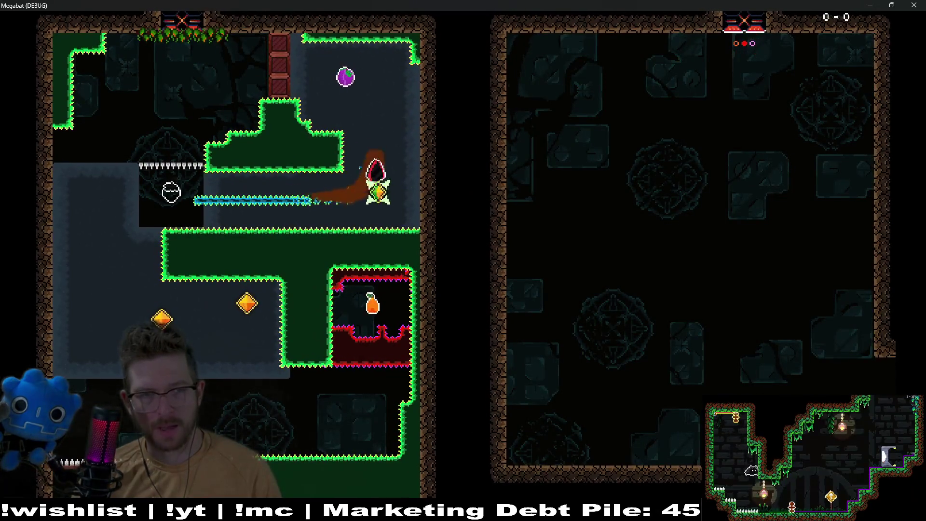
key(Up)
key(Left)
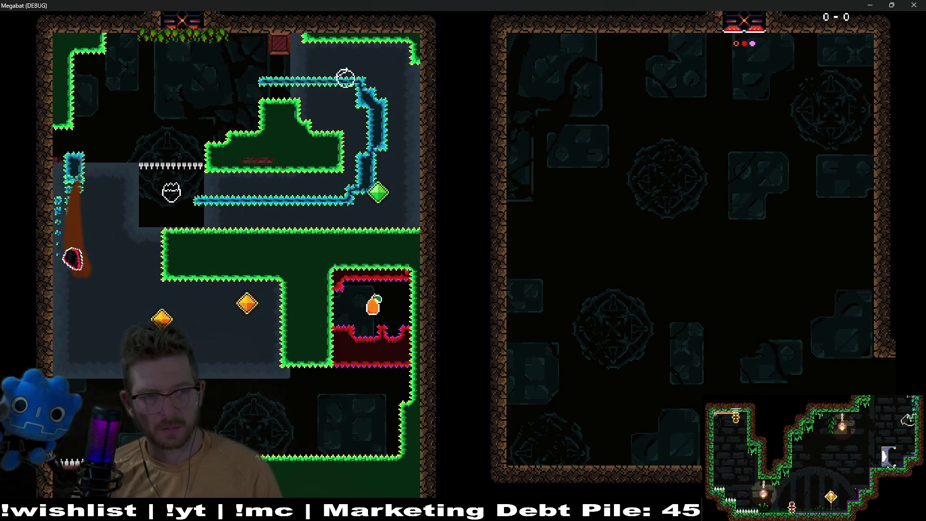
key(Right)
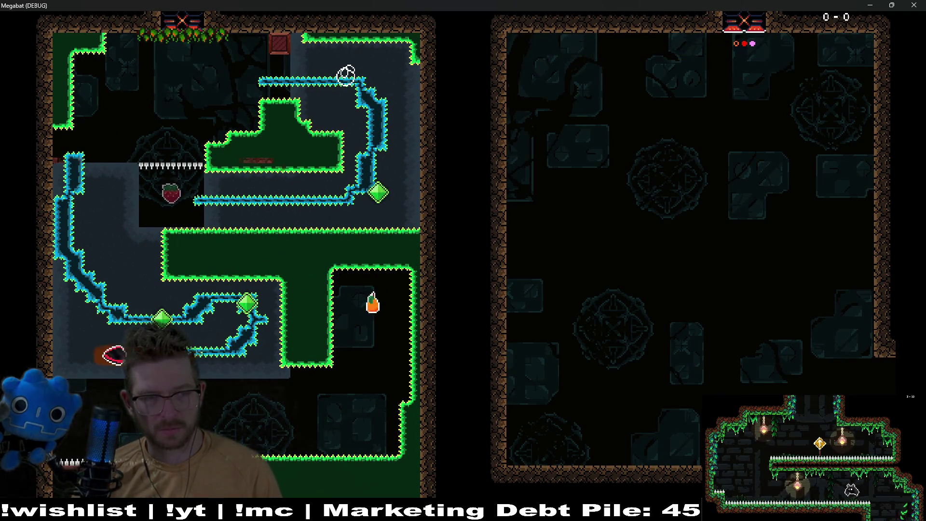
key(Down)
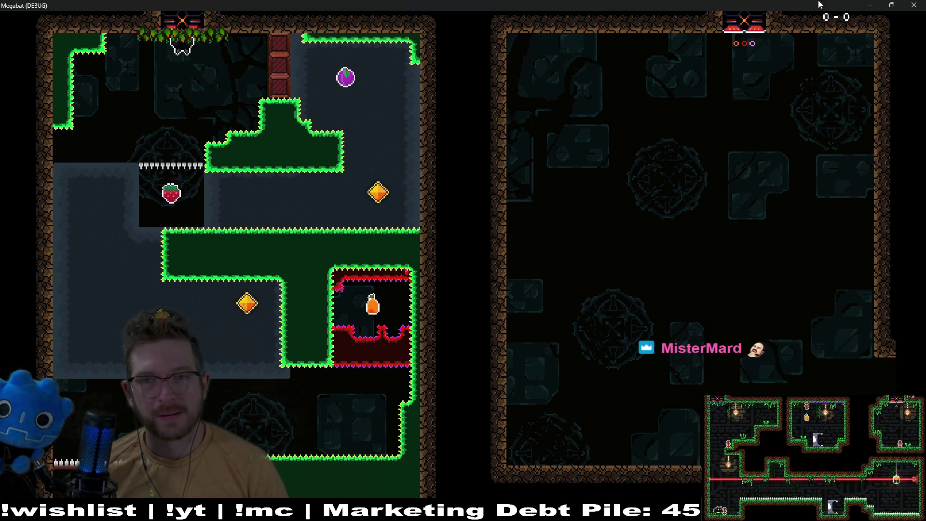
- Close the running game and inspect DigTileMapLayer's Dark Sand terrain tiles
click(923, 5)
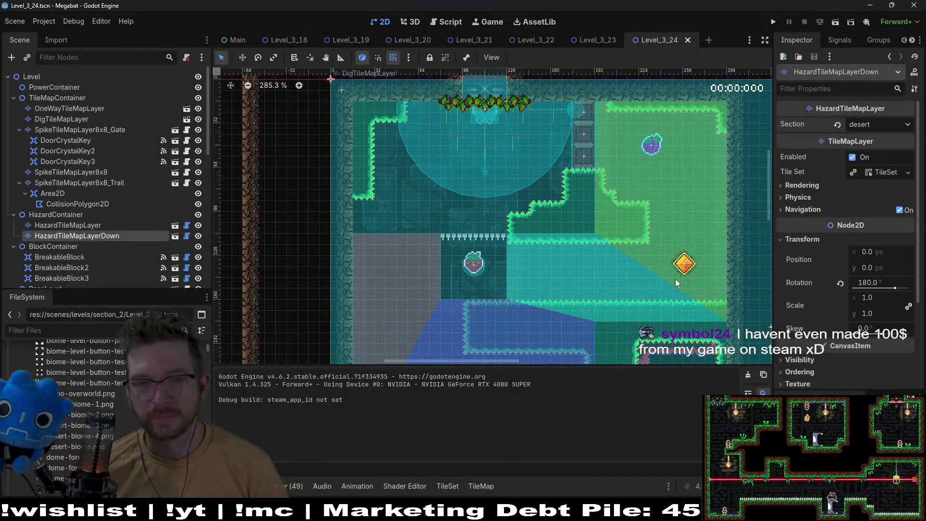
scroll(675, 279, right, 5)
scroll(681, 247, down, 2)
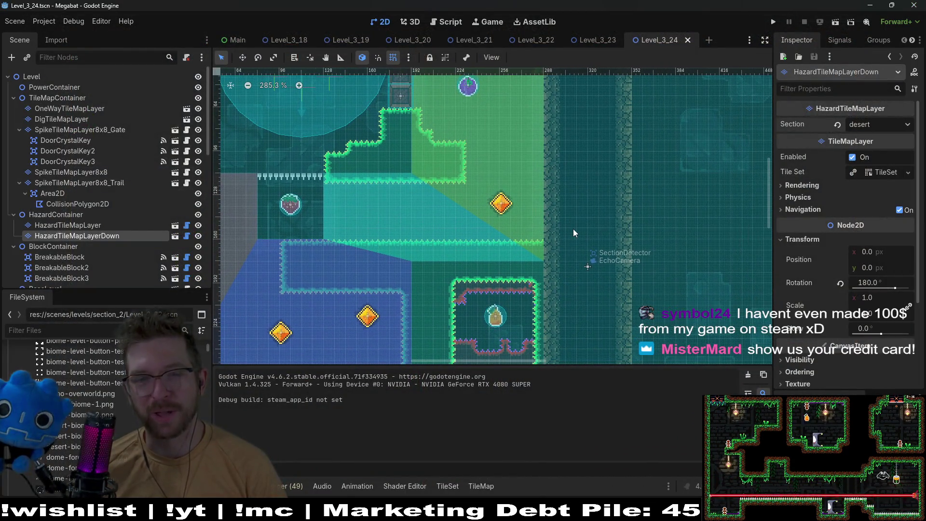
click(86, 120)
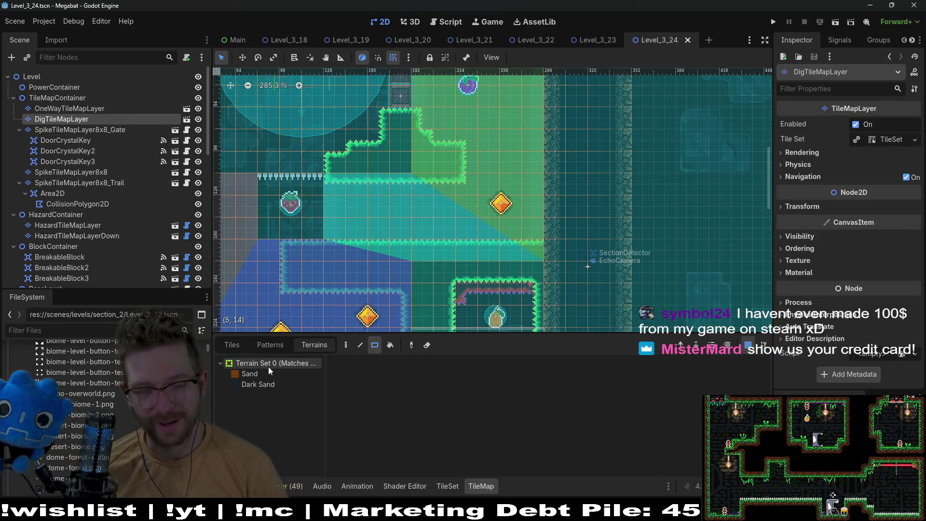
click(266, 384)
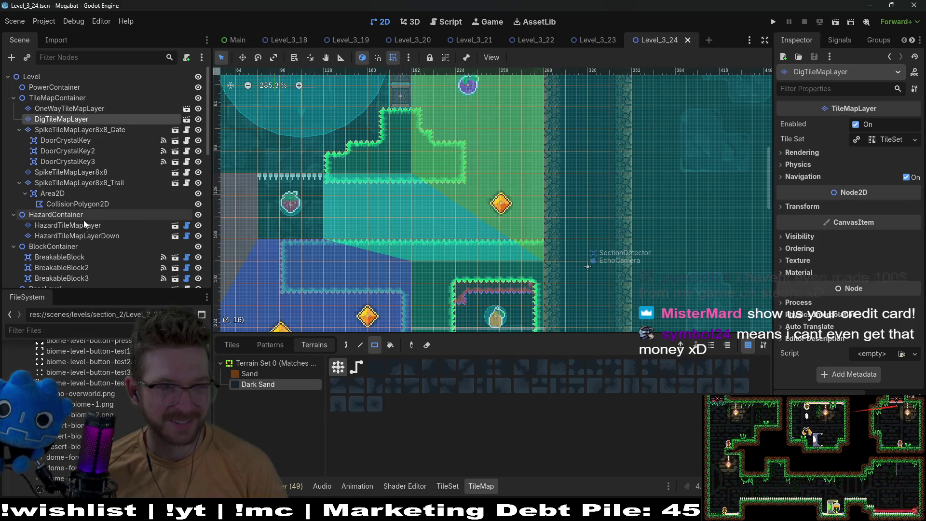
- Check HazardTileMapLayer's Spikes terrain, then step through the layers to SpikeTileMapLayer8x8
click(96, 227)
click(263, 375)
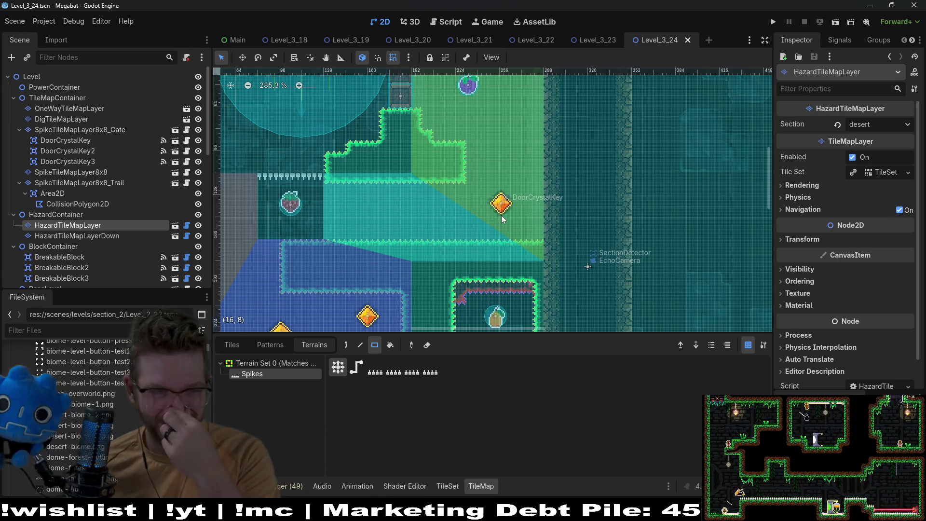
click(70, 110)
click(65, 121)
click(71, 130)
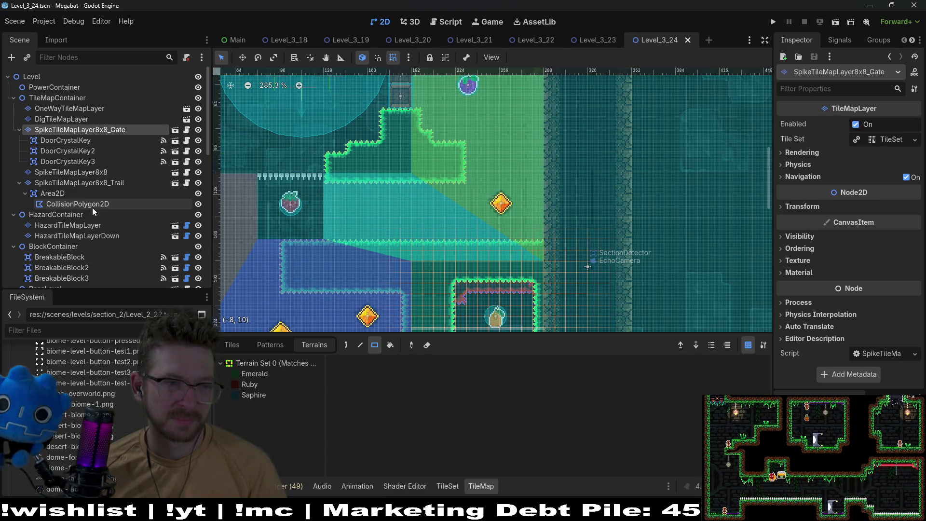
click(81, 175)
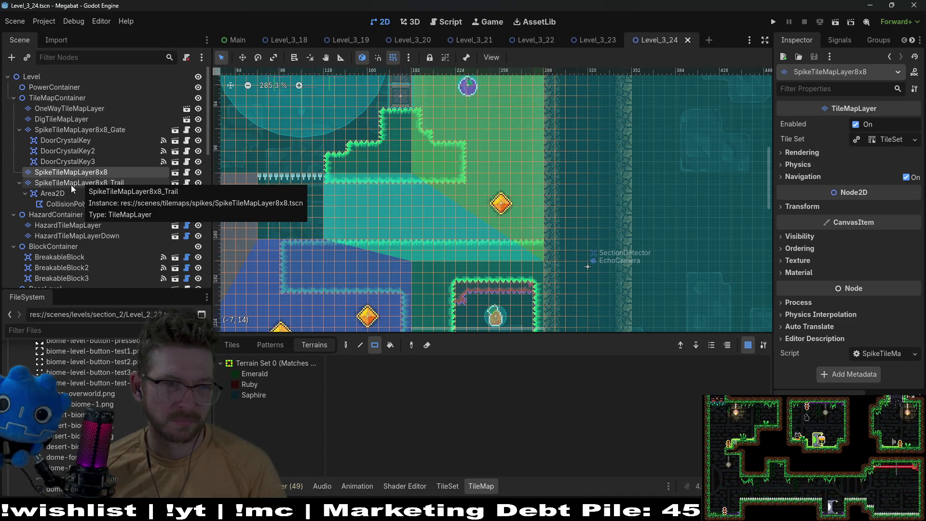
- Paint an Emerald terrain slope near the gem
click(262, 374)
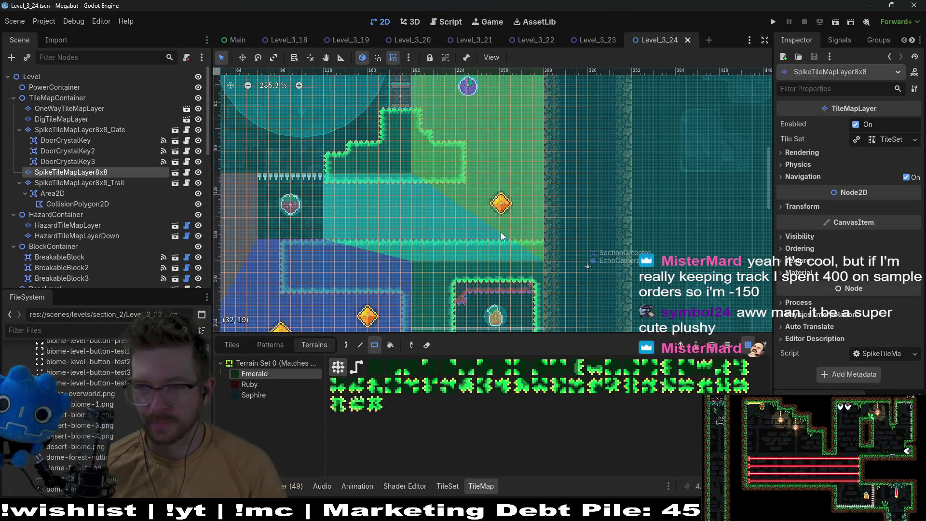
scroll(501, 233, down, 2)
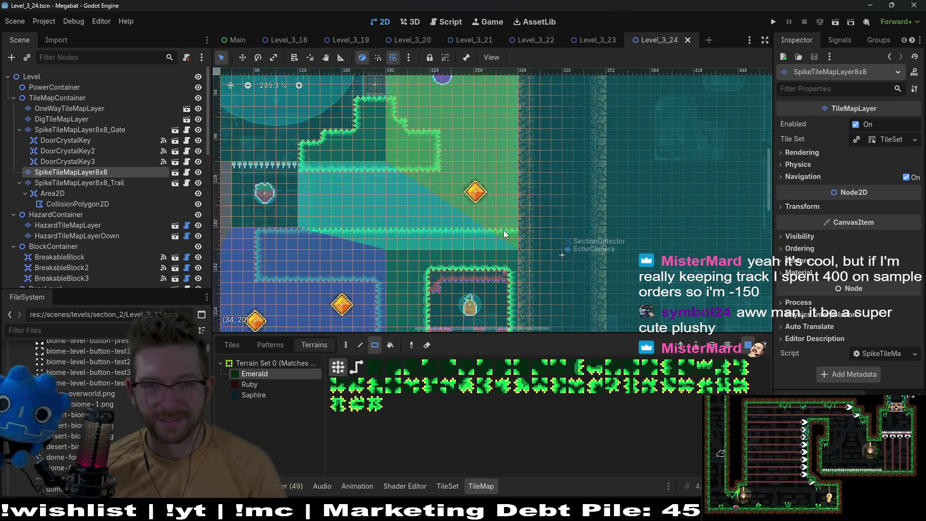
drag(525, 207, 525, 209)
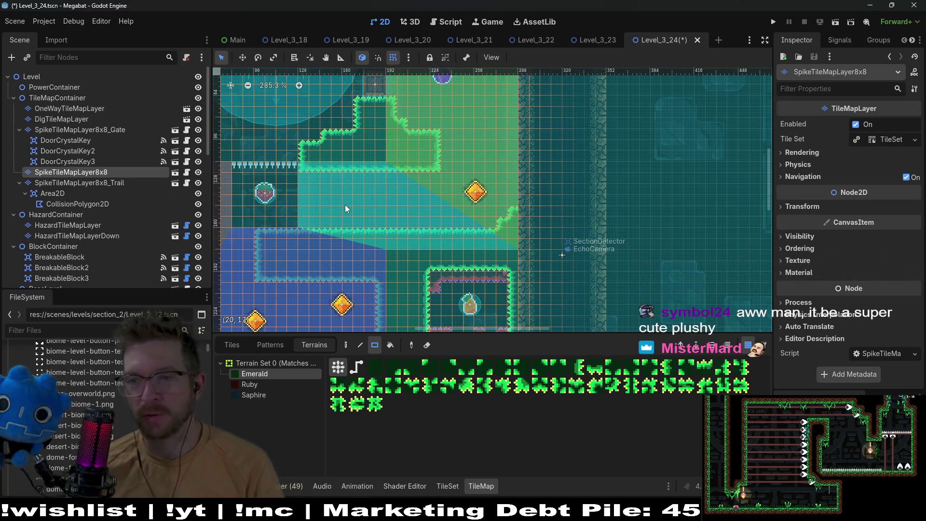
scroll(513, 154, up, 4)
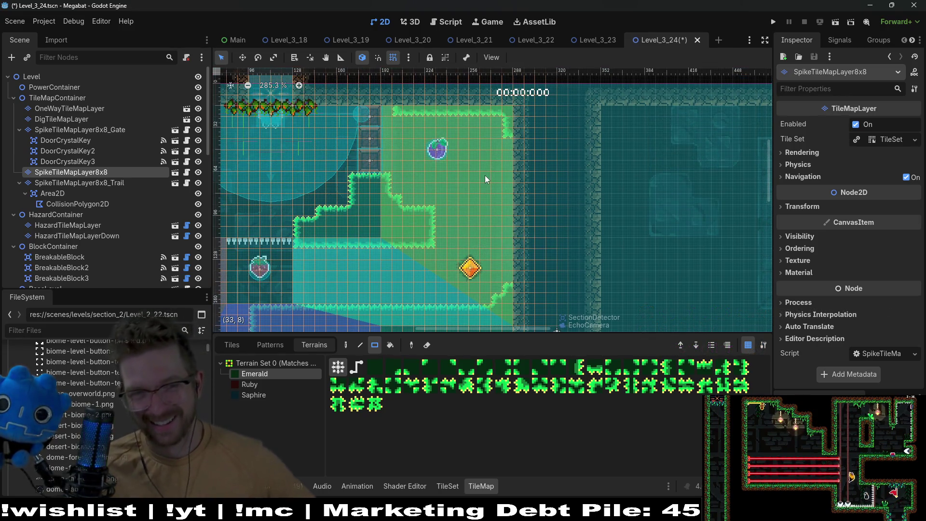
- Reshape the Emerald edge into a diagonal step, extending up at cell (19,9) and filling the notch
scroll(447, 250, down, 2)
scroll(434, 194, left, 8)
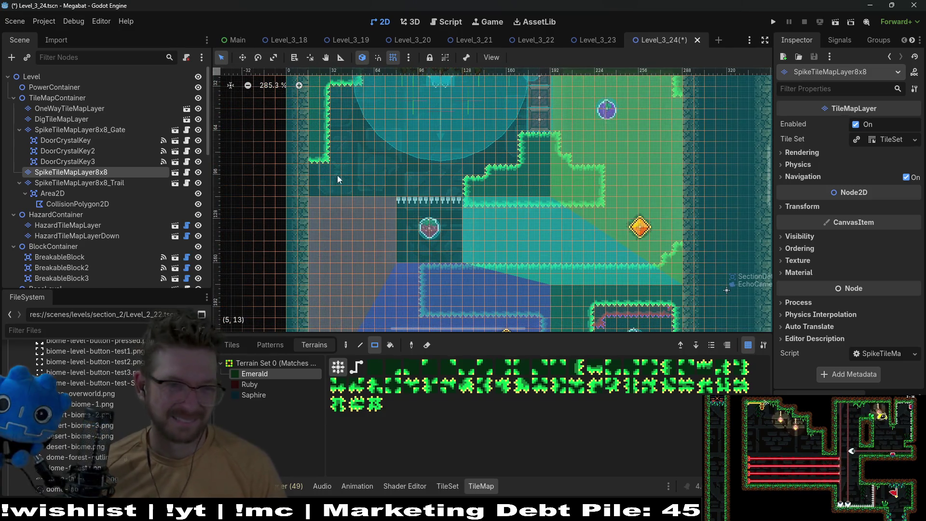
scroll(340, 129, up, 2)
scroll(340, 129, right, 1)
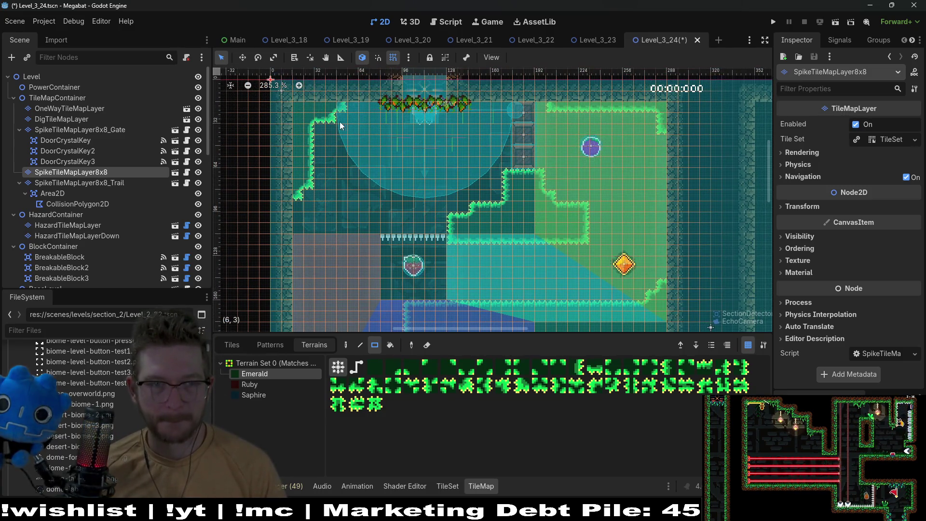
click(324, 124)
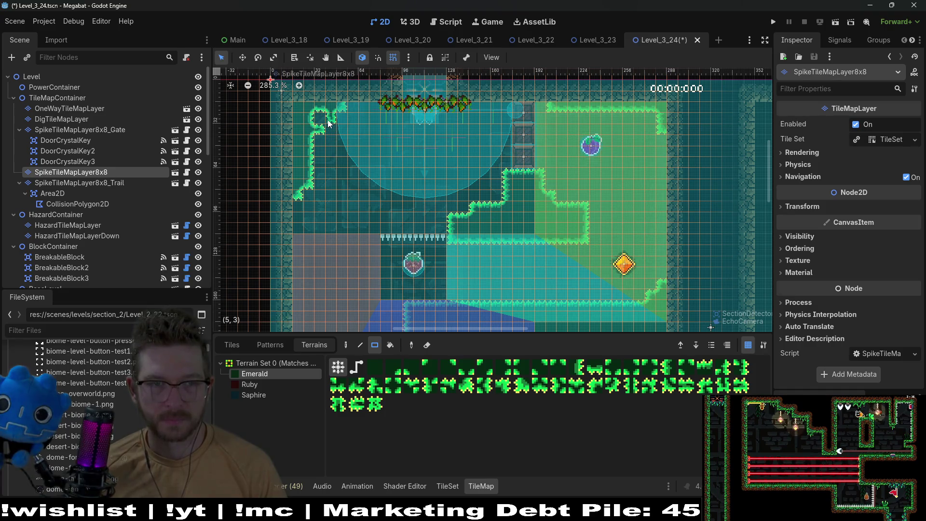
key(ctrl+z)
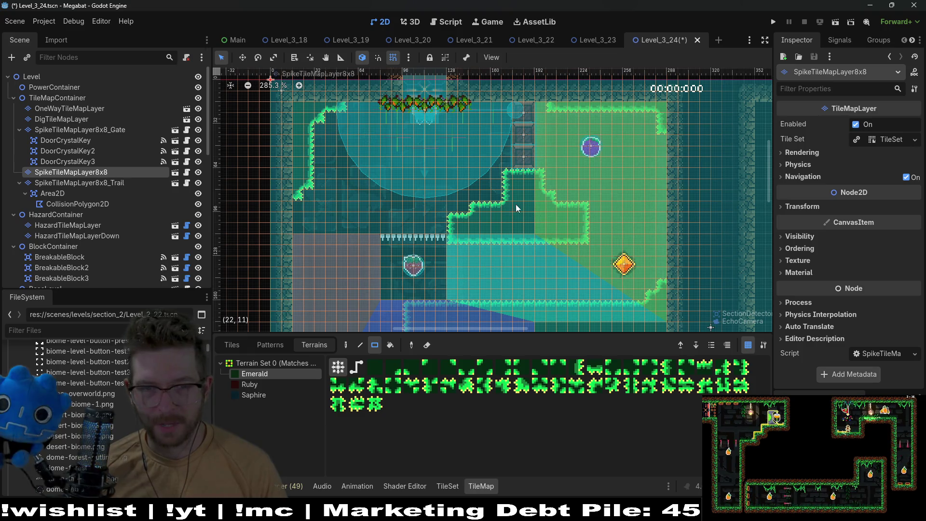
click(500, 200)
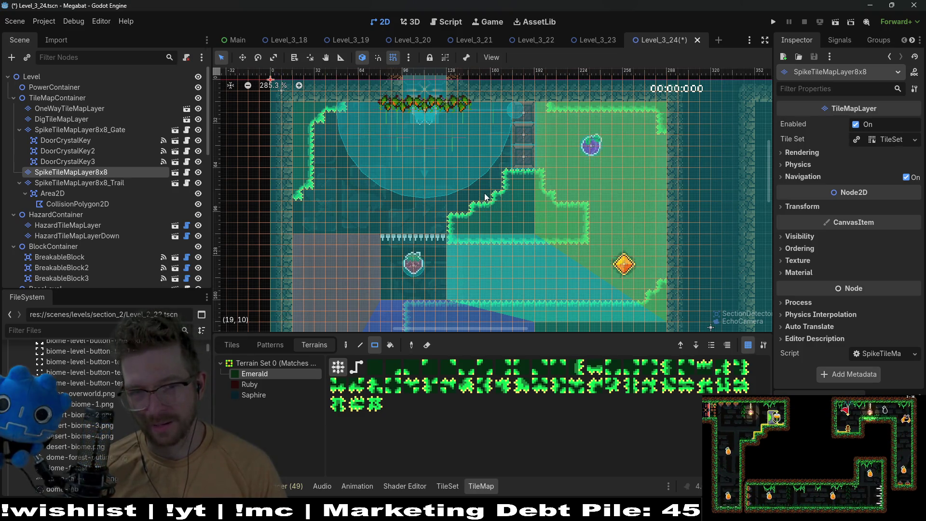
drag(485, 190, 488, 208)
click(497, 188)
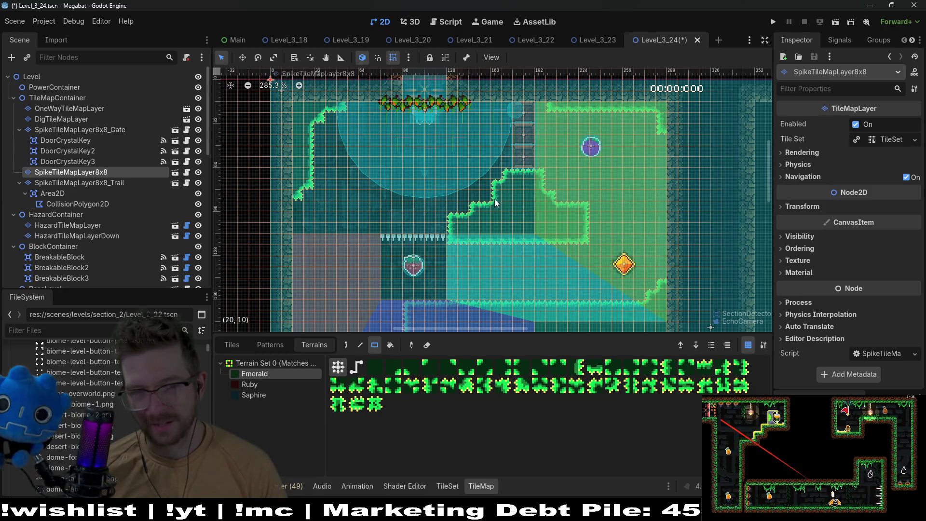
- Lay an 11-tile Emerald terrain row under the ledge above the strawberry and review it
drag(458, 247, 519, 200)
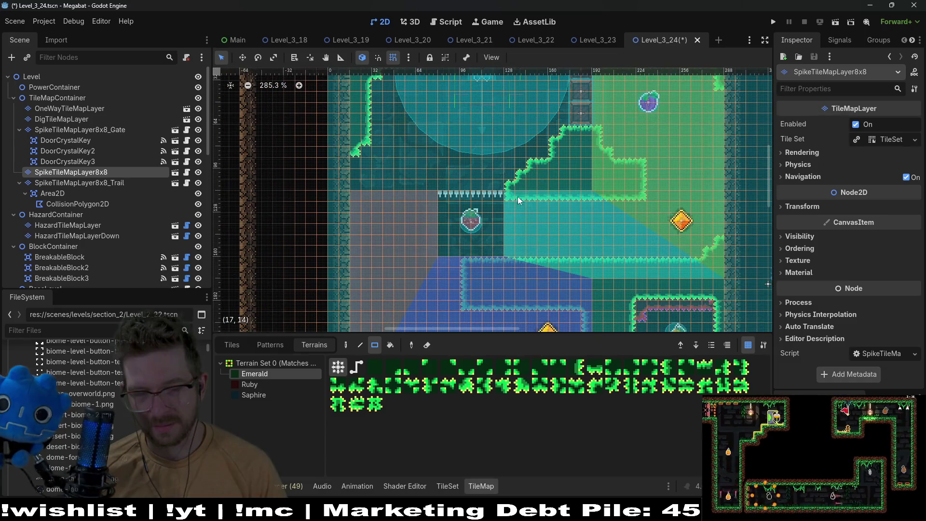
scroll(502, 212, up, 2)
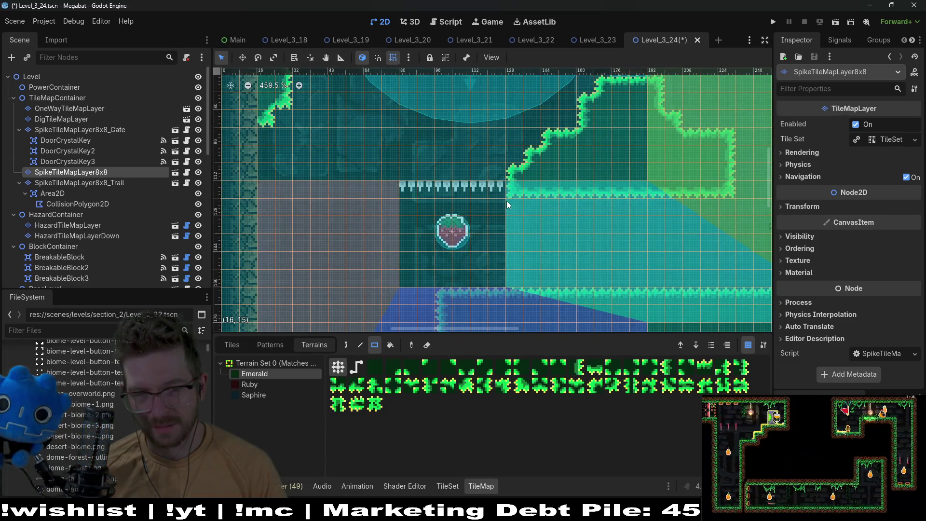
drag(511, 198, 728, 202)
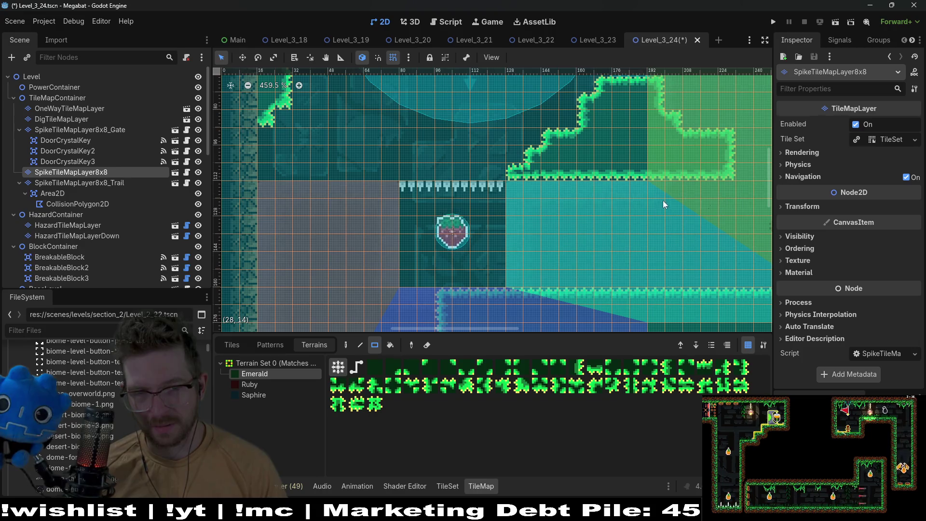
drag(516, 194, 728, 194)
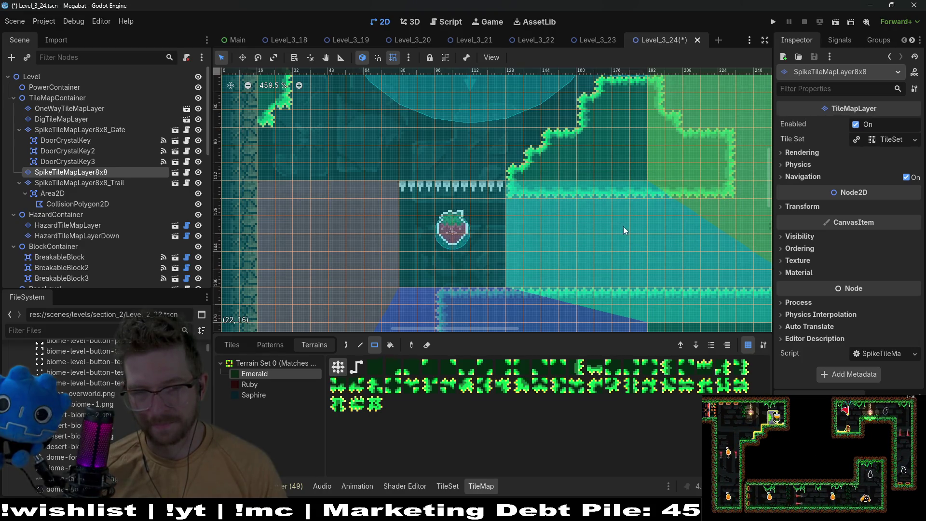
scroll(624, 231, right, 3)
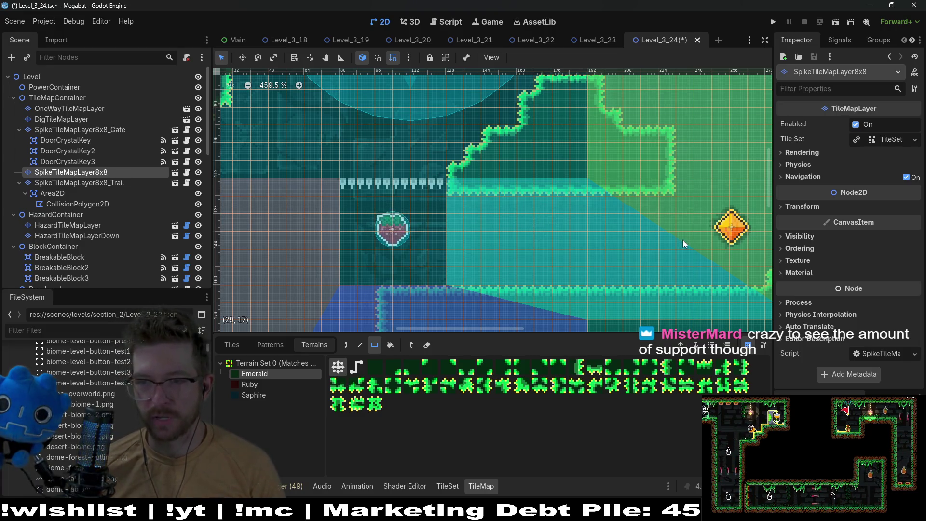
scroll(482, 200, down, 5)
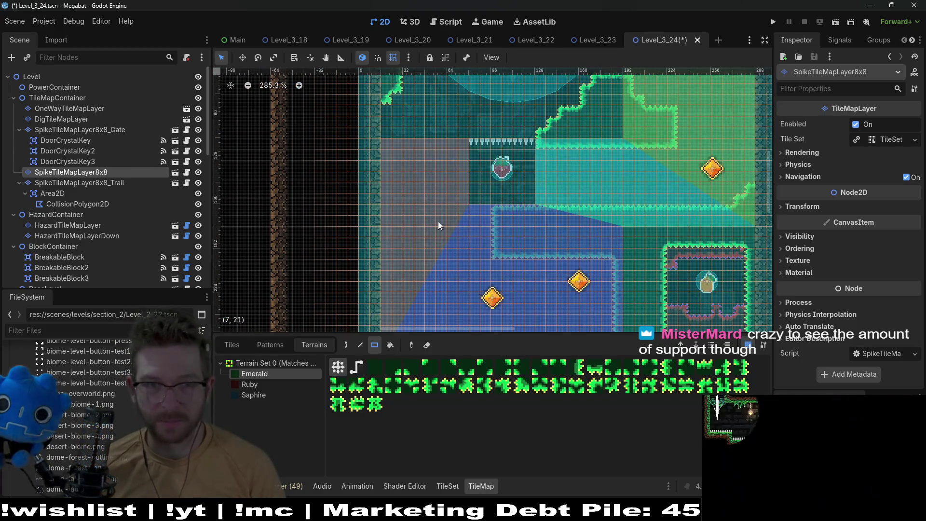
scroll(472, 173, down, 4)
scroll(471, 173, right, 2)
scroll(459, 176, up, 2)
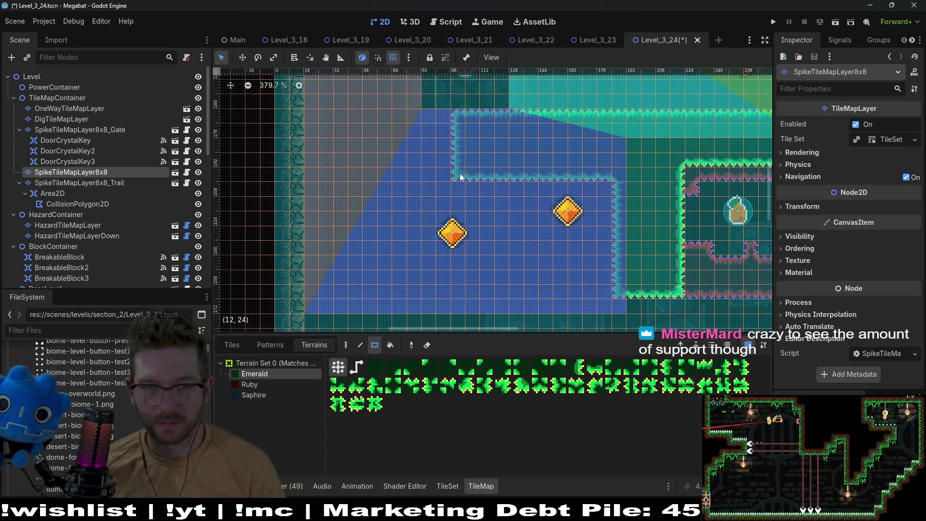
scroll(460, 168, down, 3)
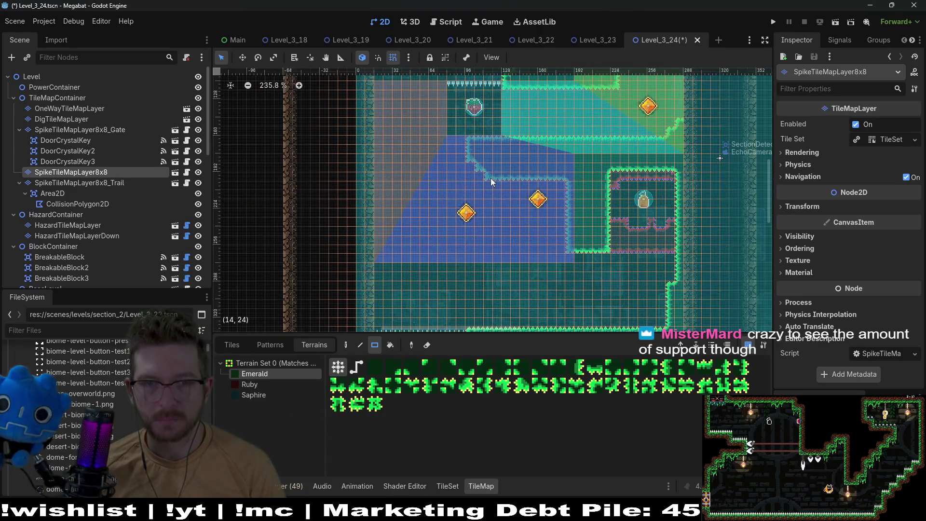
scroll(506, 245, up, 2)
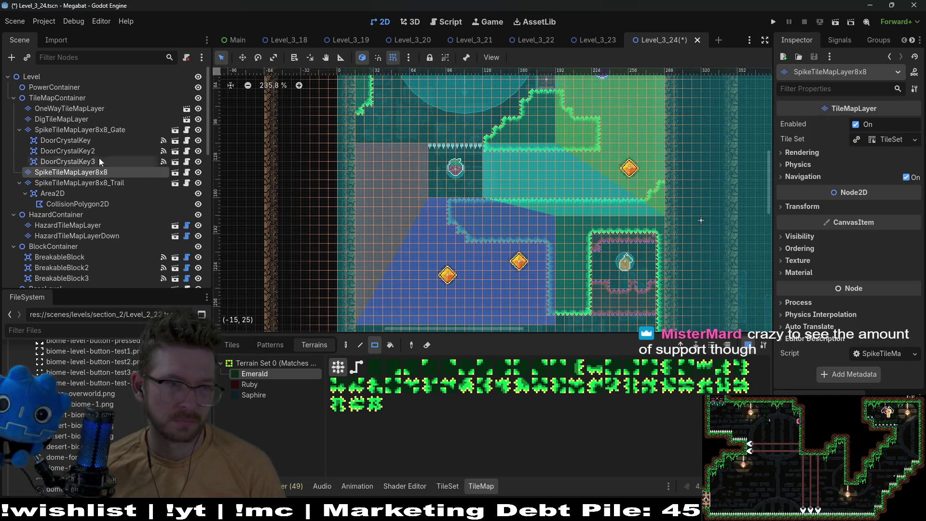
- Move DoorCrystalKey2 up and left, and DoorCrystalKey3 further right
click(68, 150)
key(w)
mouse_move(525, 264)
mouse_down()
mouse_move(399, 203)
mouse_move(390, 187)
mouse_up()
scroll(392, 181, up, 3)
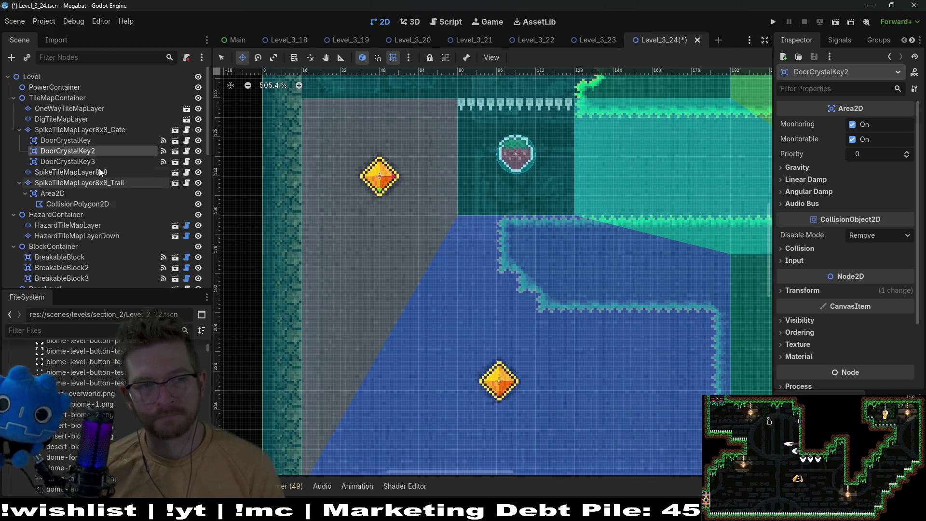
click(68, 162)
drag(420, 323, 573, 313)
scroll(509, 289, down, 5)
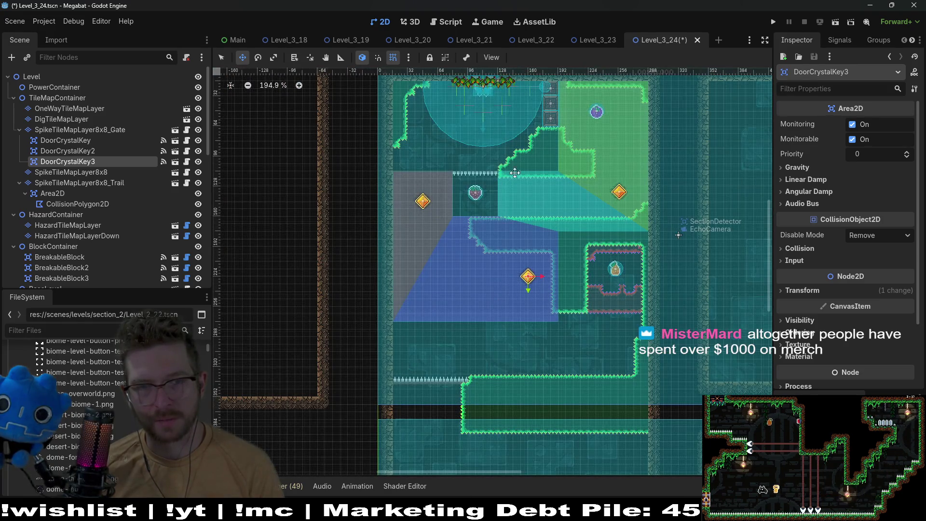
scroll(535, 154, up, 2)
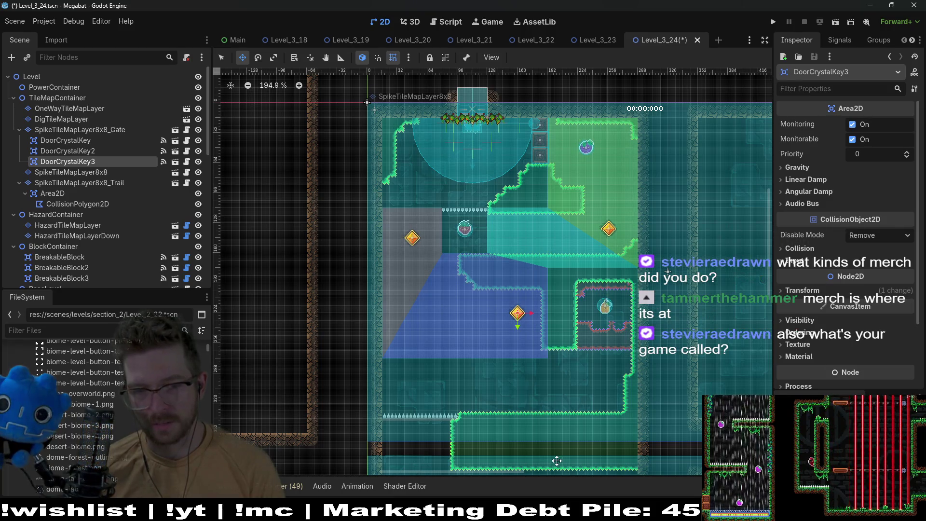
mouse_move(464, 512)
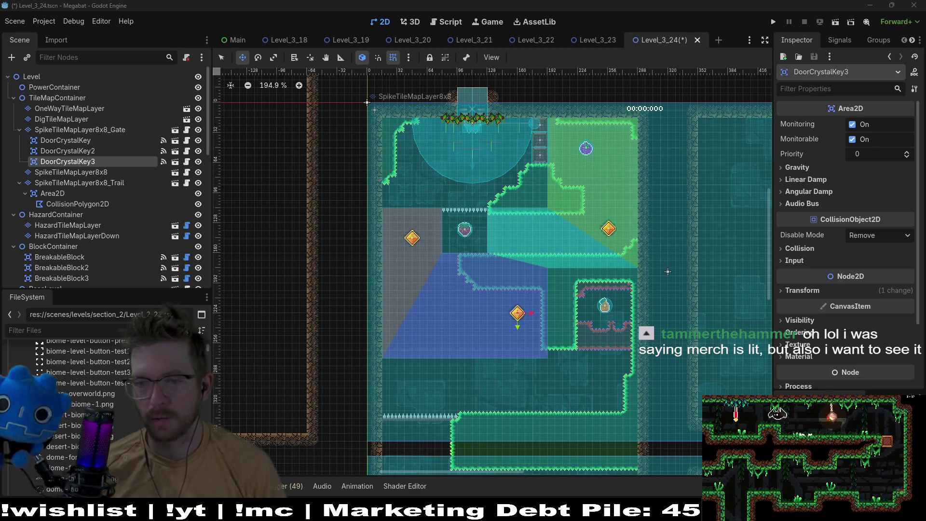
- Start today's Akari puzzle in the browser and maximise the window
key(alt+Tab)
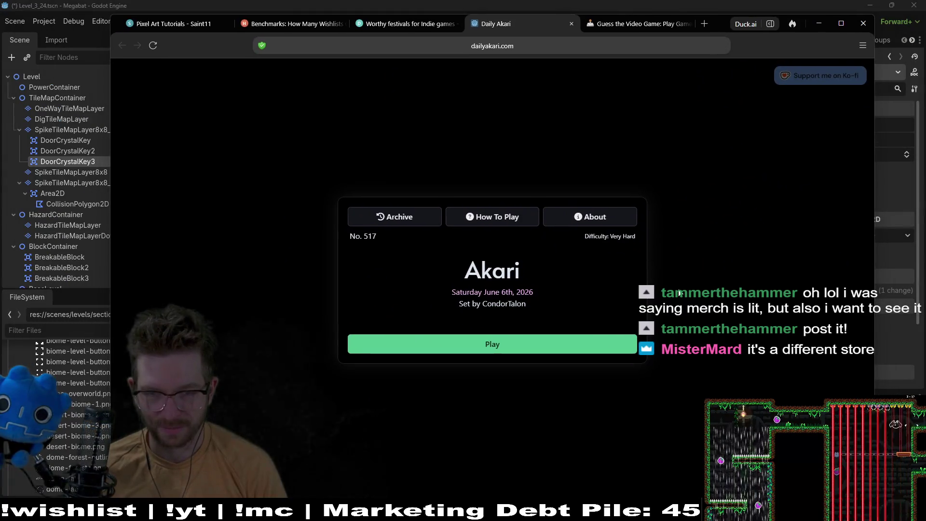
click(506, 346)
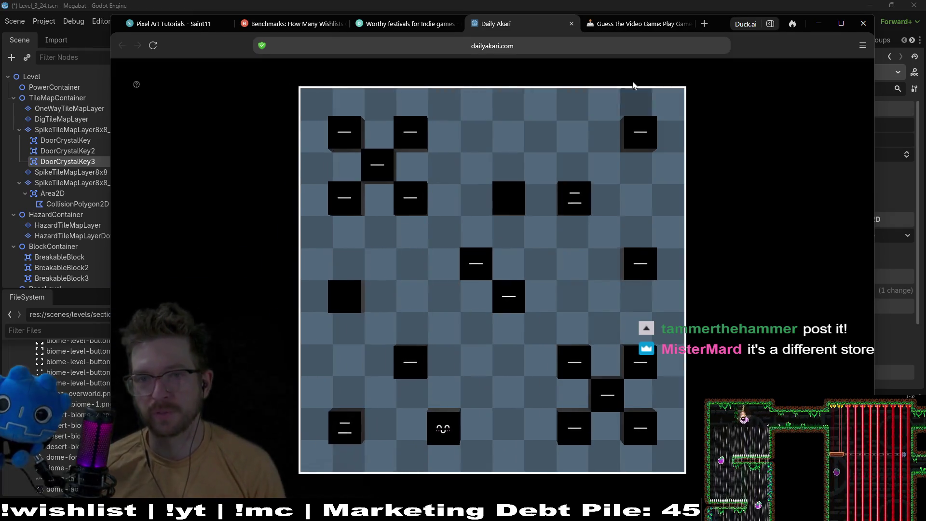
double_click(721, 16)
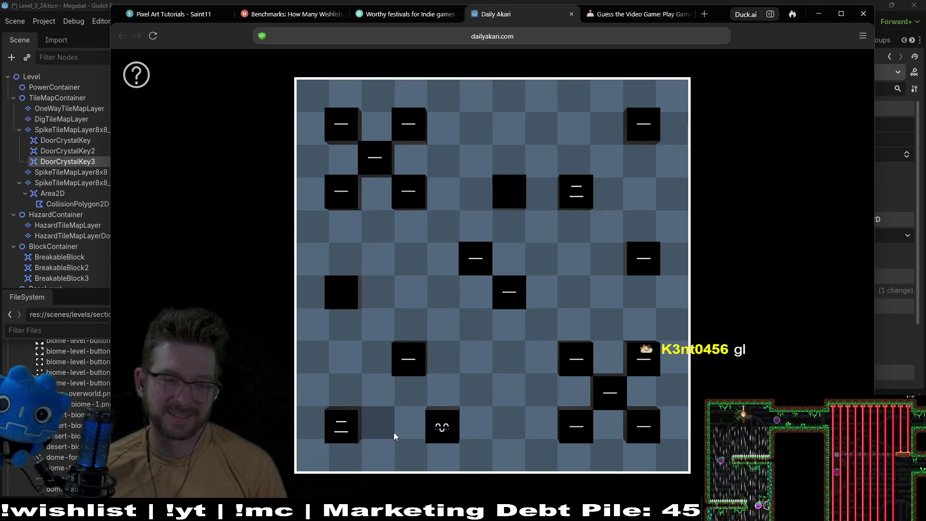
- Place bulbs lighting the bottom row, left and right columns, central cross and lower-left area
click(351, 448)
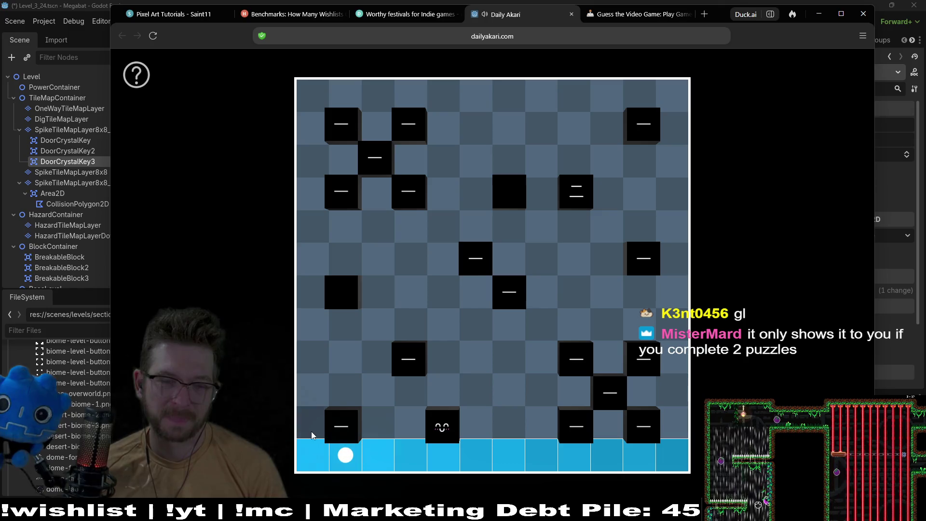
click(308, 432)
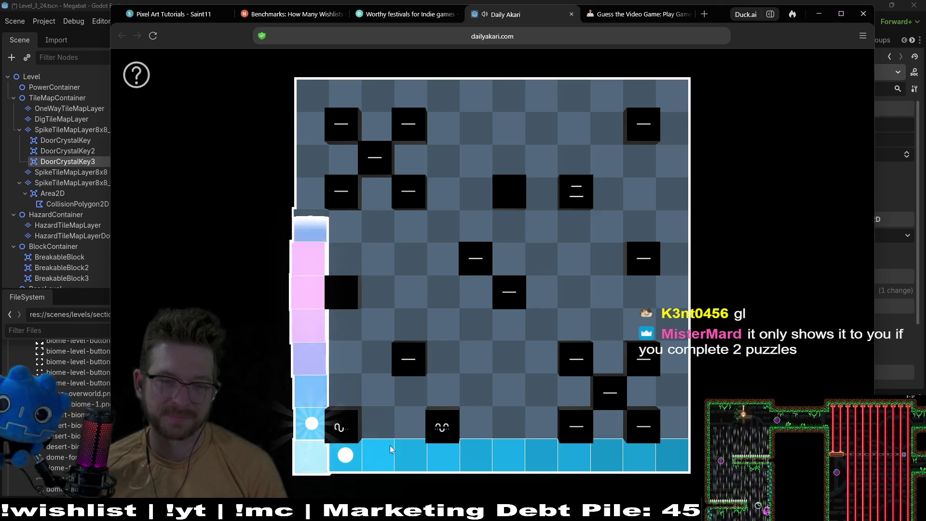
click(607, 429)
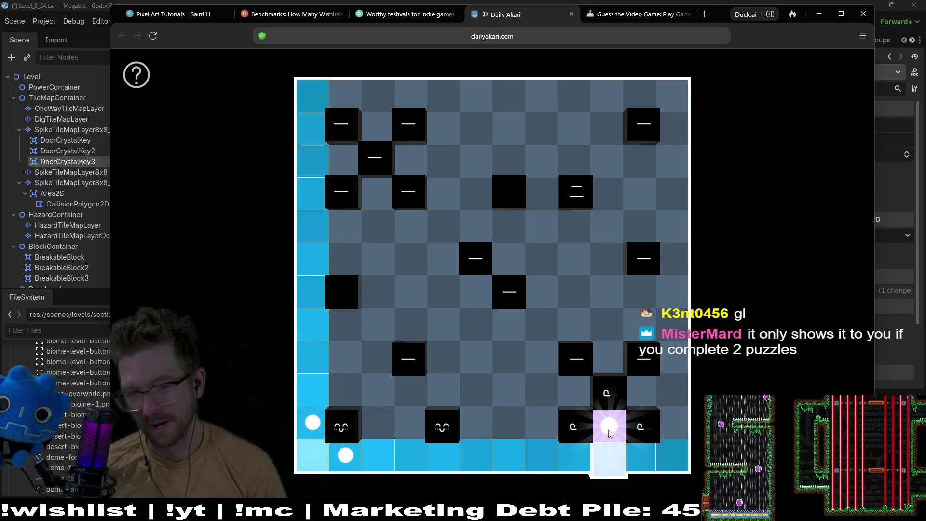
click(682, 401)
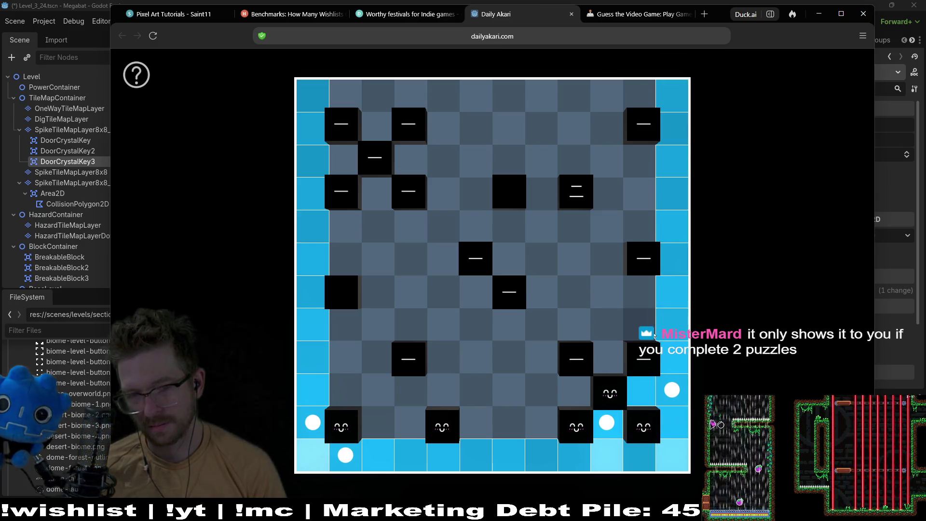
click(651, 333)
click(539, 357)
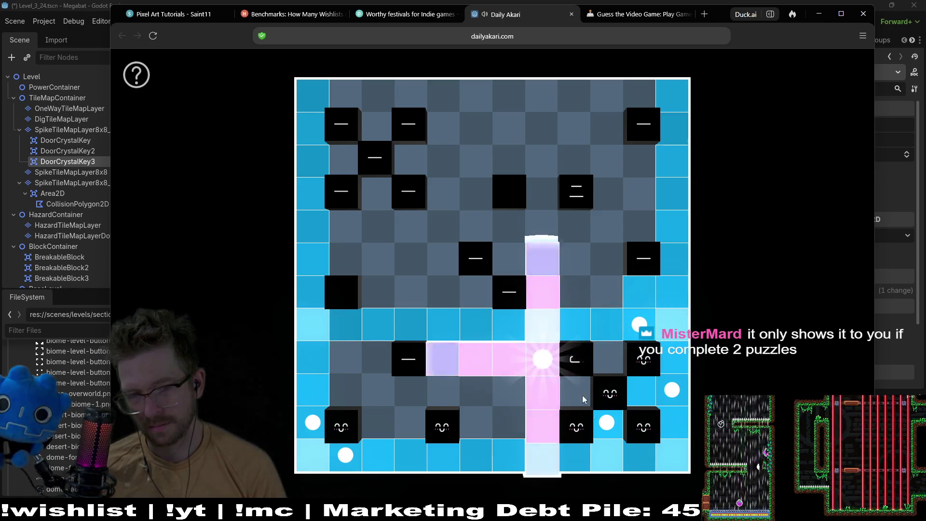
click(405, 392)
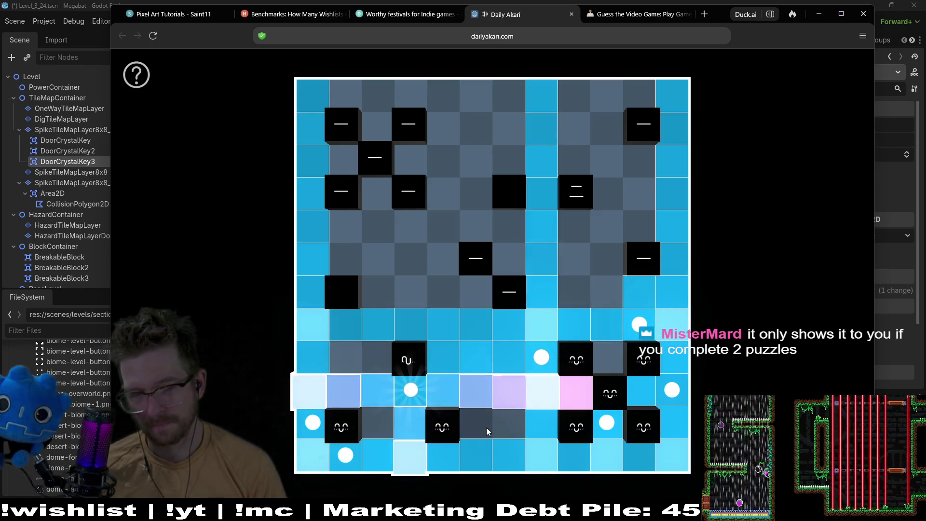
- Place bulbs in the upper-right area, top row, left column and around the top-left blocks
click(613, 266)
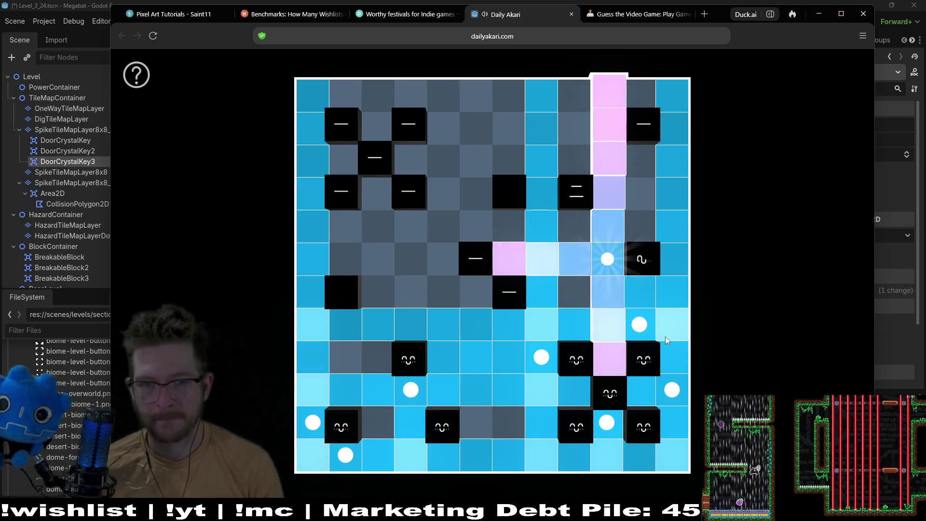
click(574, 226)
click(574, 159)
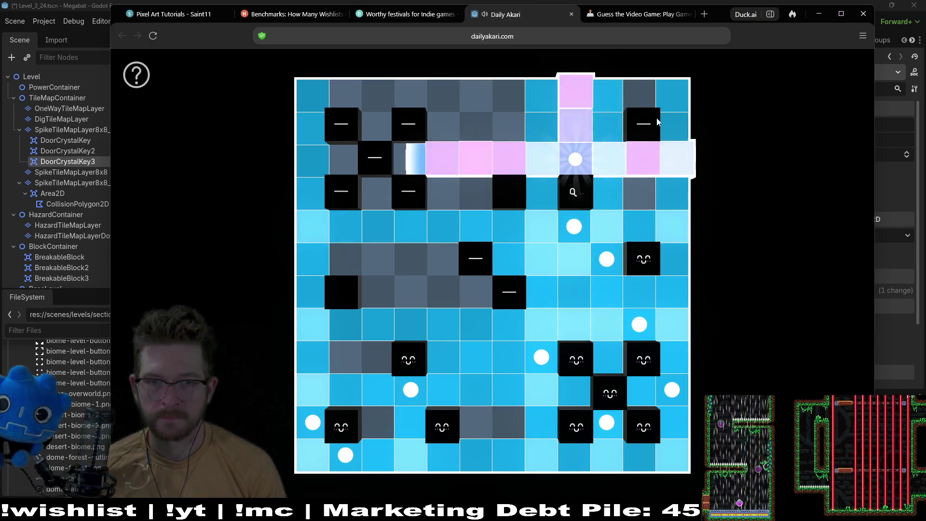
click(644, 97)
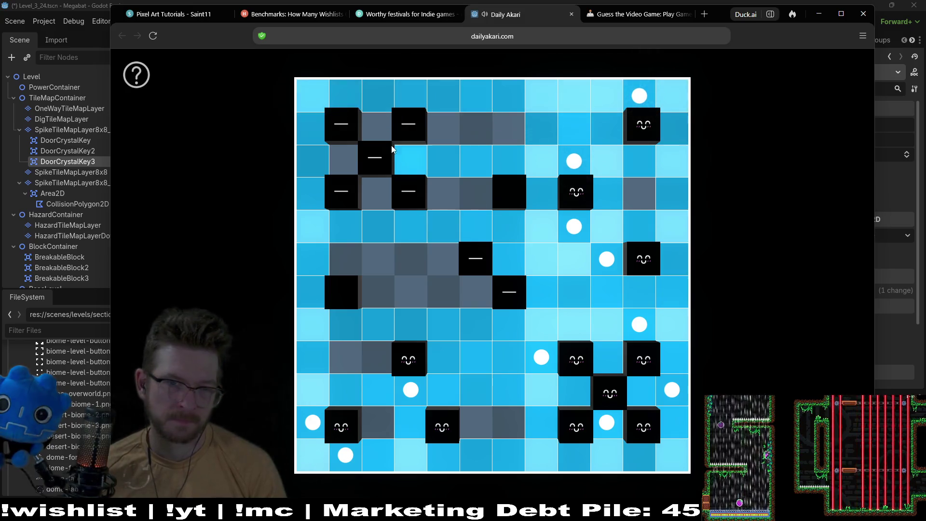
click(377, 126)
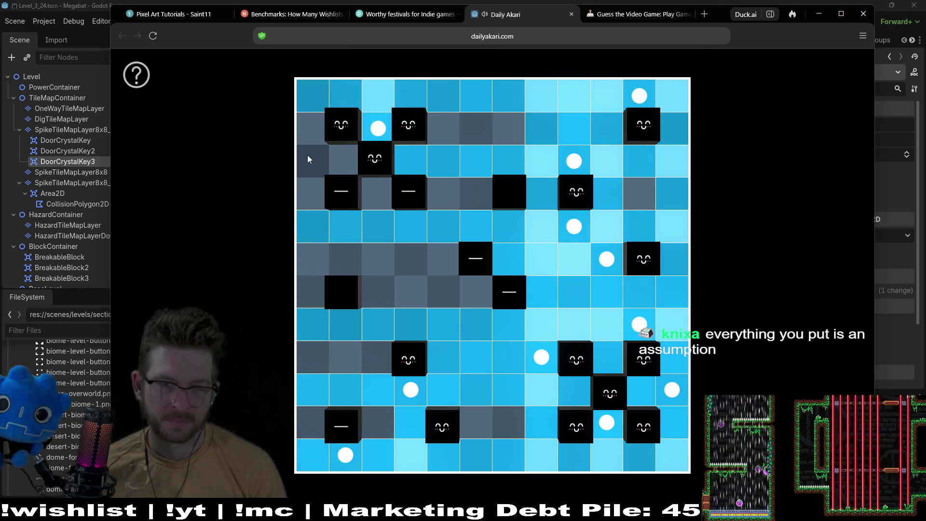
click(309, 157)
click(378, 417)
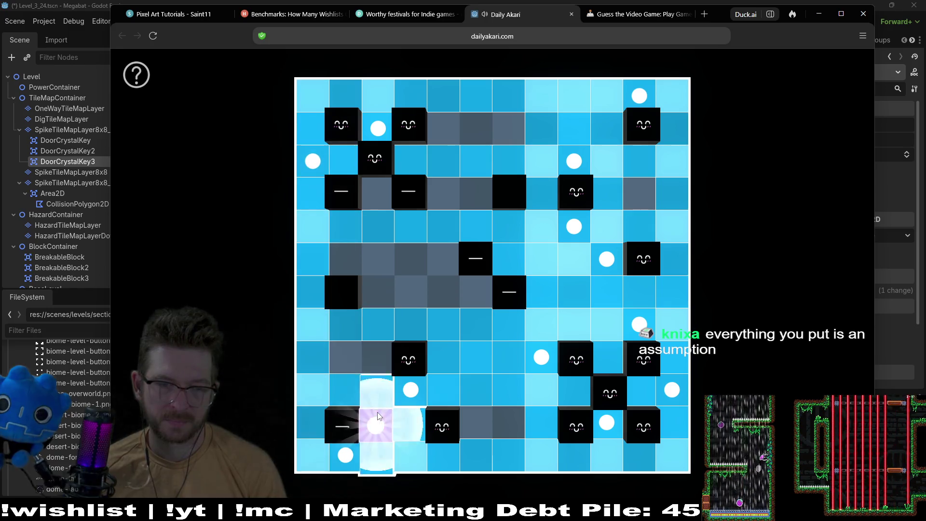
click(433, 198)
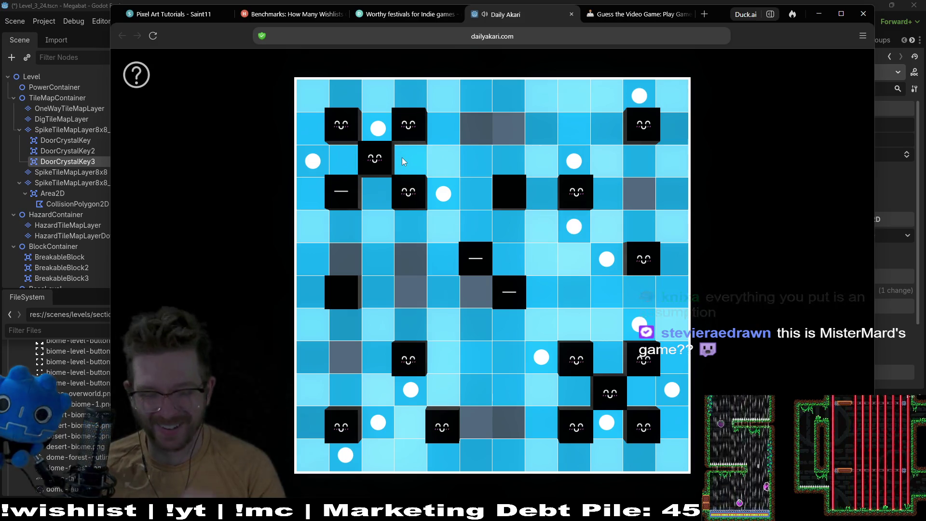
- Restart the puzzle and place one bulb lighting the bottom row
key(r)
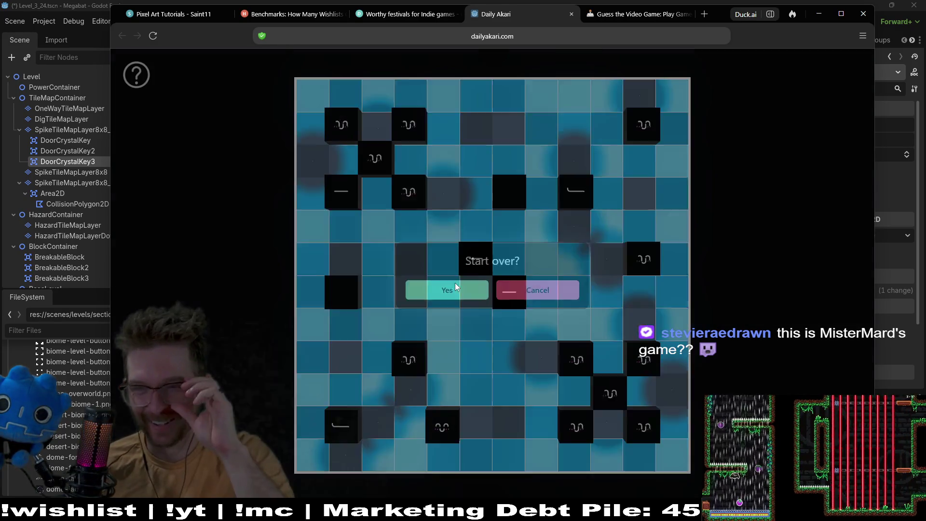
click(456, 285)
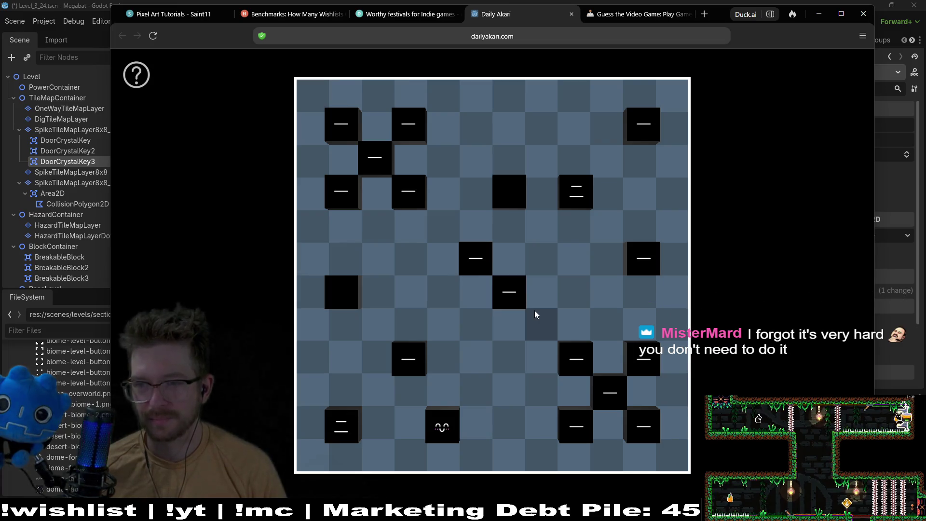
click(633, 464)
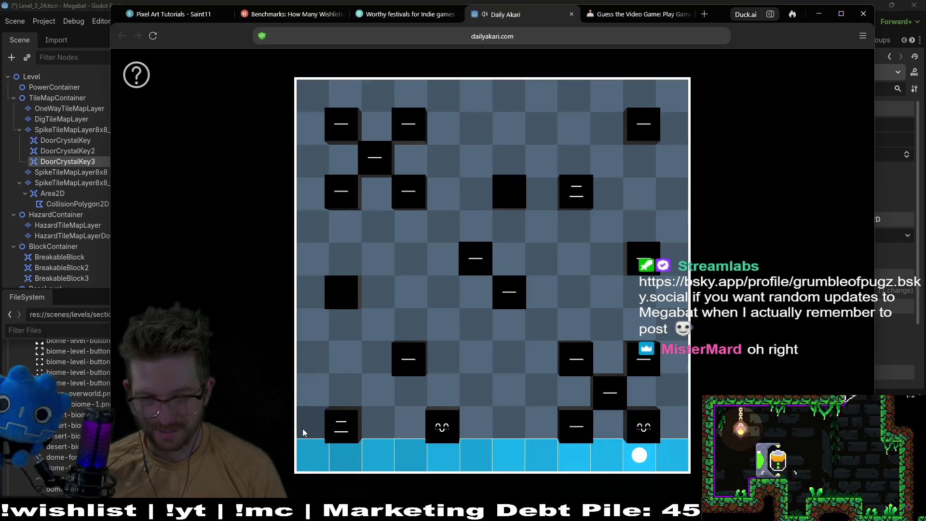
- Move the bottom-row bulb to the left corner and place bulbs in the left column and near the top-left blocks
click(640, 466)
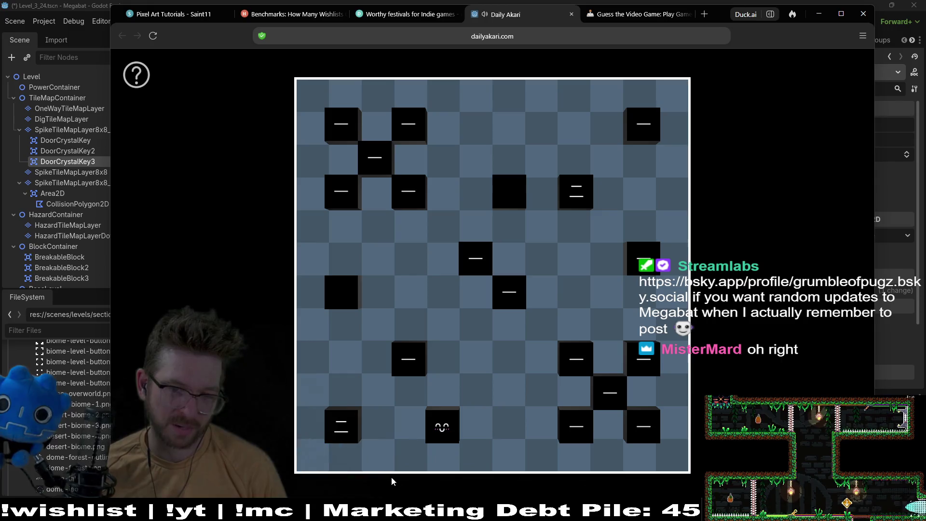
click(354, 461)
click(313, 422)
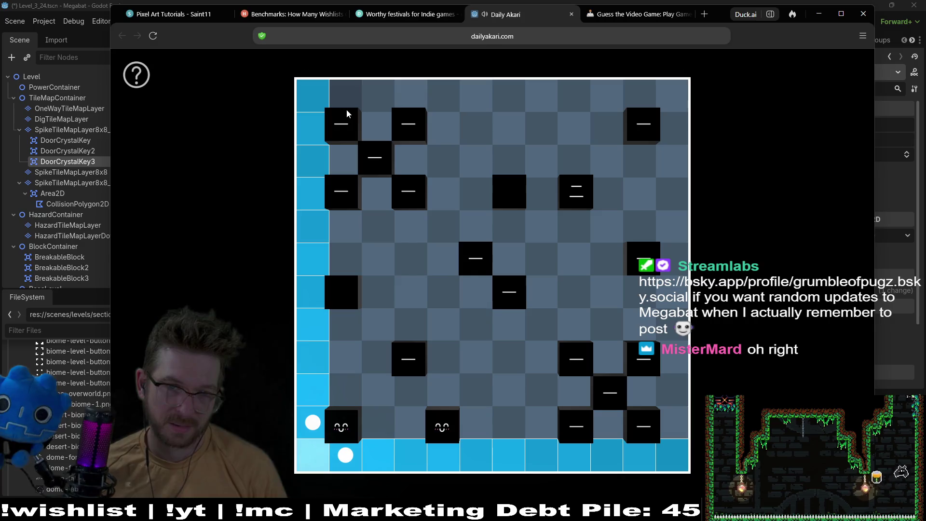
click(351, 160)
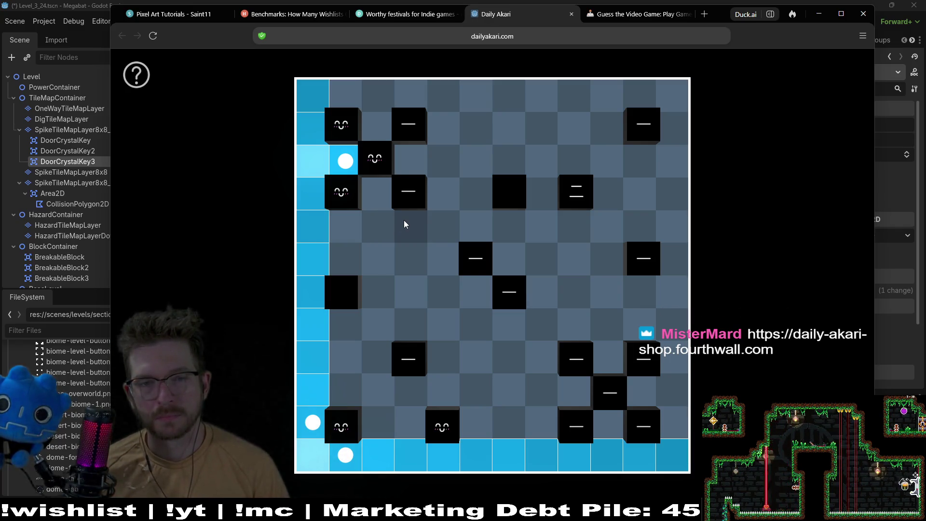
click(438, 196)
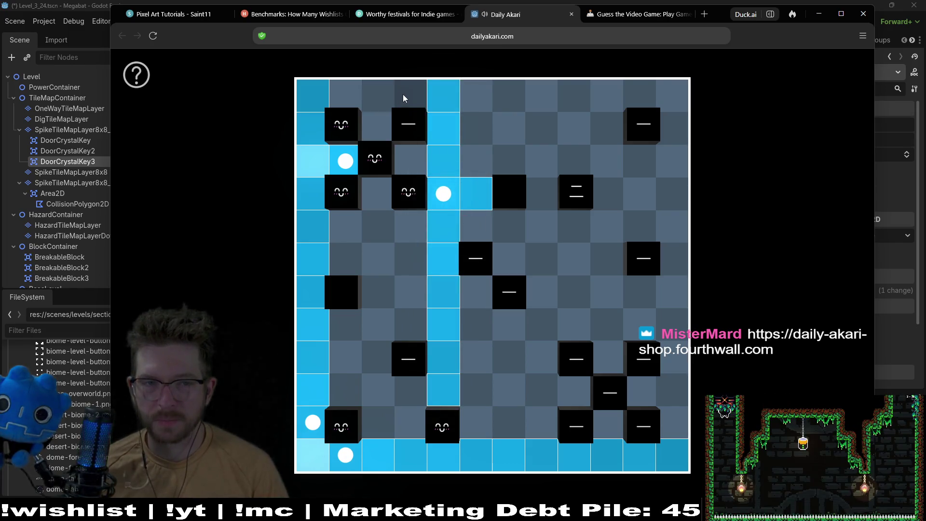
click(371, 91)
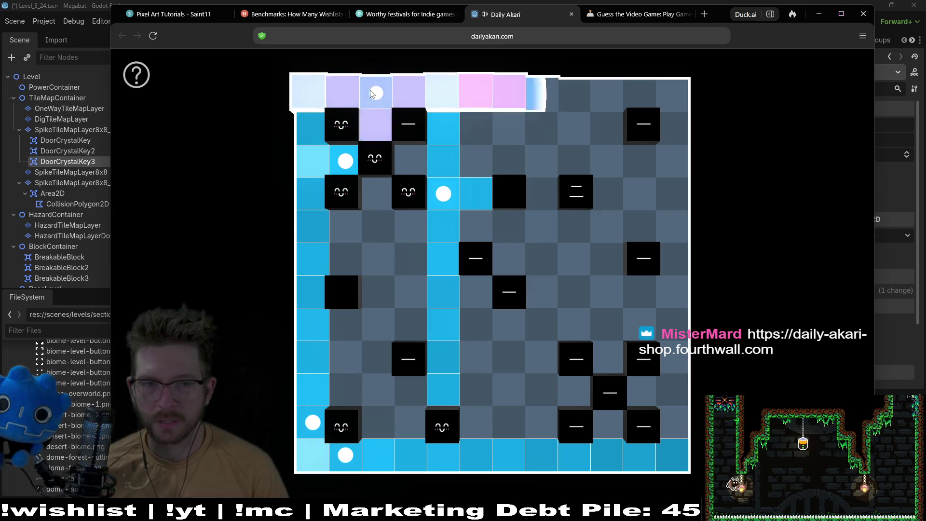
click(443, 195)
click(447, 124)
click(411, 226)
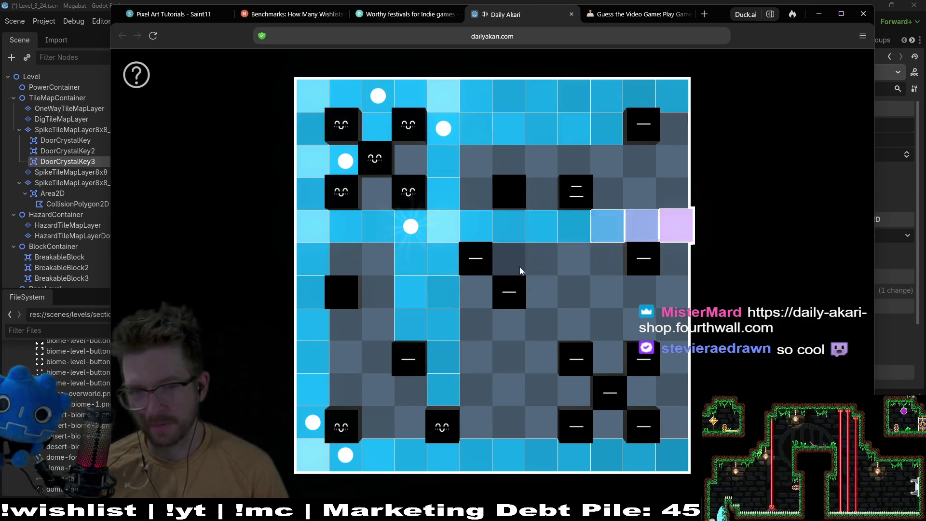
- Place bulbs in the bottom row, rightmost column and lower middle, fixing misplaced ones on the right
click(607, 424)
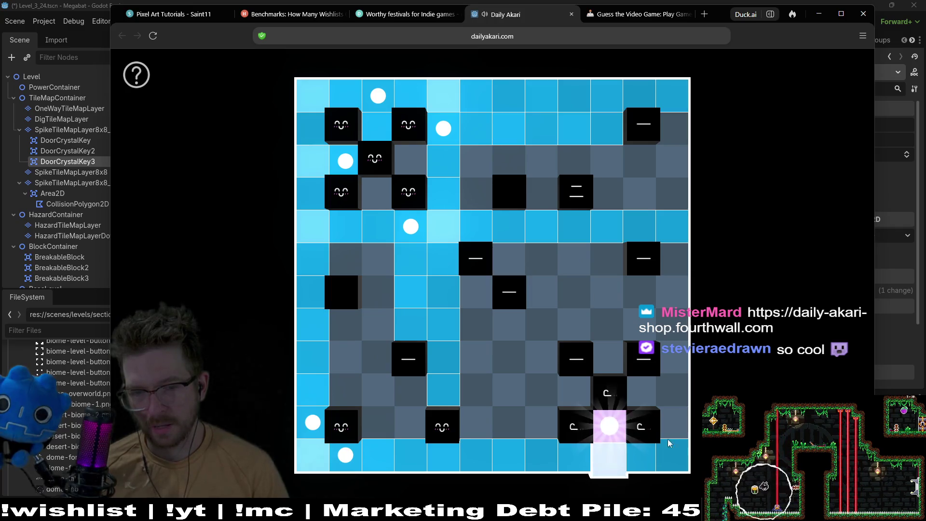
click(673, 402)
click(633, 337)
click(552, 359)
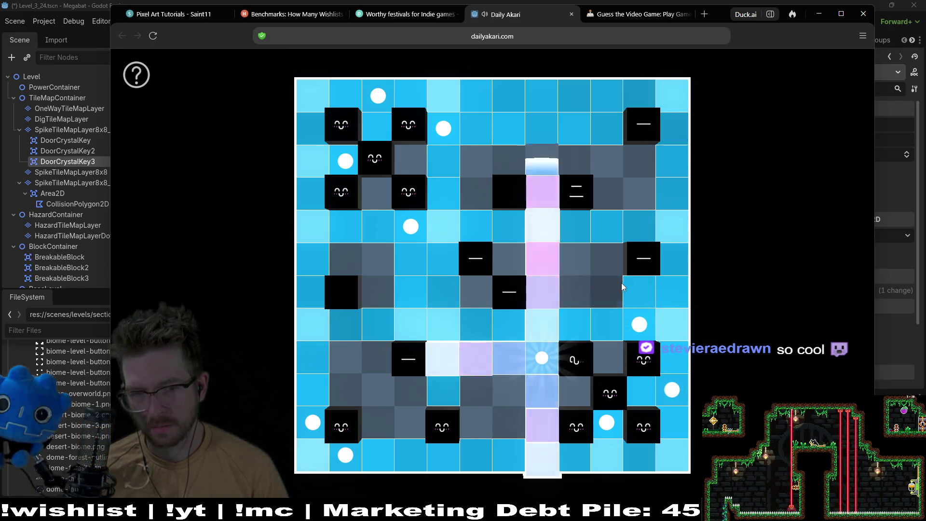
click(621, 269)
click(621, 268)
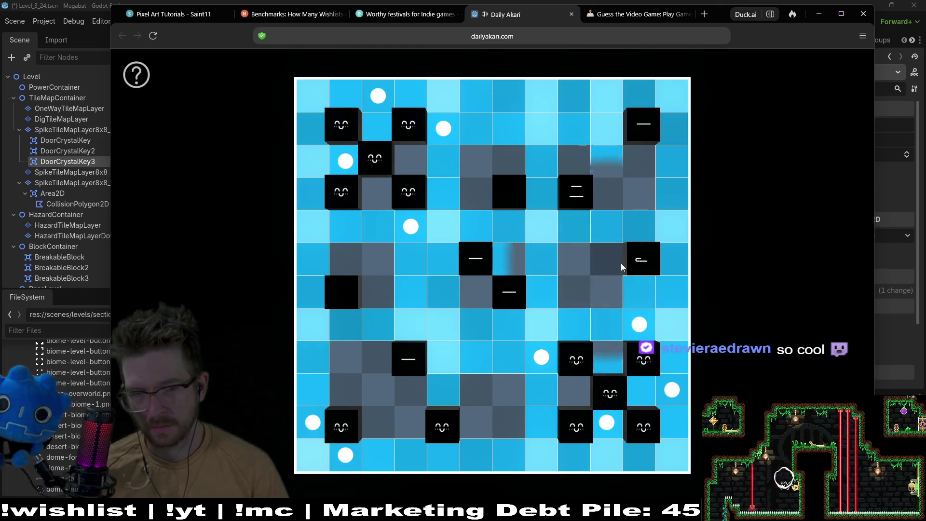
click(639, 325)
click(540, 356)
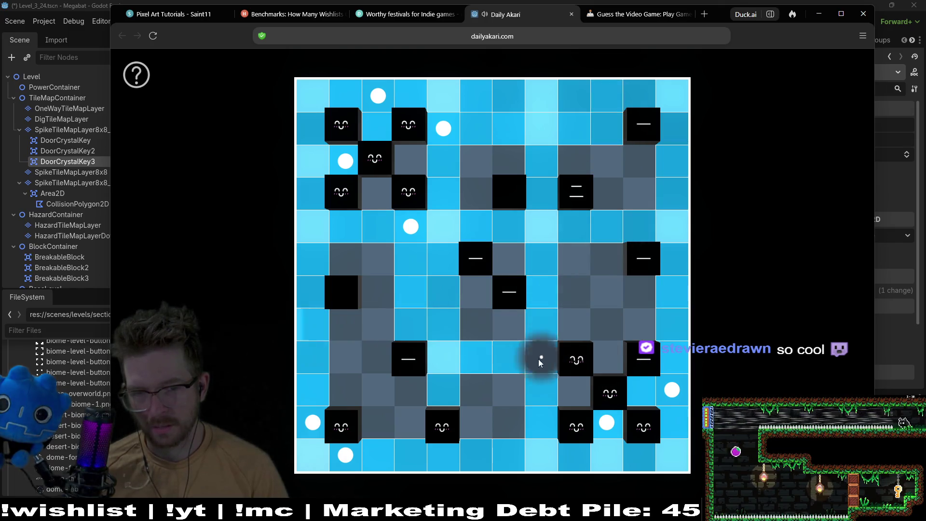
click(569, 326)
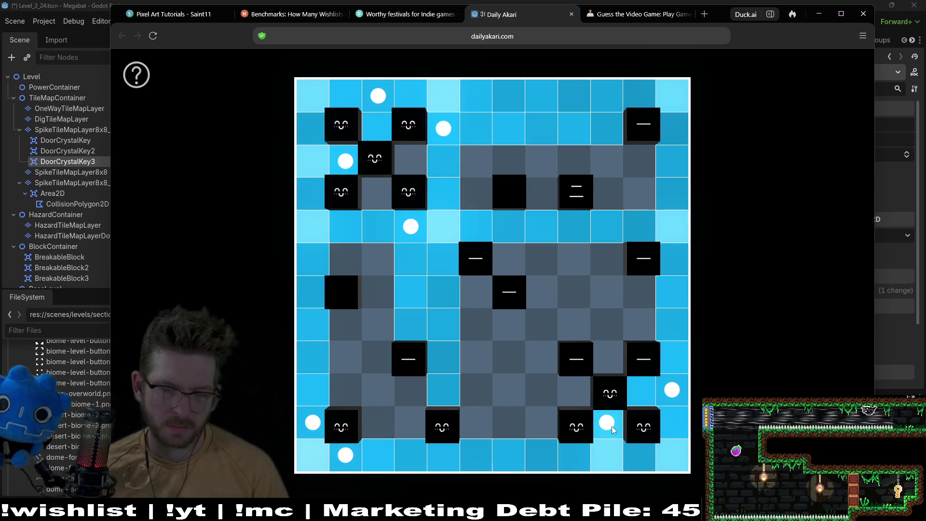
click(548, 360)
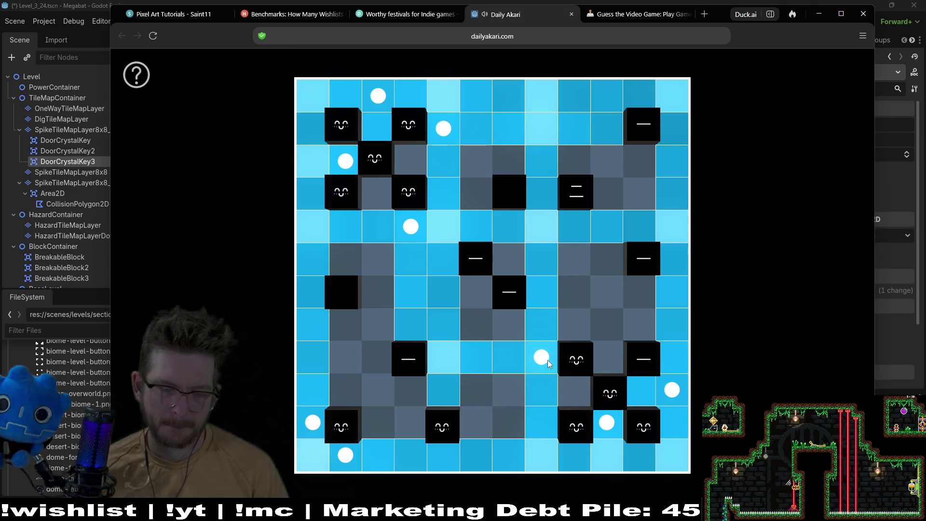
click(639, 324)
click(614, 251)
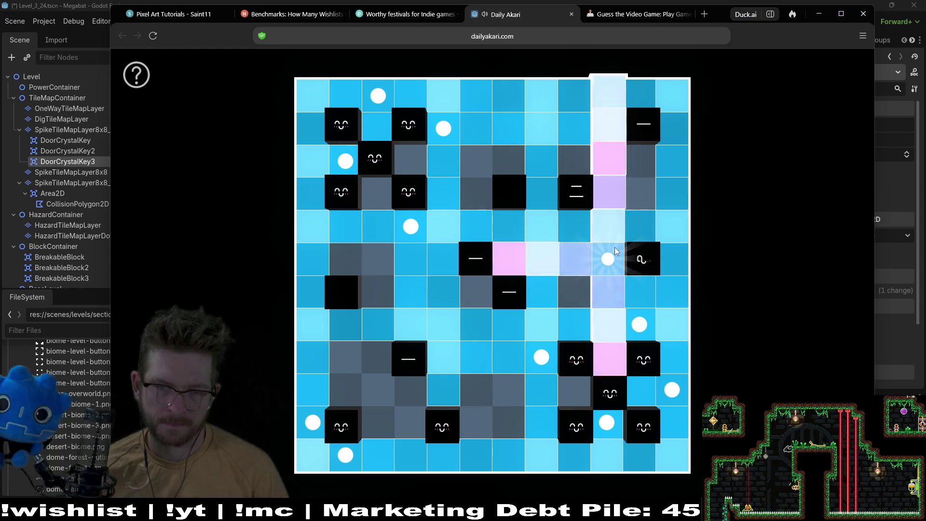
- Rearrange the upper-right bulbs, shift the rightmost-column bulb down, and add a lower-middle bulb
click(612, 257)
click(606, 198)
click(574, 164)
click(645, 329)
click(651, 292)
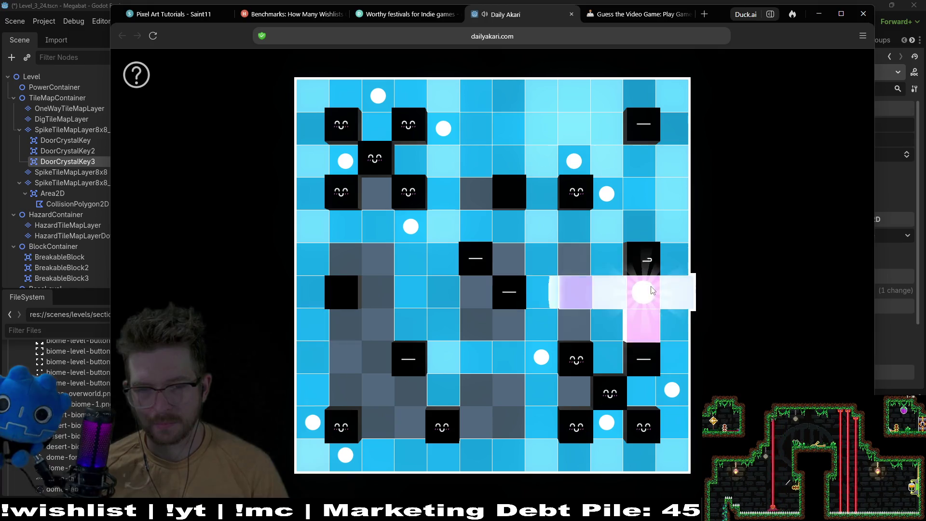
click(673, 358)
click(673, 360)
click(674, 395)
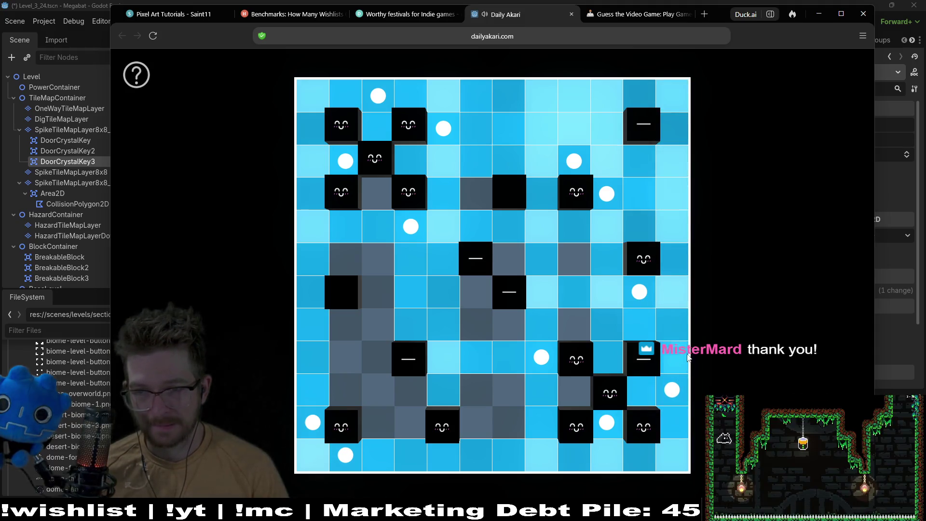
click(521, 400)
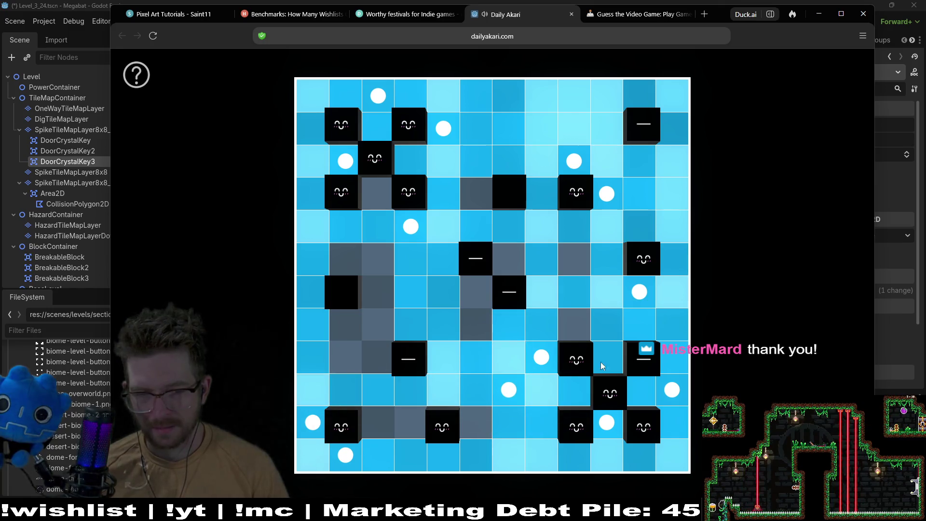
- Clear several right-side bulbs, add a lower-left bulb, and try bulbs beside the clue block
click(671, 391)
click(649, 297)
click(534, 367)
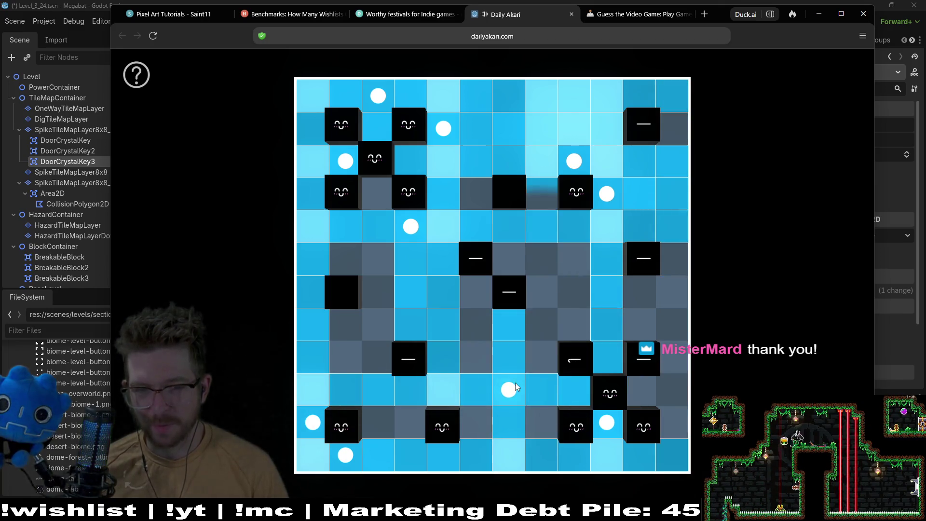
click(516, 383)
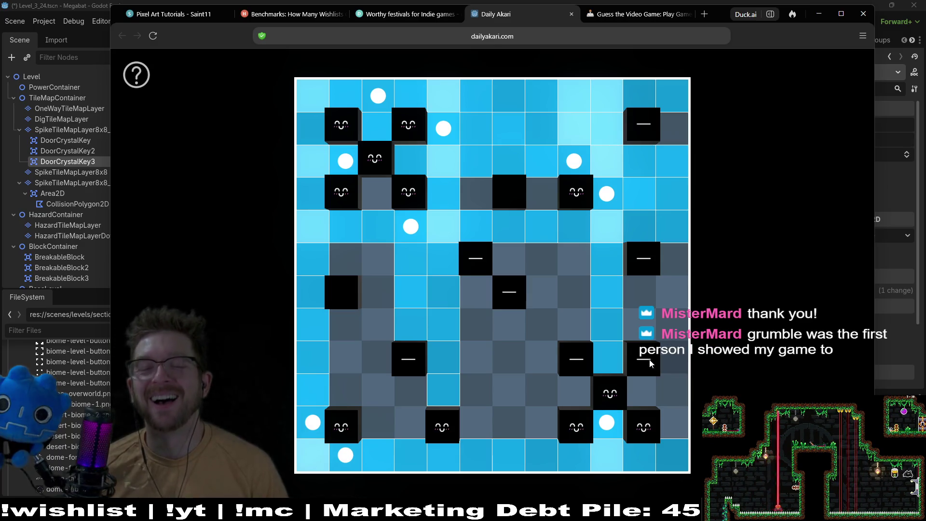
click(410, 392)
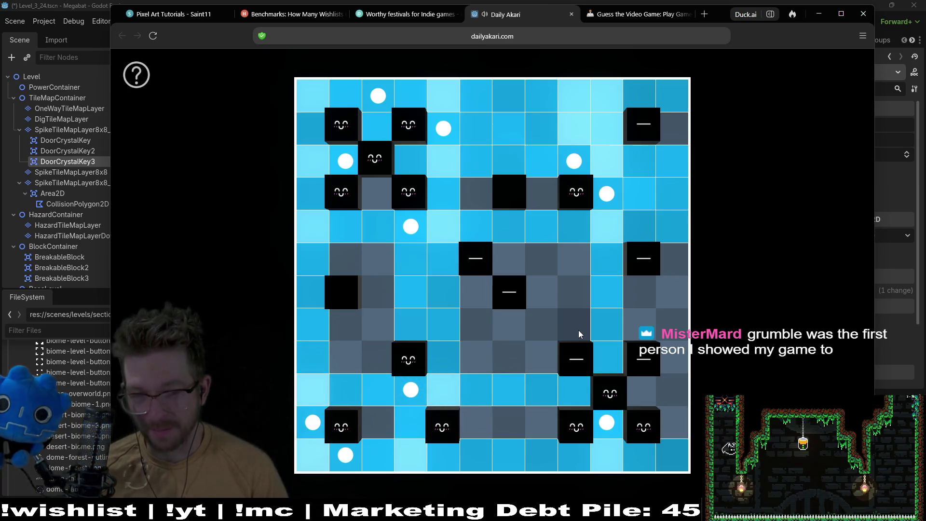
click(542, 363)
click(639, 325)
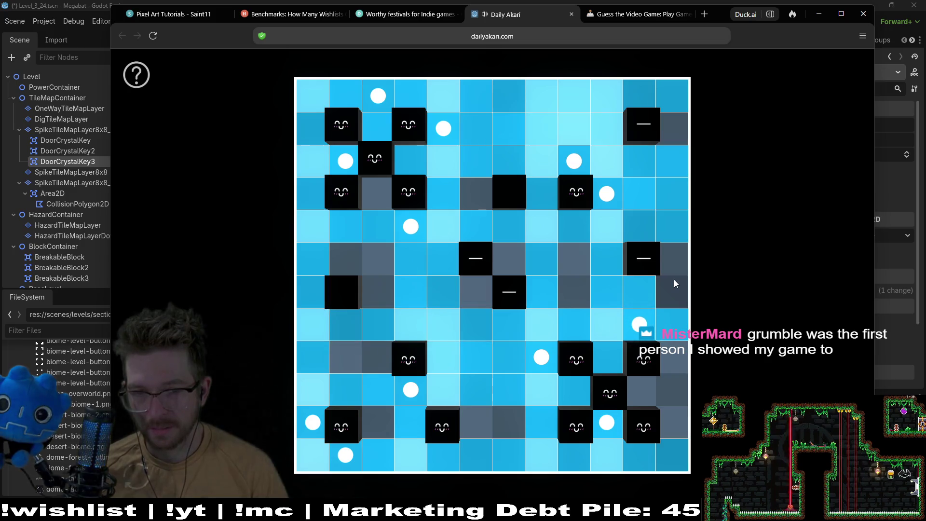
click(638, 331)
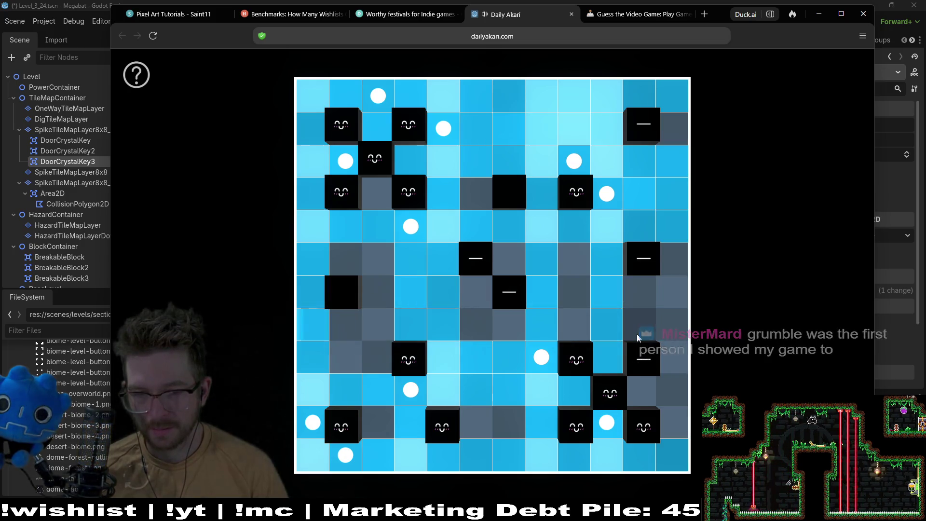
- Try and remove bulbs on the right side, leaving the grey centre-right patch unlit
click(668, 390)
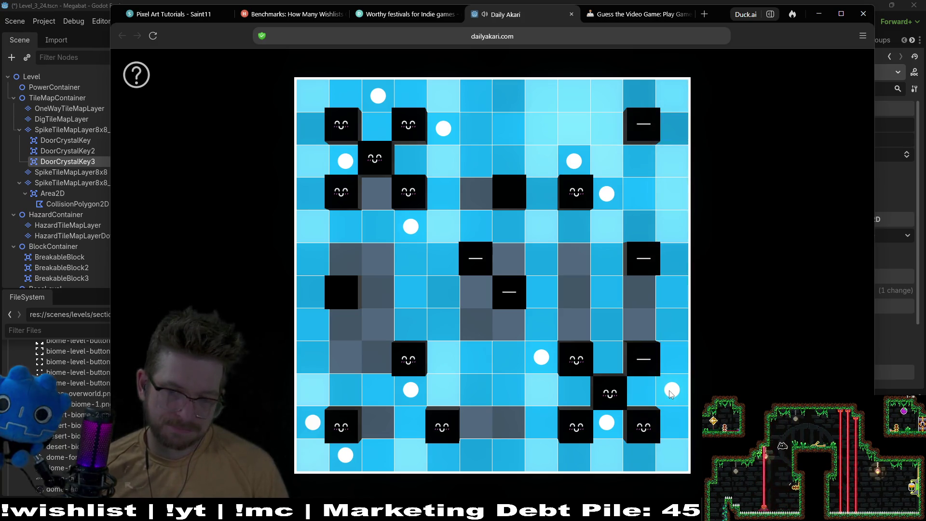
click(539, 357)
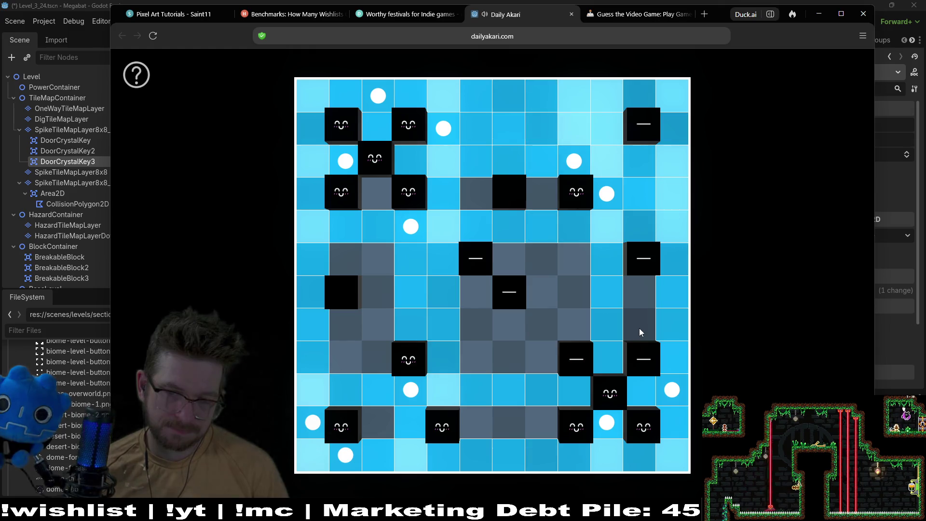
click(639, 292)
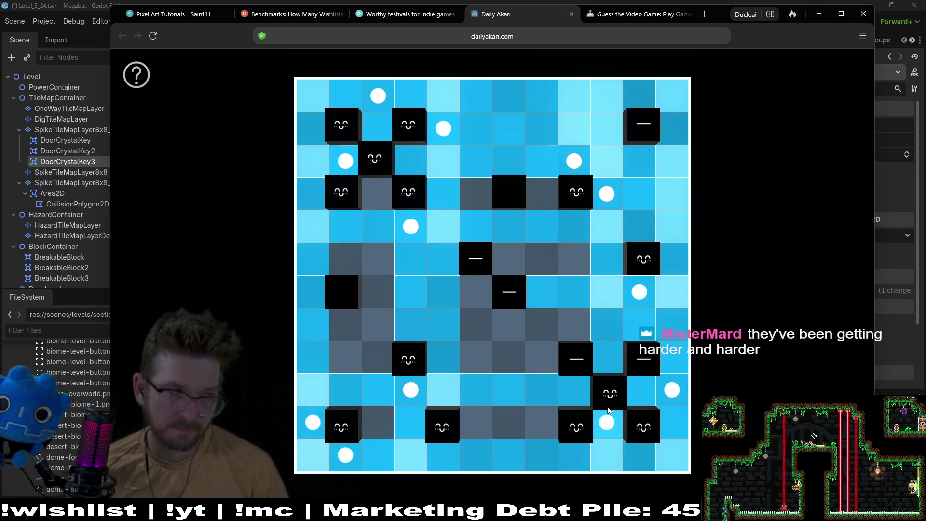
click(639, 292)
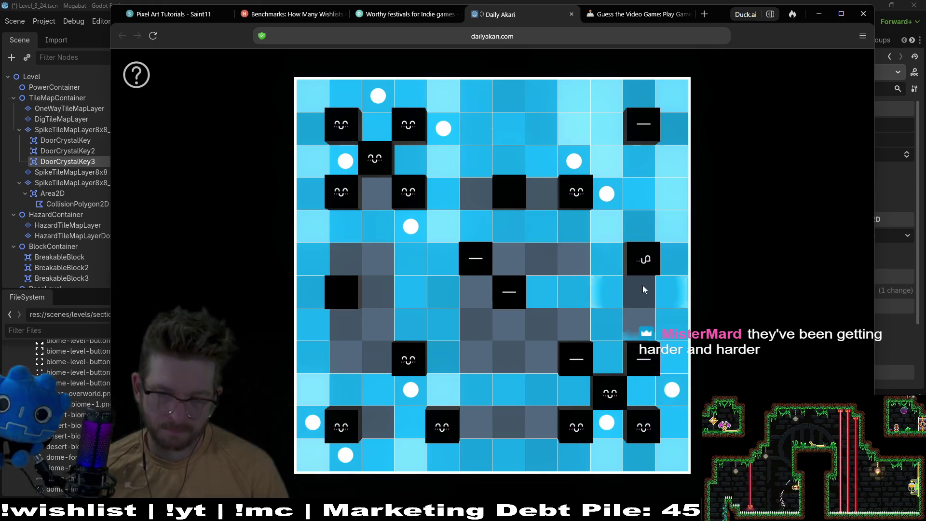
click(639, 324)
click(540, 361)
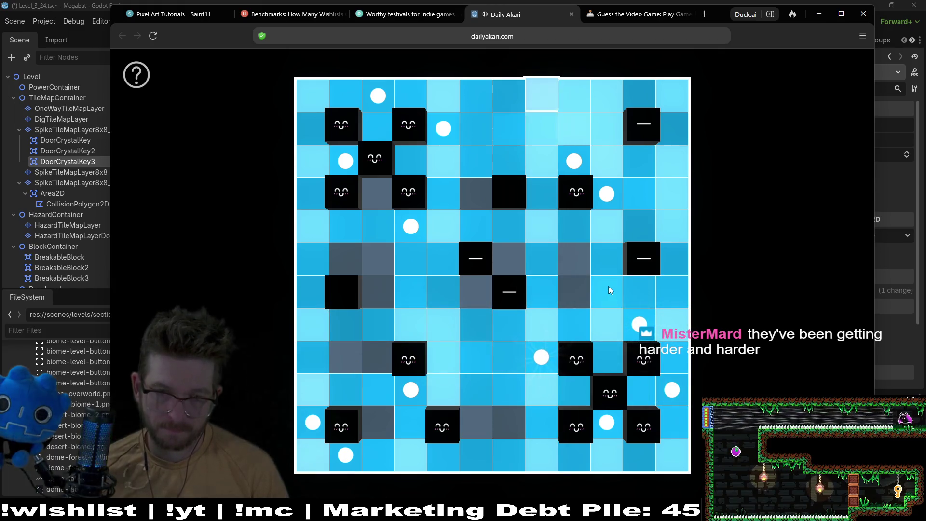
click(621, 201)
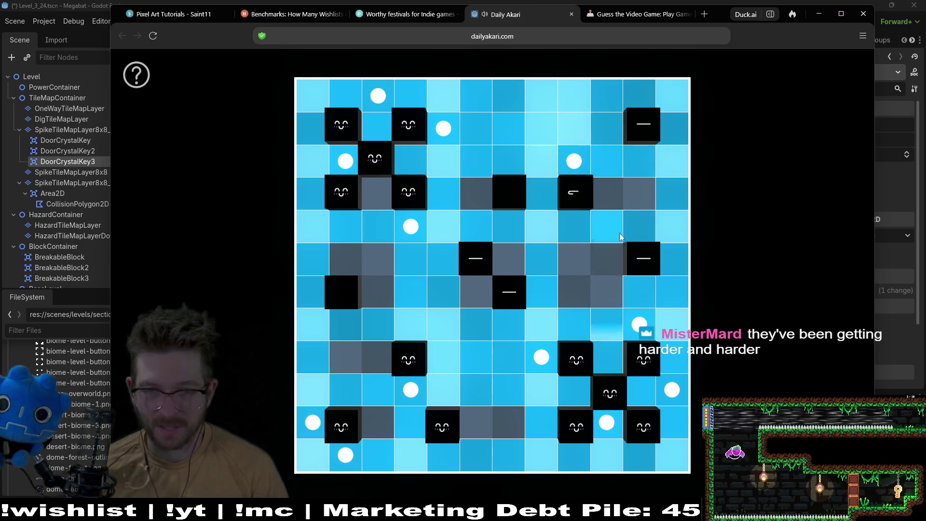
click(549, 365)
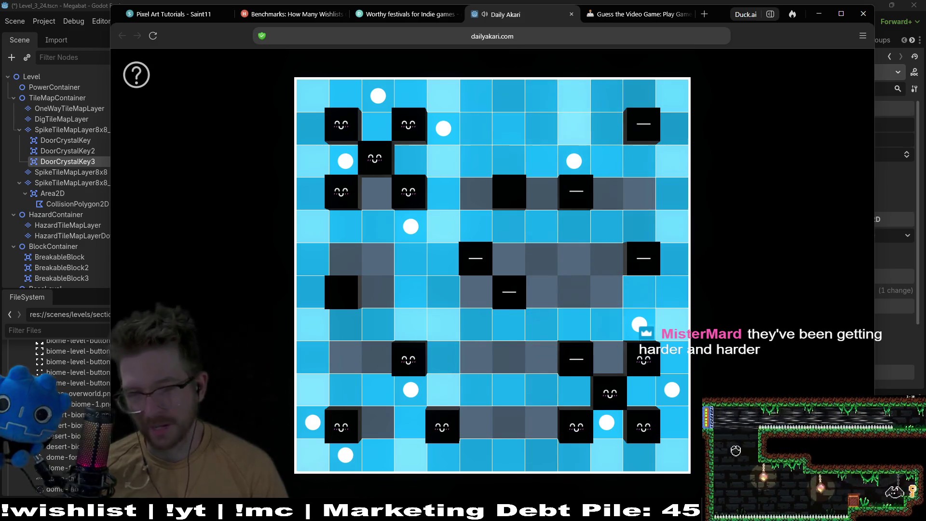
click(635, 324)
click(605, 325)
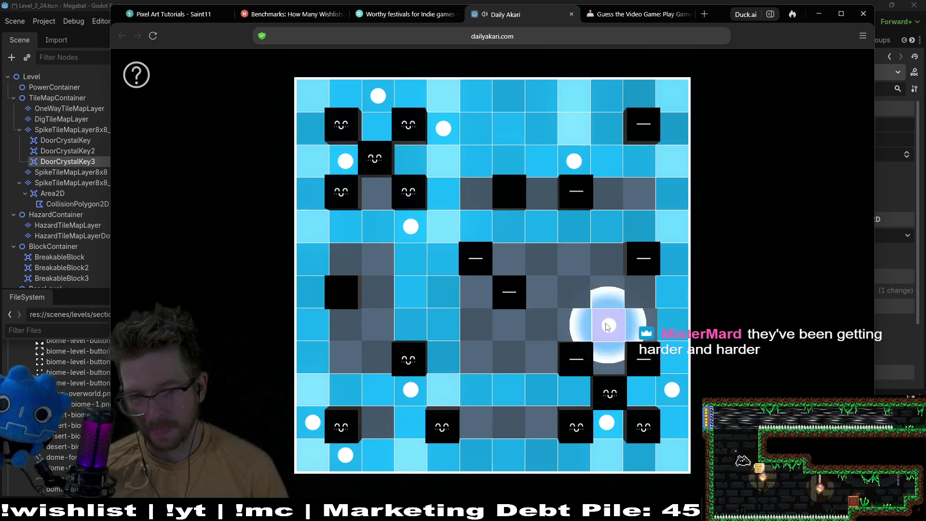
click(605, 326)
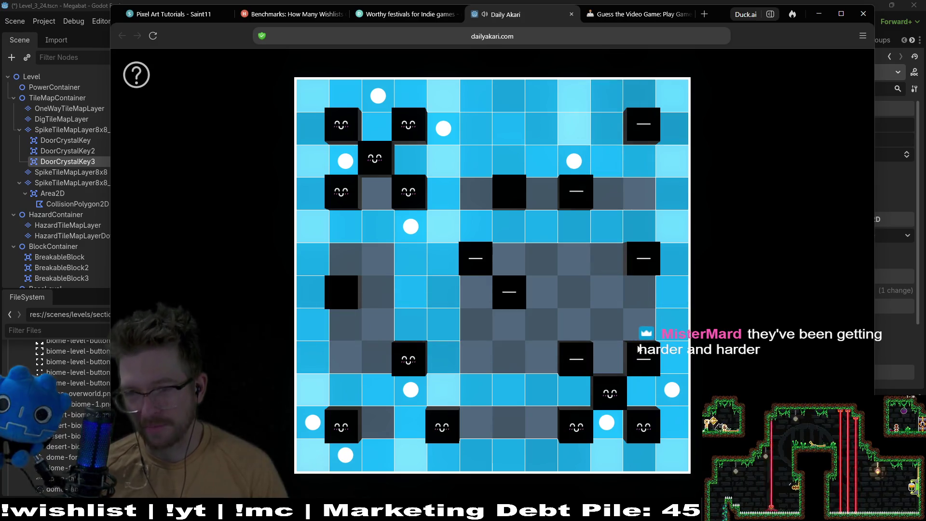
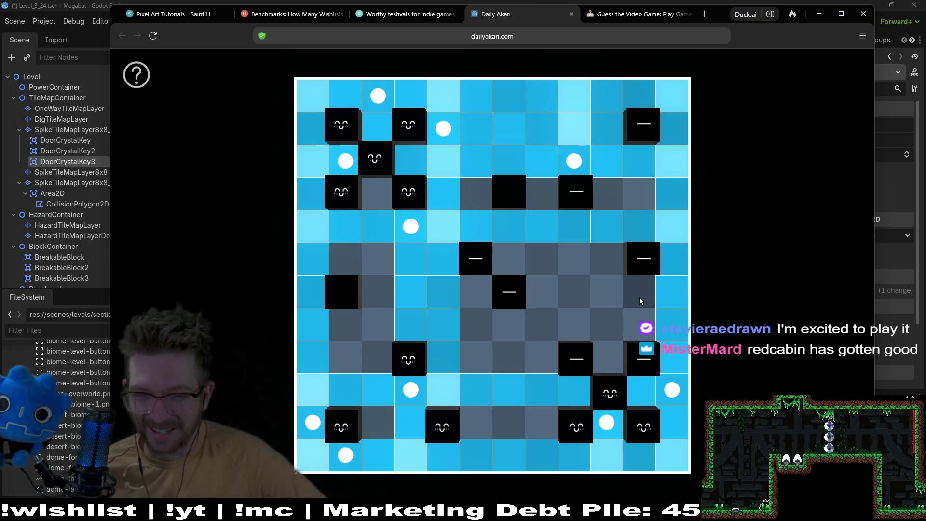
- Place three bulbs, then remove four misplaced bulbs from the upper and left areas
click(541, 358)
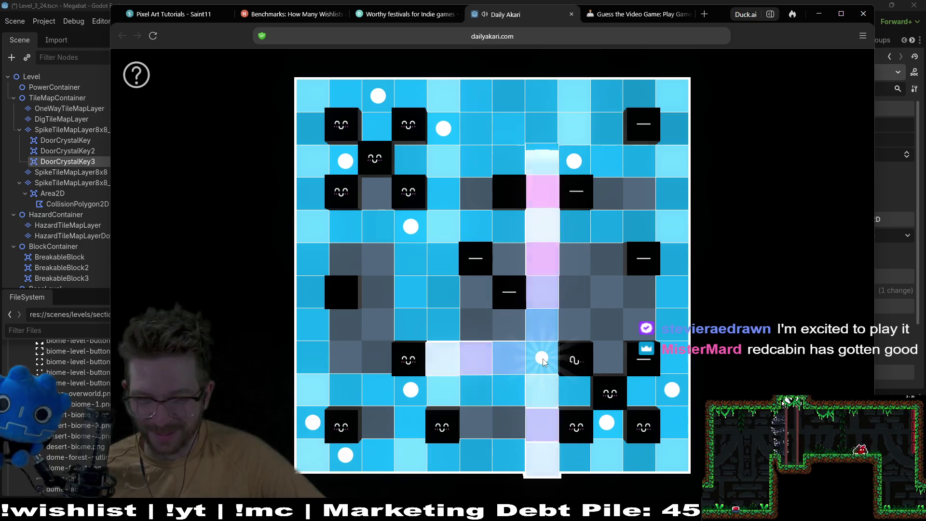
click(644, 333)
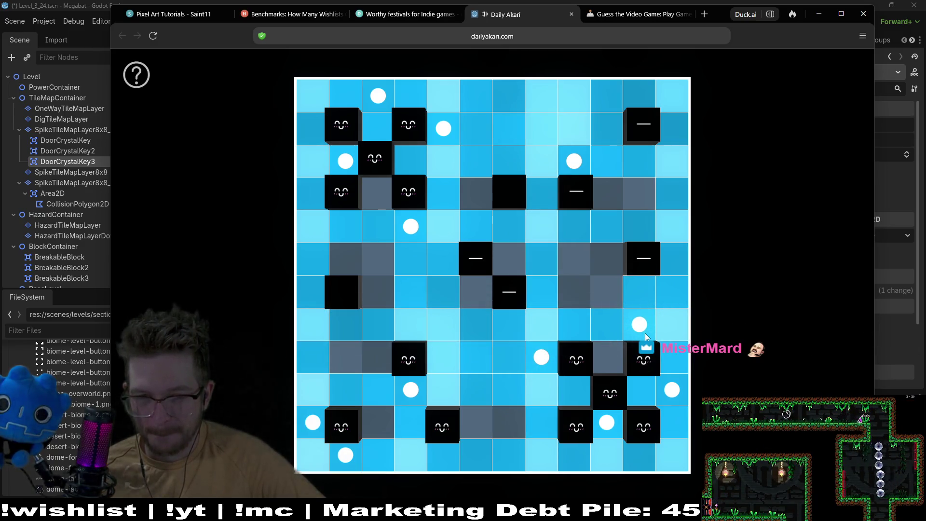
click(604, 263)
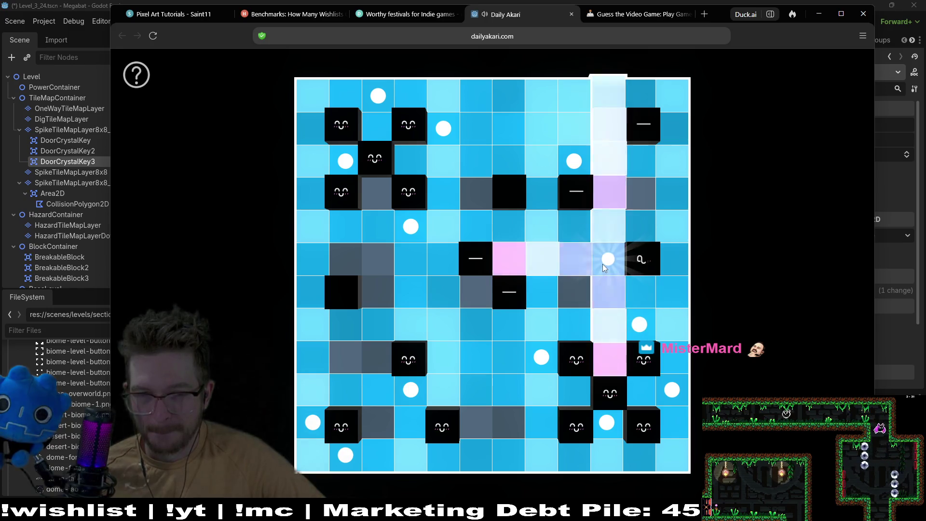
click(574, 160)
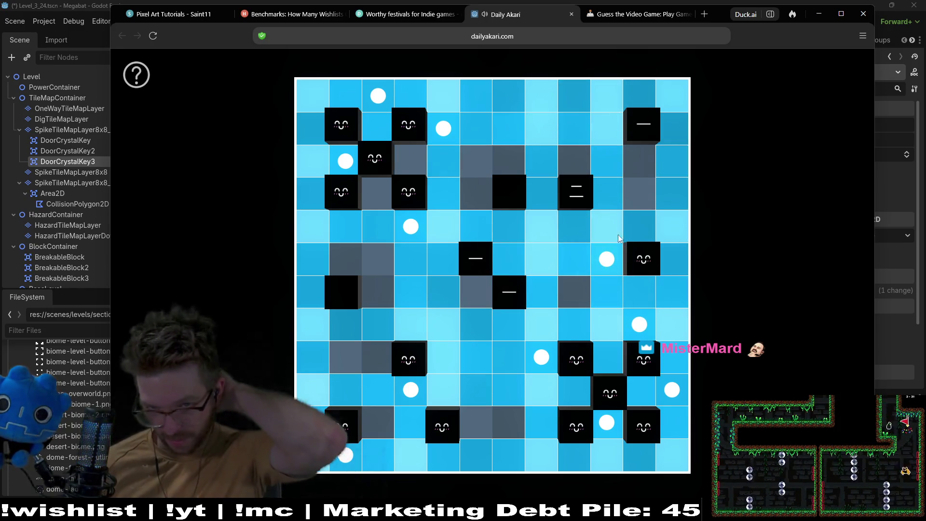
click(605, 259)
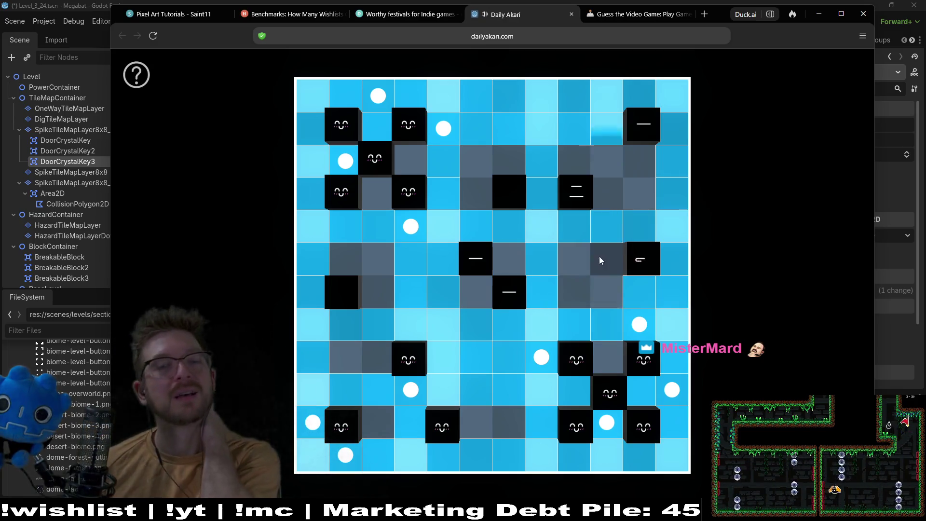
click(407, 232)
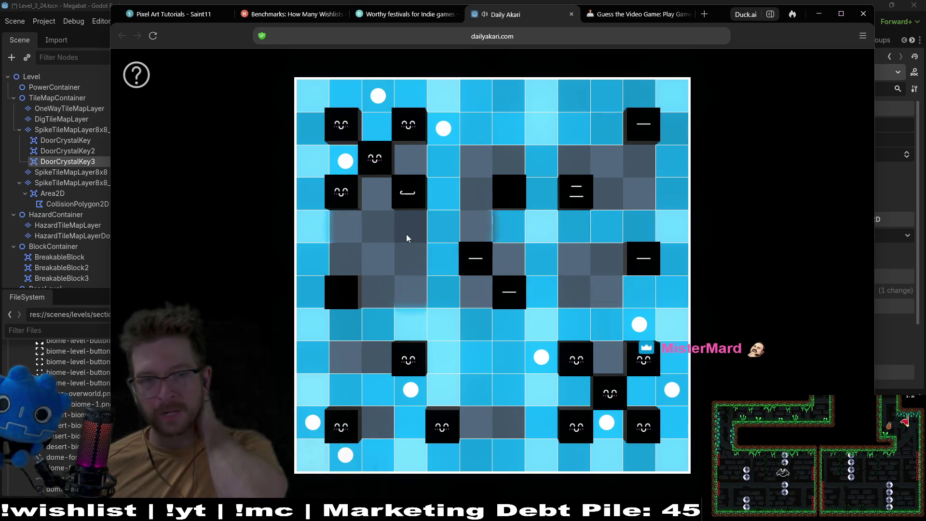
click(446, 133)
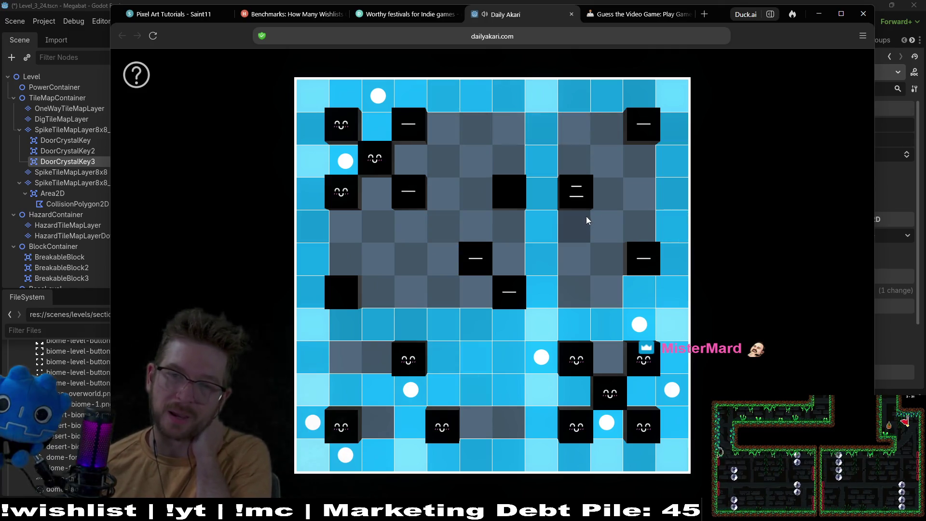
- Try bulbs by the double-dash block, clear two upper-right bulbs, and copy the page address
click(573, 171)
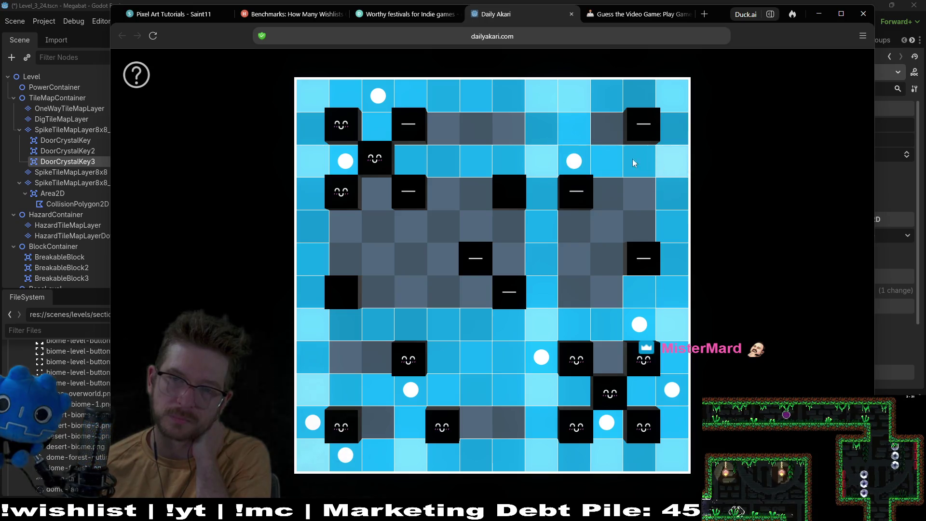
click(607, 121)
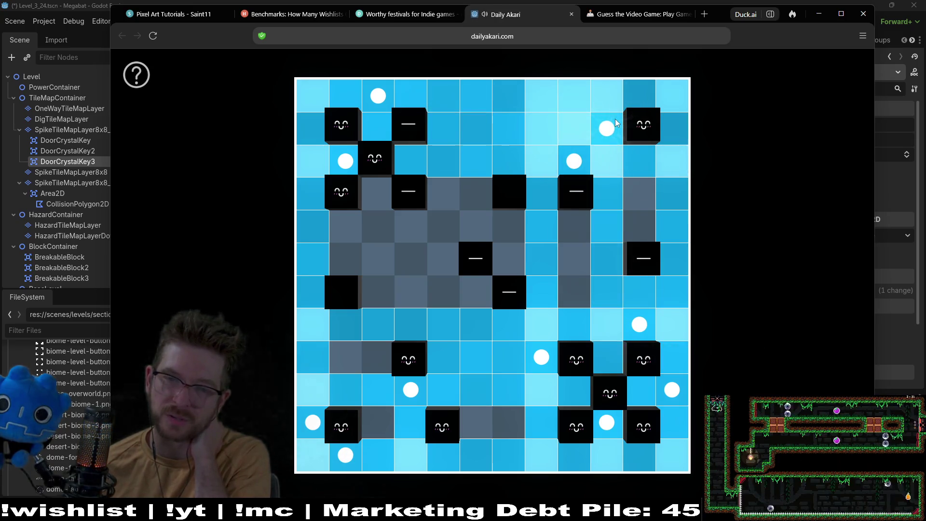
click(569, 227)
click(569, 226)
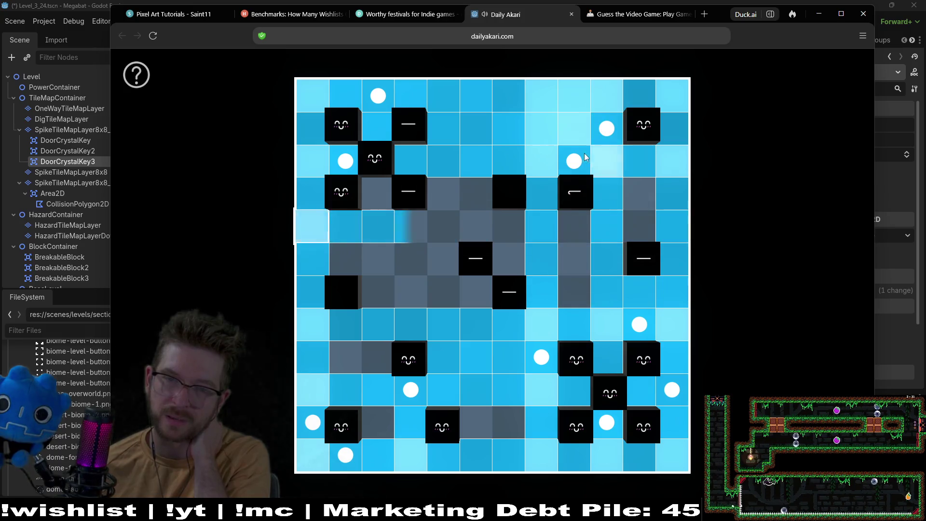
click(586, 155)
click(611, 132)
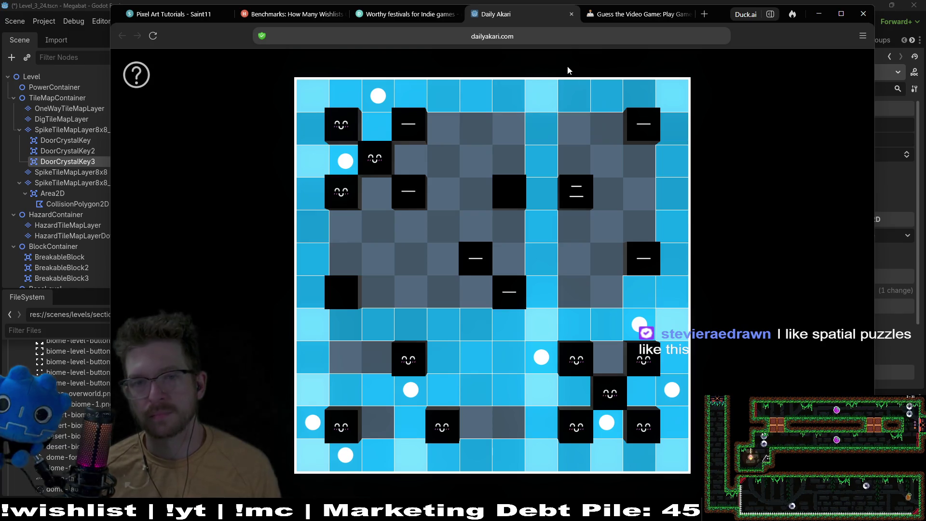
click(540, 40)
key(ctrl+c)
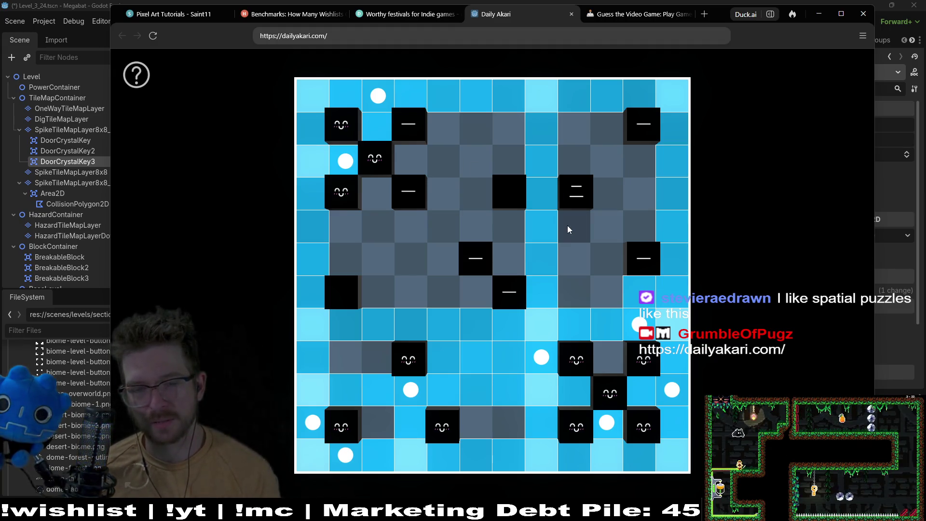
- Try bulbs in the bottom row and beside the numbered block, then remove the trials
click(507, 429)
click(505, 429)
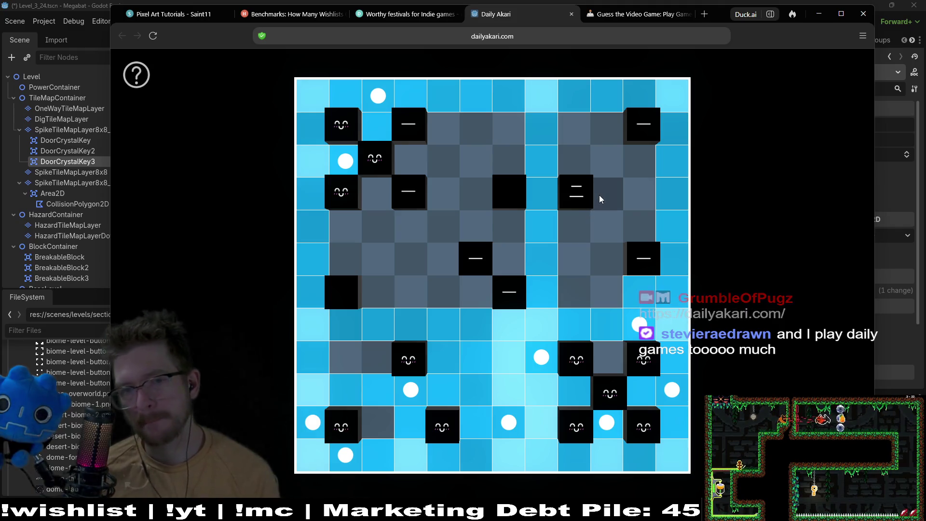
click(584, 223)
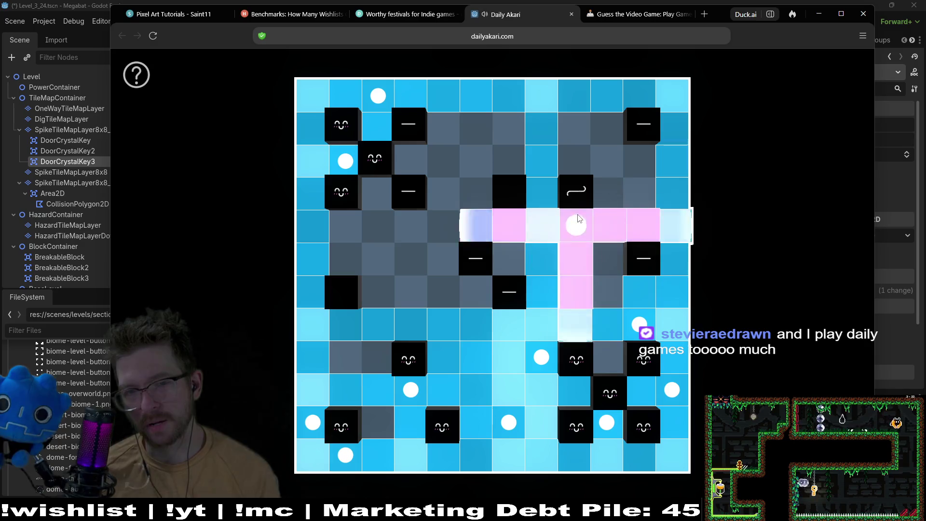
click(577, 164)
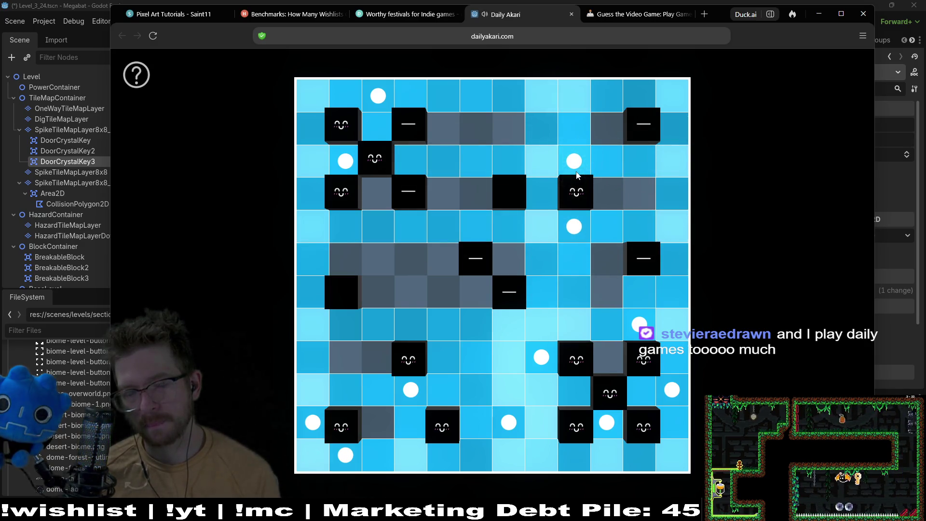
click(611, 268)
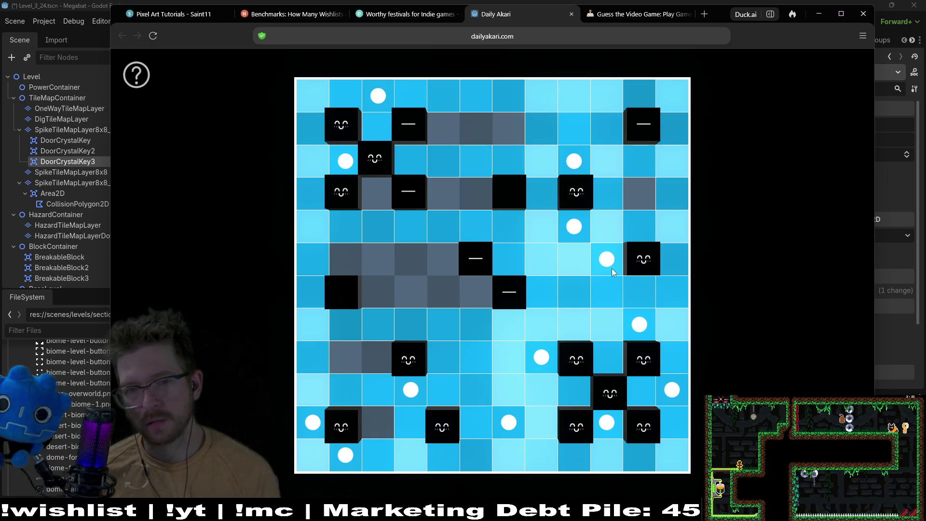
click(612, 268)
click(569, 229)
click(575, 166)
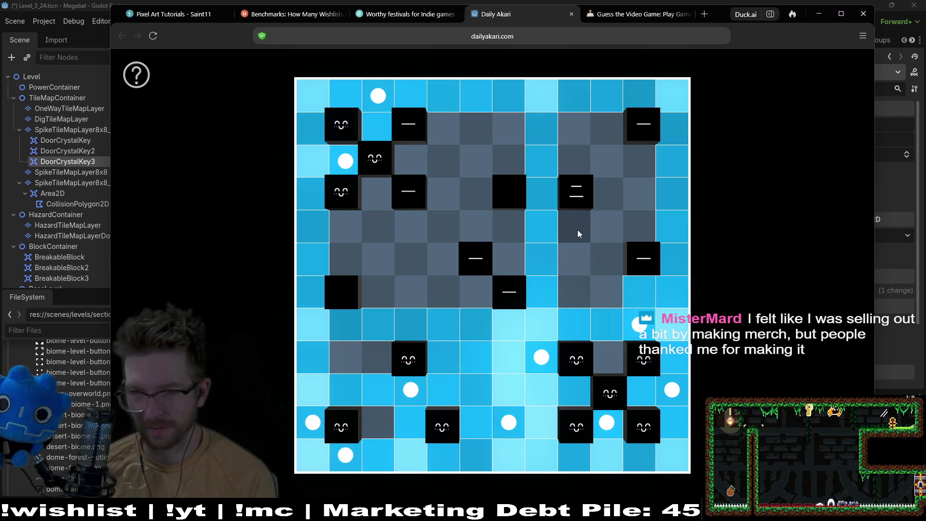
- Place three bulbs lighting the grid's centre and satisfying the block above
click(476, 297)
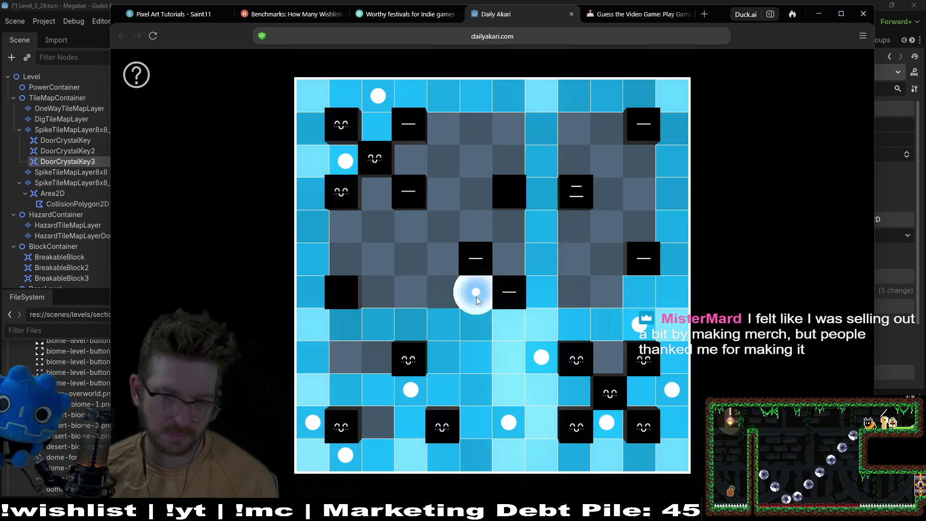
click(573, 227)
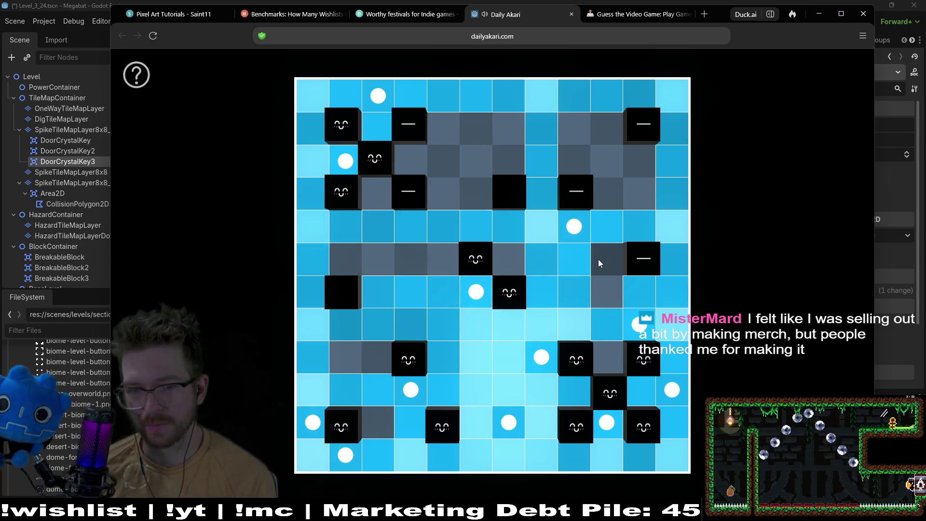
click(562, 163)
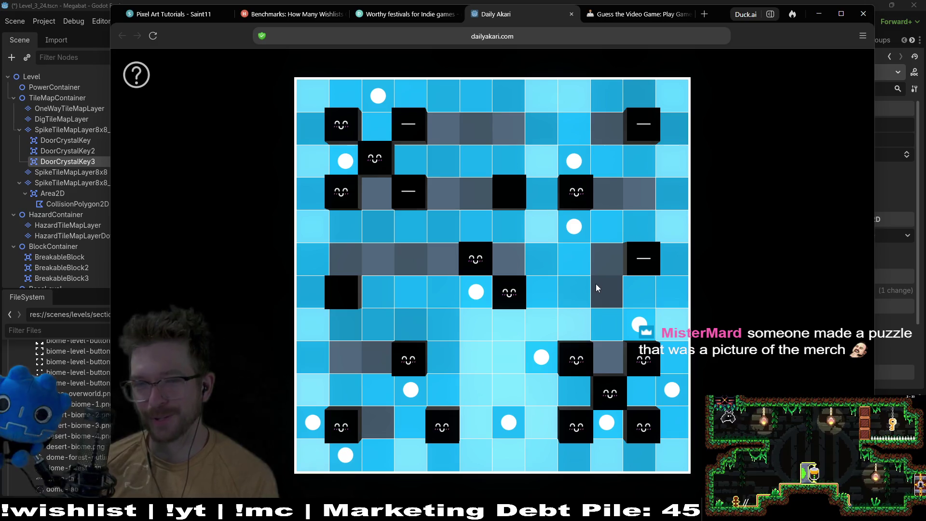
- Start the puzzle over, then place bulbs in the lower-right and upper-middle columns
key(r)
click(418, 286)
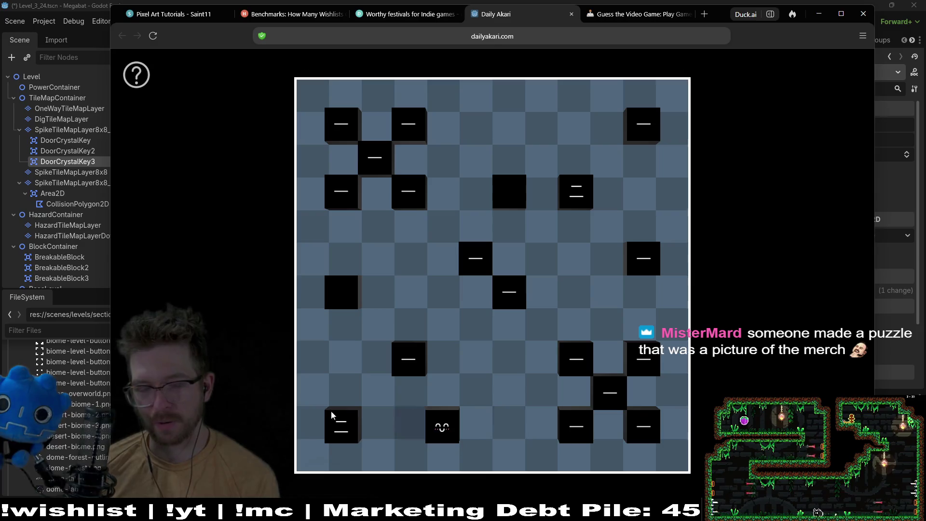
click(605, 430)
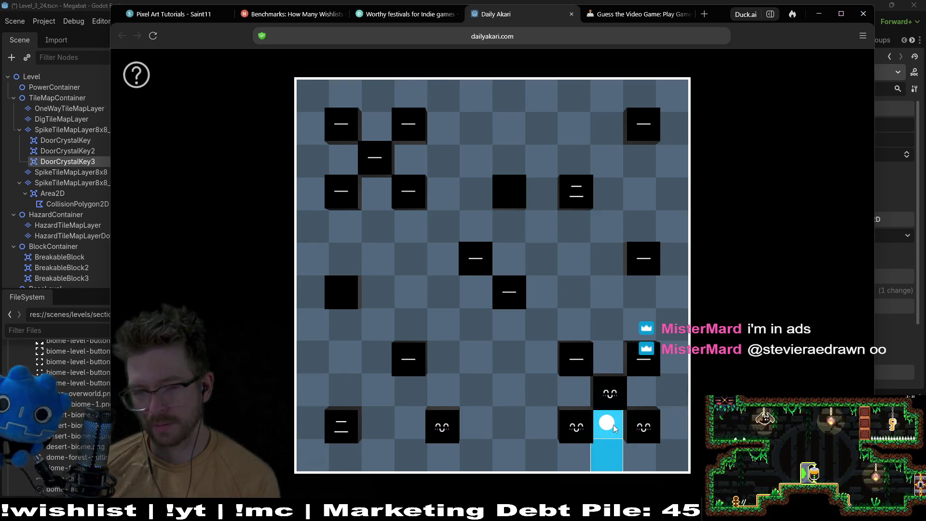
click(611, 425)
click(645, 390)
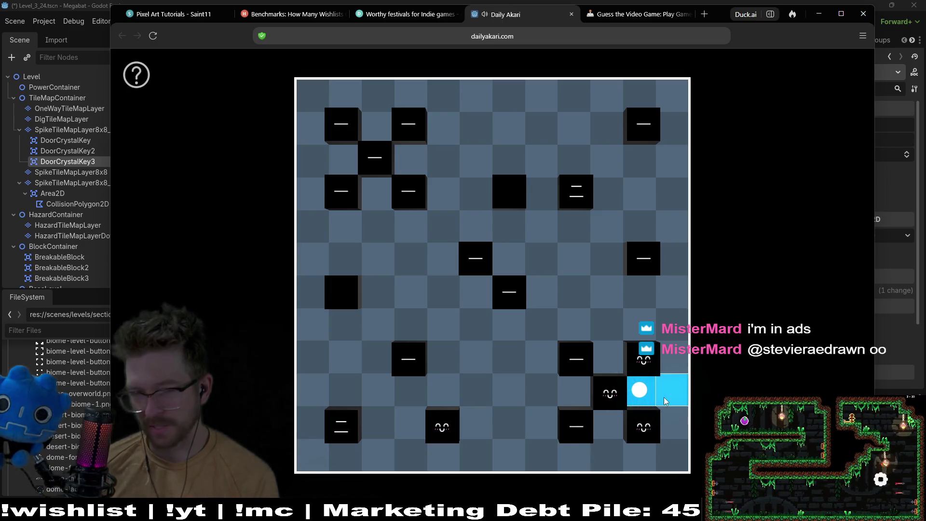
click(646, 391)
click(606, 357)
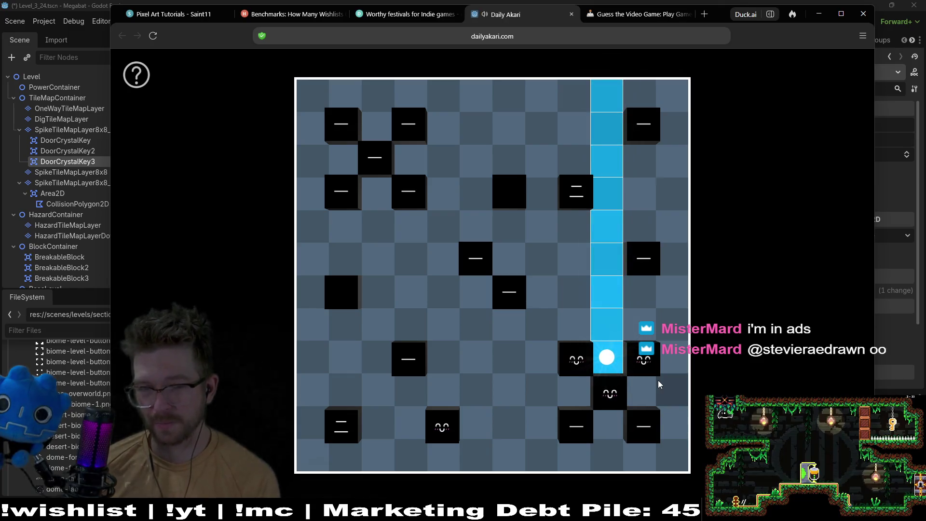
click(567, 226)
click(569, 159)
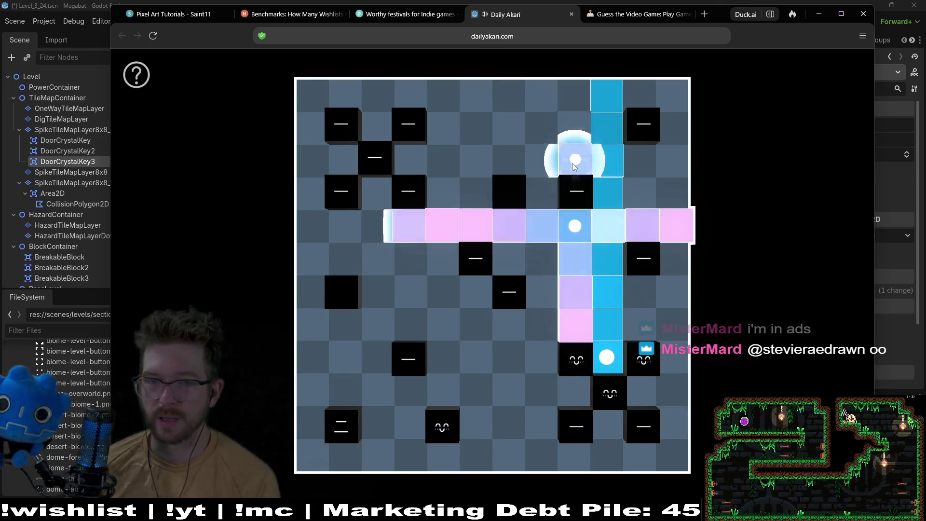
- Add bulbs on the right edge, top row, bottom row and lower-left area
click(663, 259)
click(639, 95)
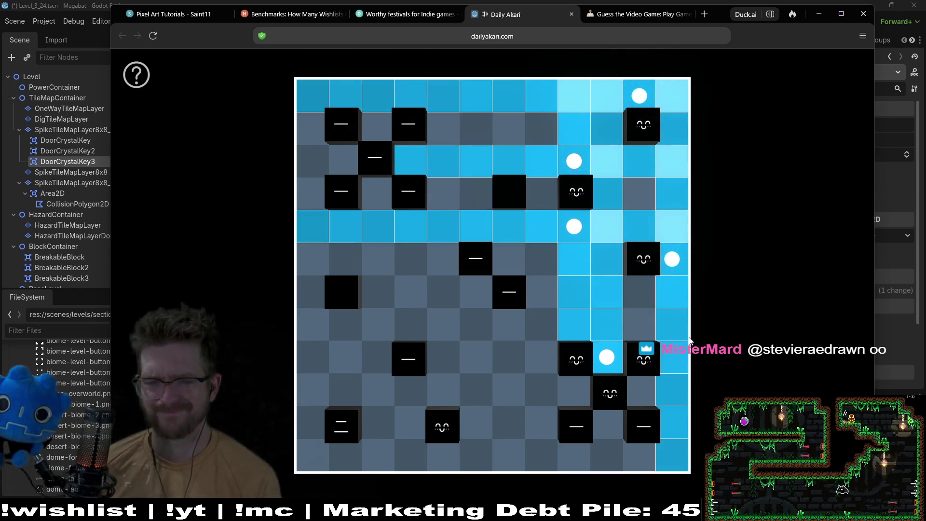
click(673, 270)
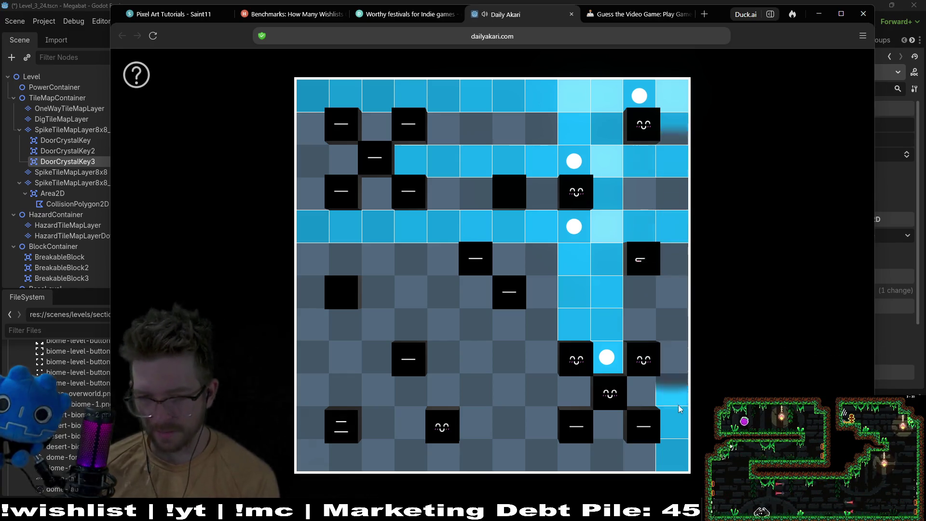
click(606, 362)
click(636, 393)
click(608, 453)
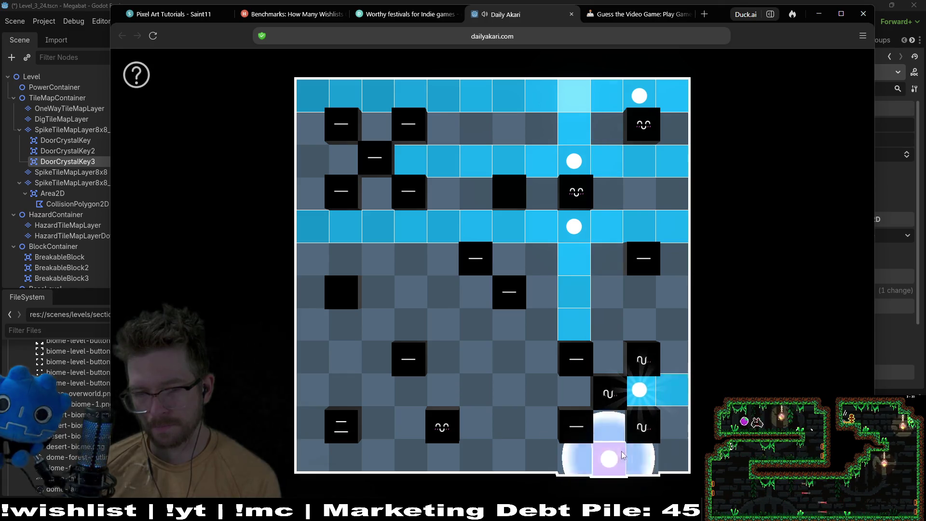
click(308, 427)
click(345, 391)
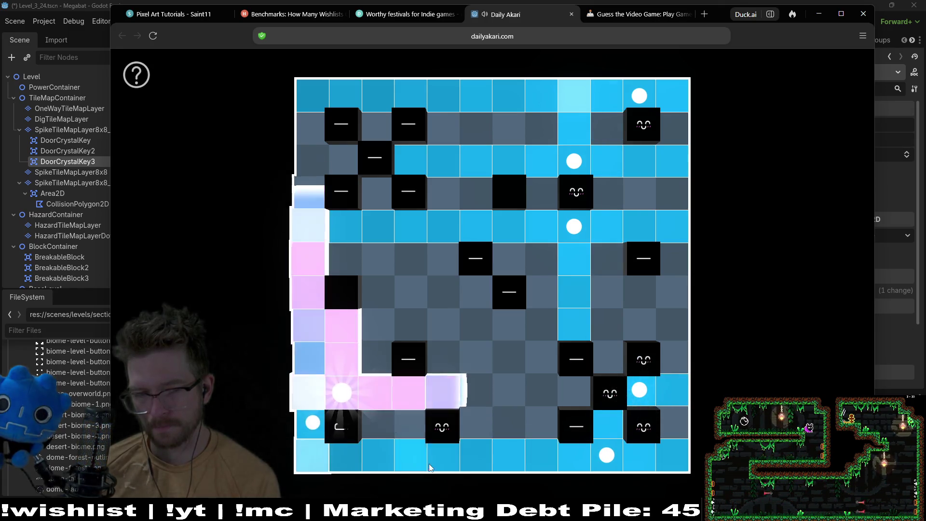
- Remove every placed bulb, ending with the three in the upper right
click(541, 423)
click(541, 423)
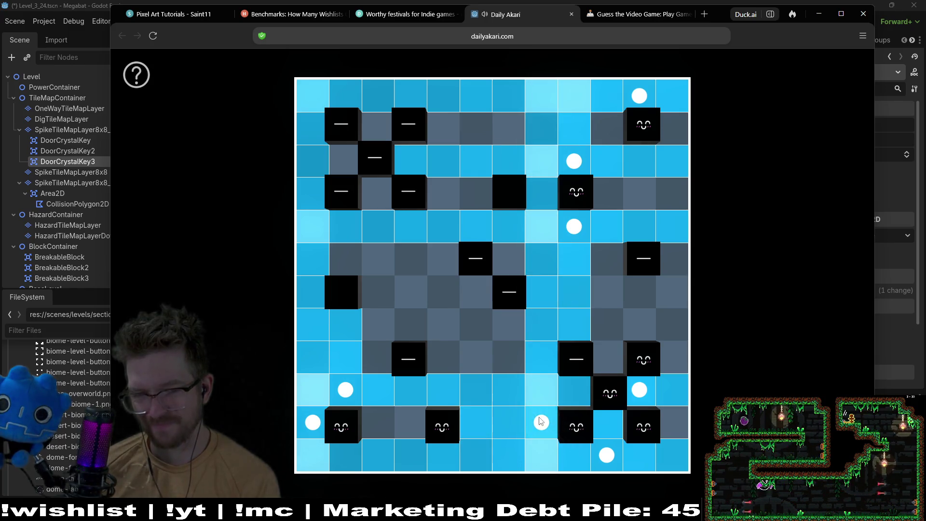
click(346, 390)
click(311, 423)
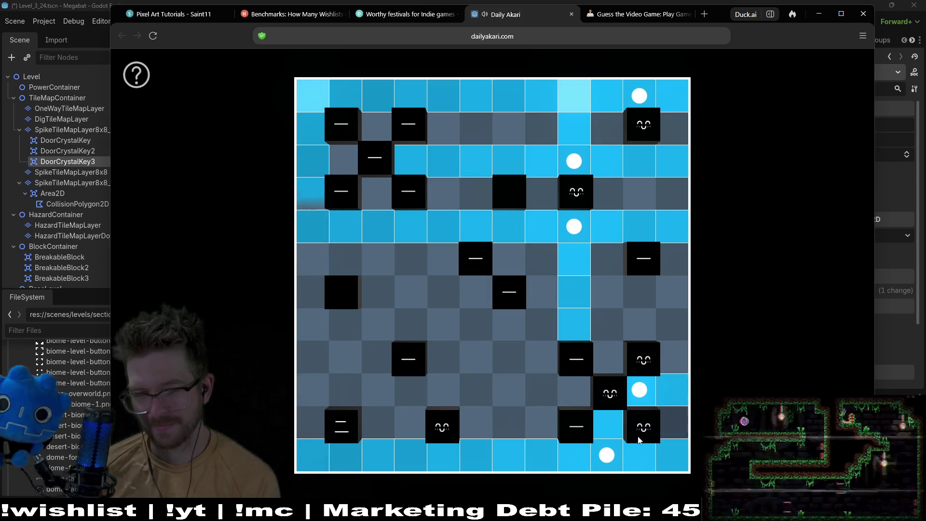
click(607, 455)
click(639, 390)
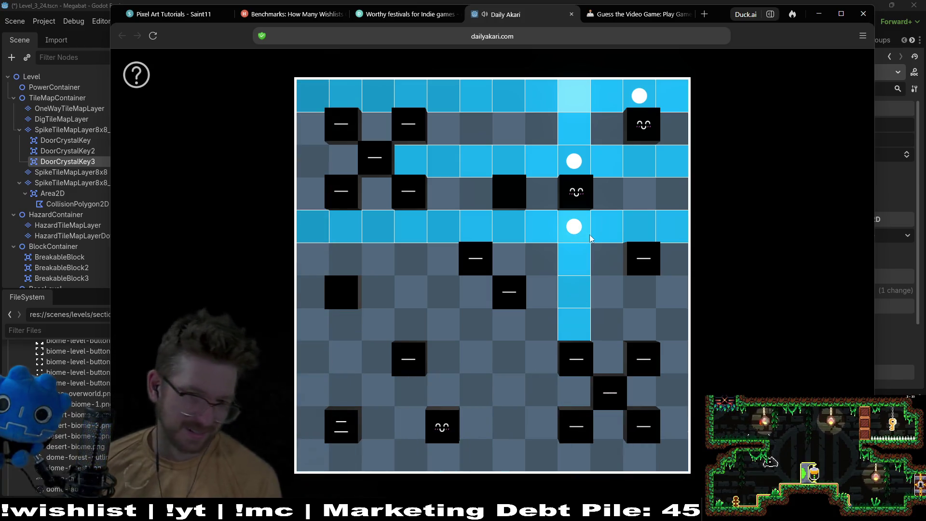
click(574, 226)
click(574, 161)
click(637, 99)
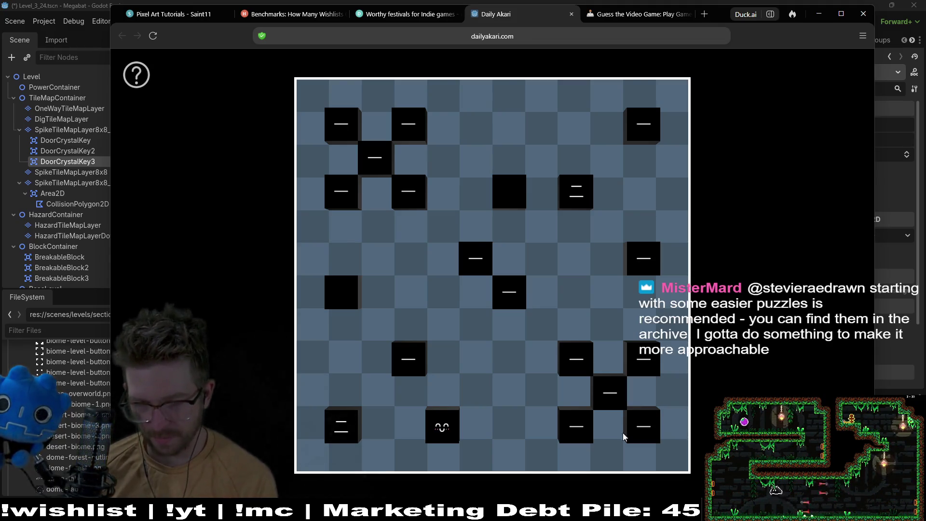
- Place bulbs across the lower, right and upper rows of the grid
click(608, 423)
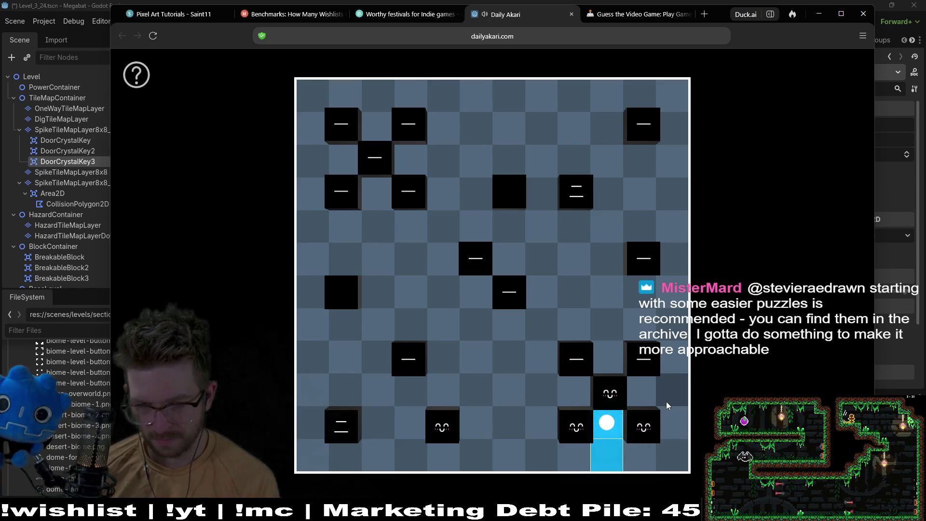
click(615, 335)
click(676, 364)
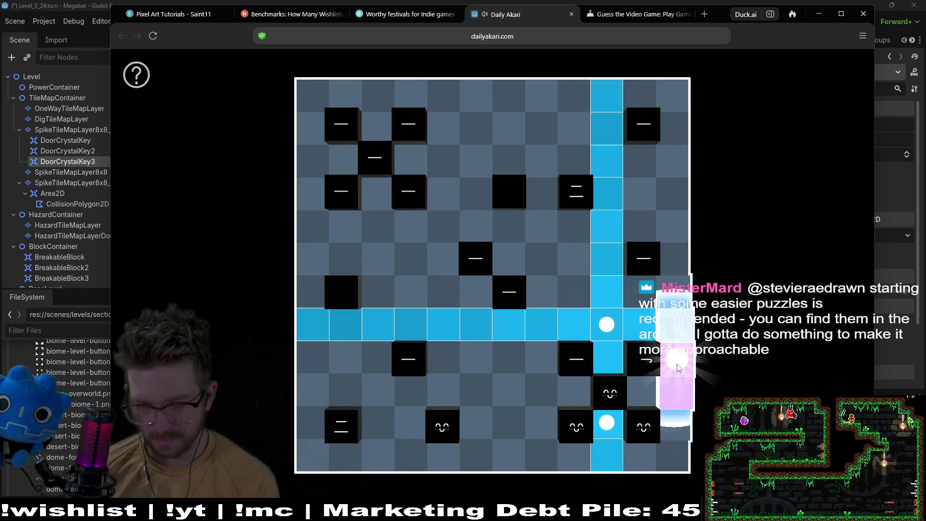
click(600, 333)
click(639, 325)
click(550, 368)
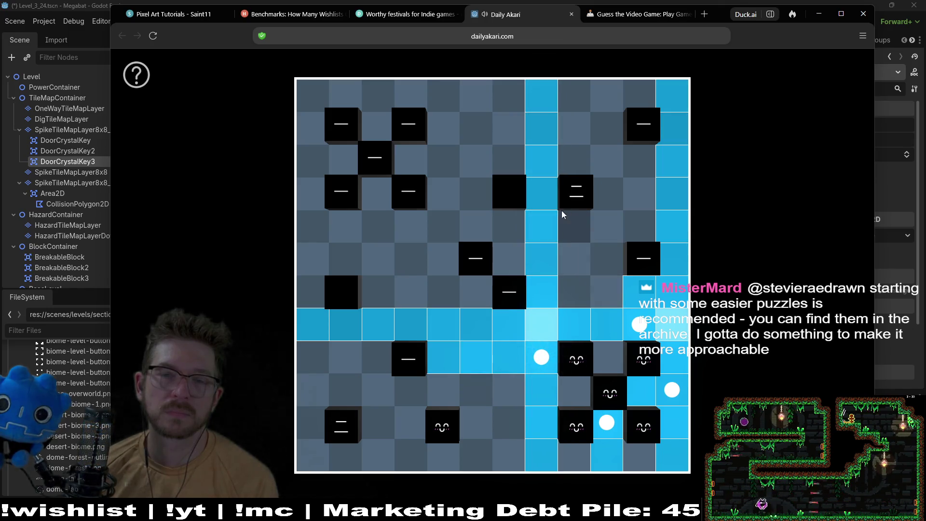
click(608, 256)
click(635, 158)
click(644, 152)
click(636, 94)
click(573, 226)
click(581, 161)
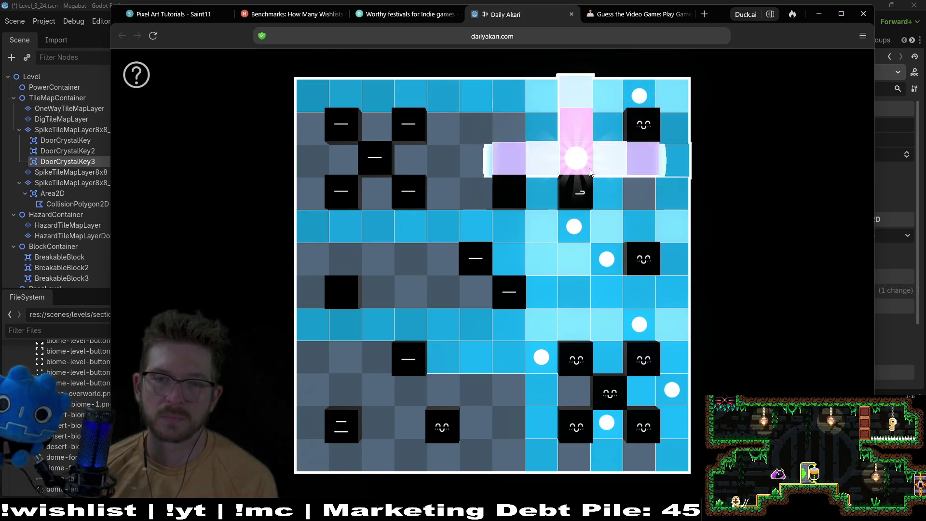
click(639, 194)
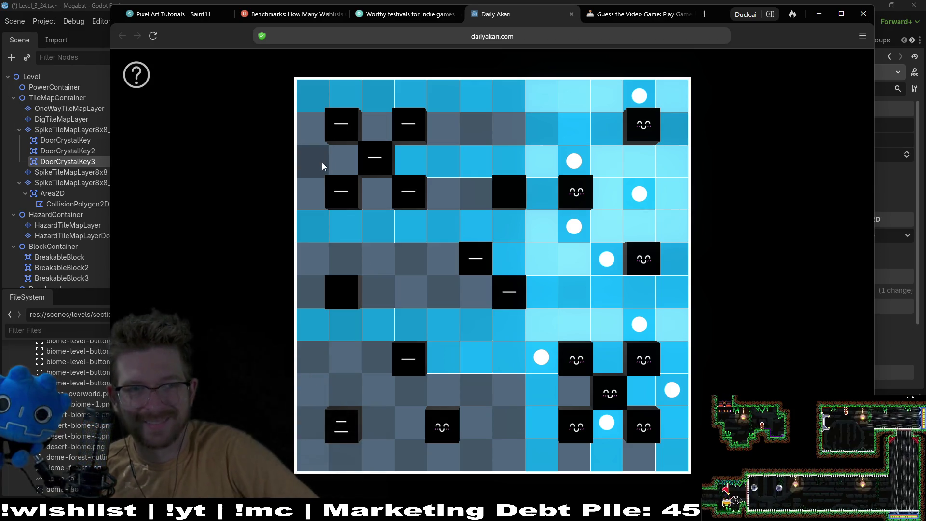
- Try and remove upper-left and right-side bulbs, marking then unmarking the top-right cell
click(378, 128)
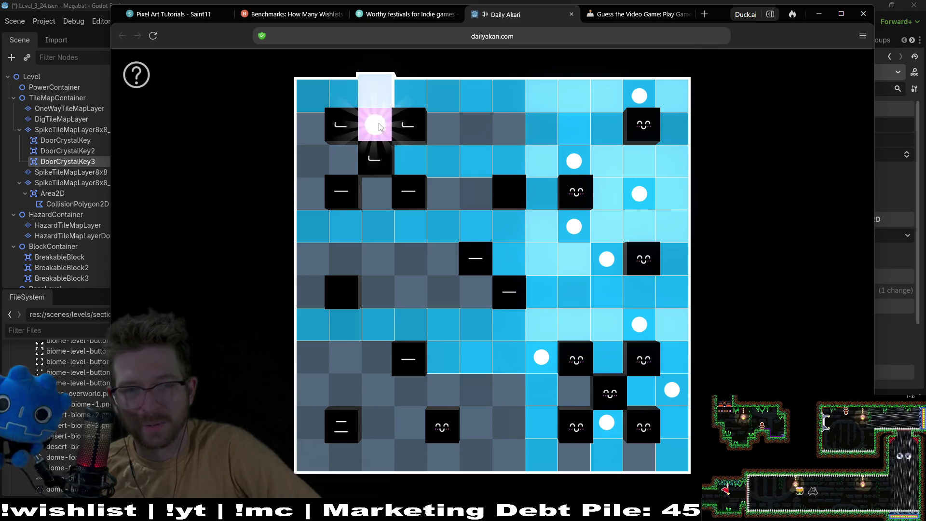
click(314, 156)
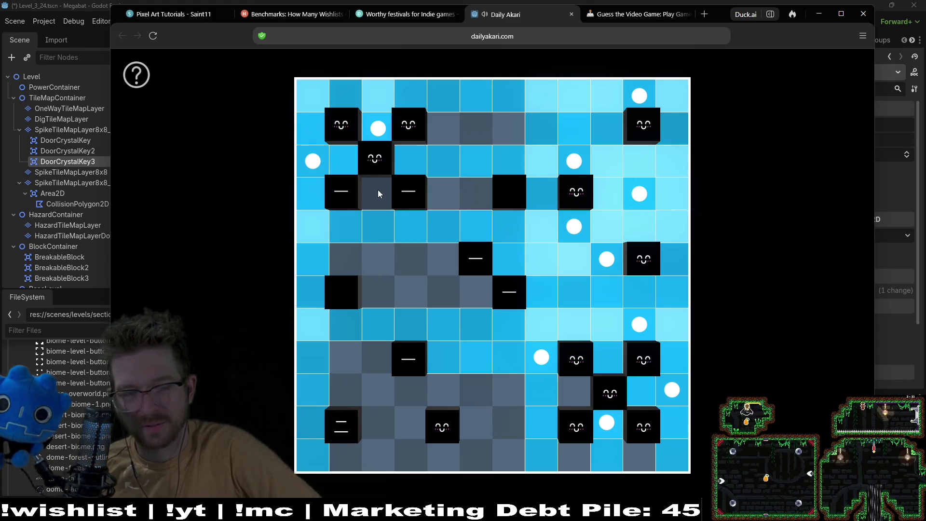
click(378, 128)
click(639, 96)
right_click(639, 95)
click(313, 161)
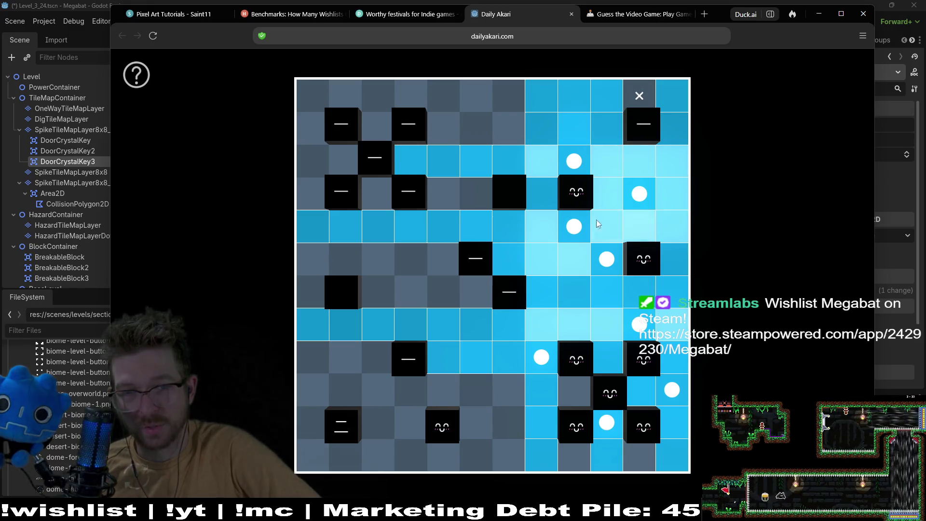
click(646, 200)
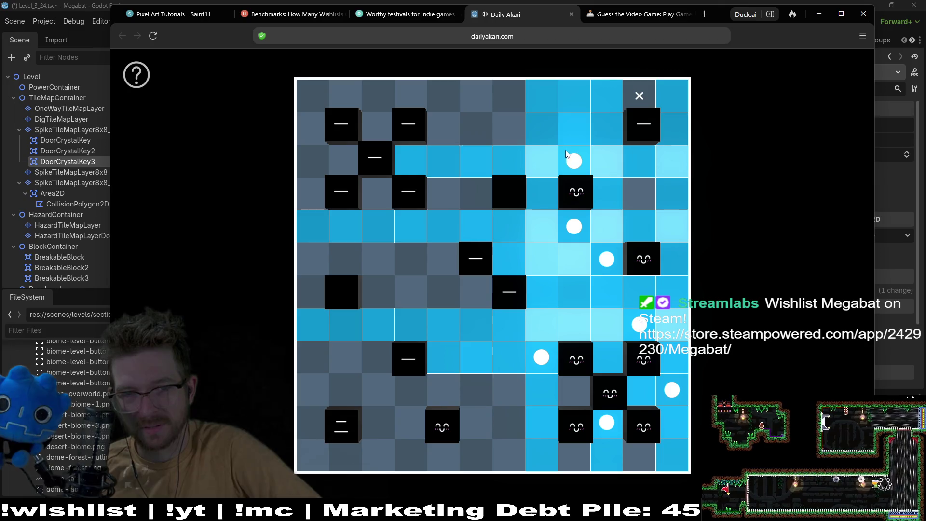
click(569, 157)
click(574, 226)
click(642, 166)
click(645, 173)
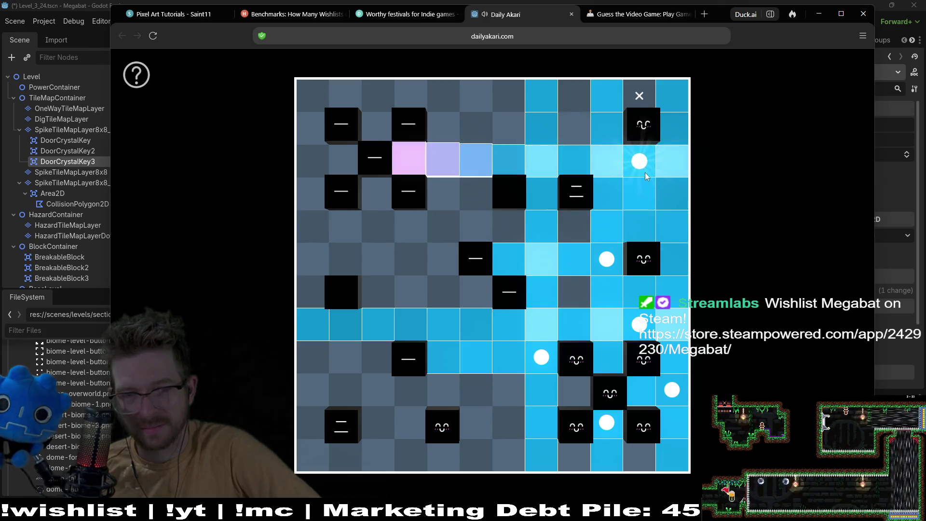
click(636, 107)
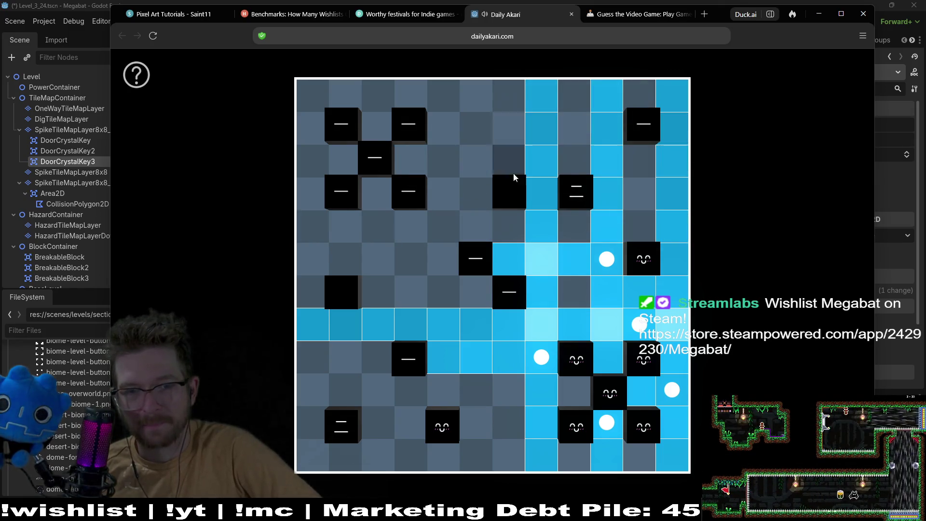
- Place the last three bulbs to solve the puzzle, then minimize the browser
click(444, 292)
click(411, 226)
click(575, 125)
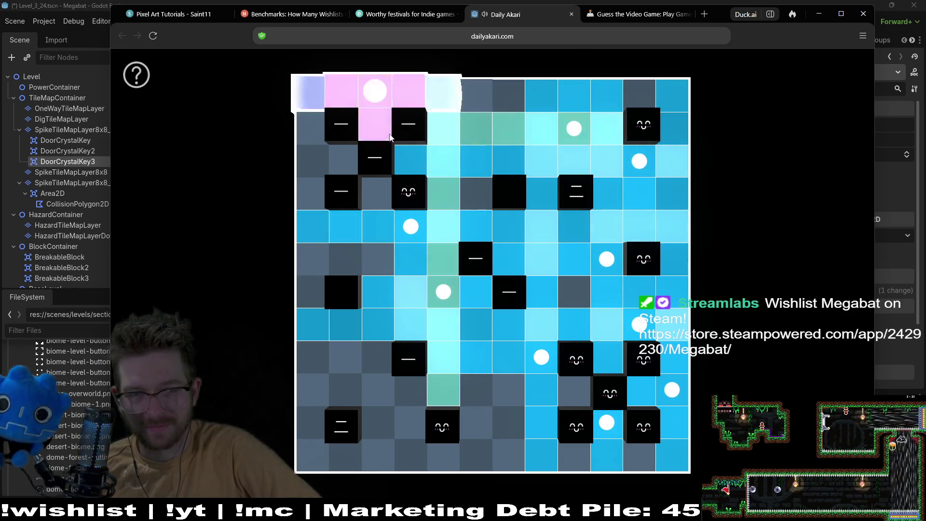
click(818, 14)
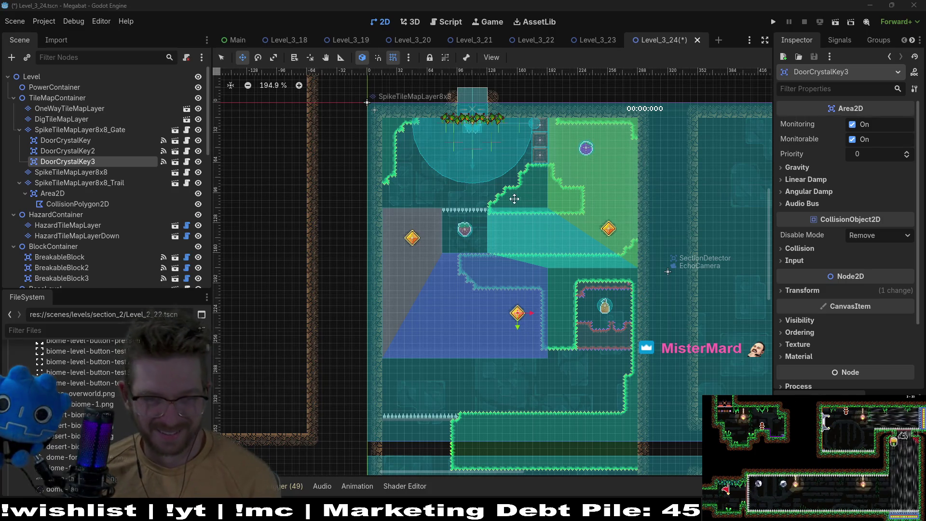
- Save Level_3_24 and launch it with Run Current Scene (F6)
scroll(516, 198, up, 8)
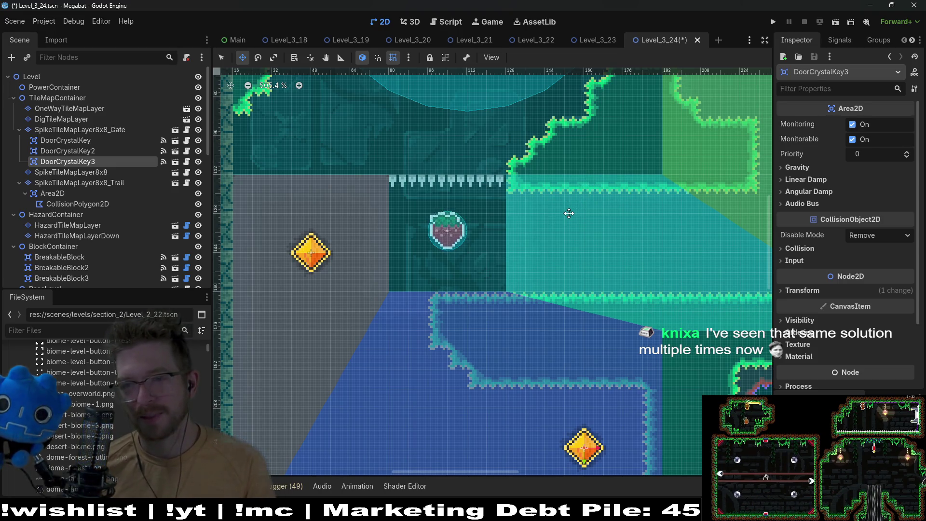
scroll(597, 237, down, 2)
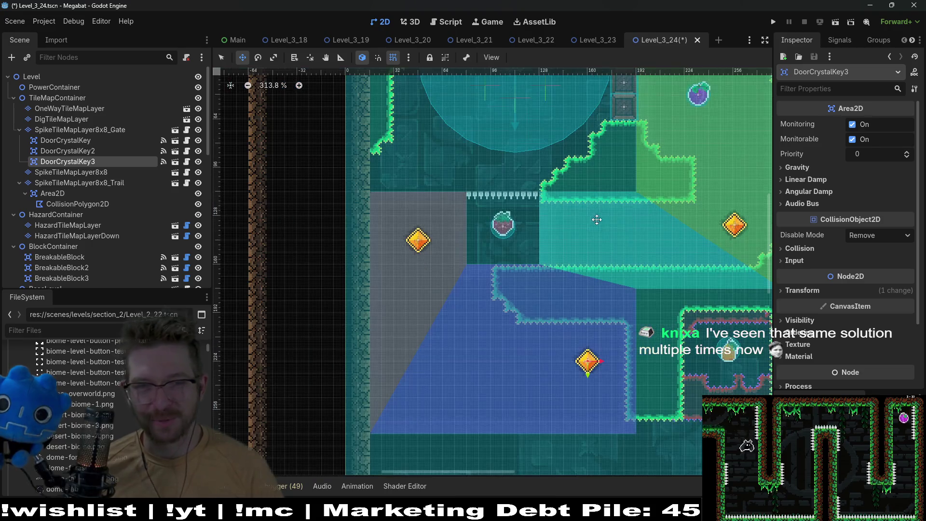
click(833, 28)
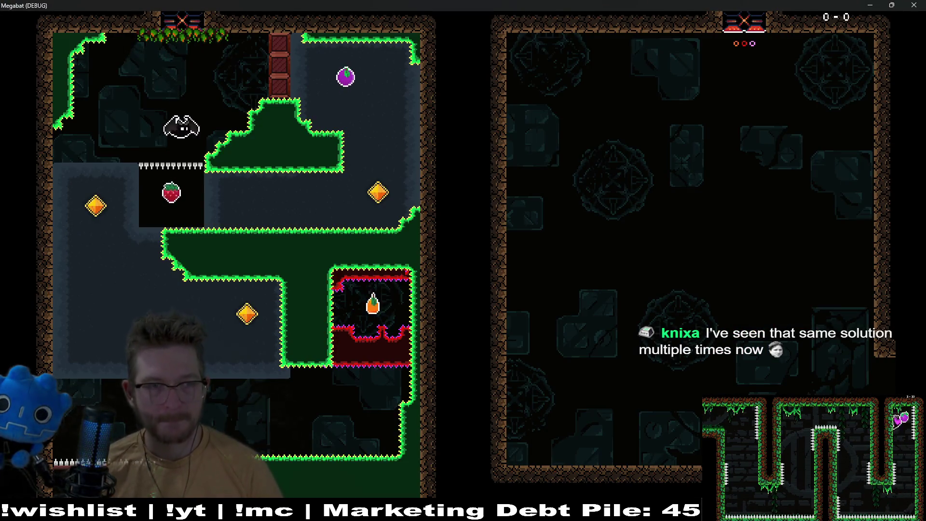
- Dash the bat to the strawberry, the green gem and toward the purple orb
key(space)
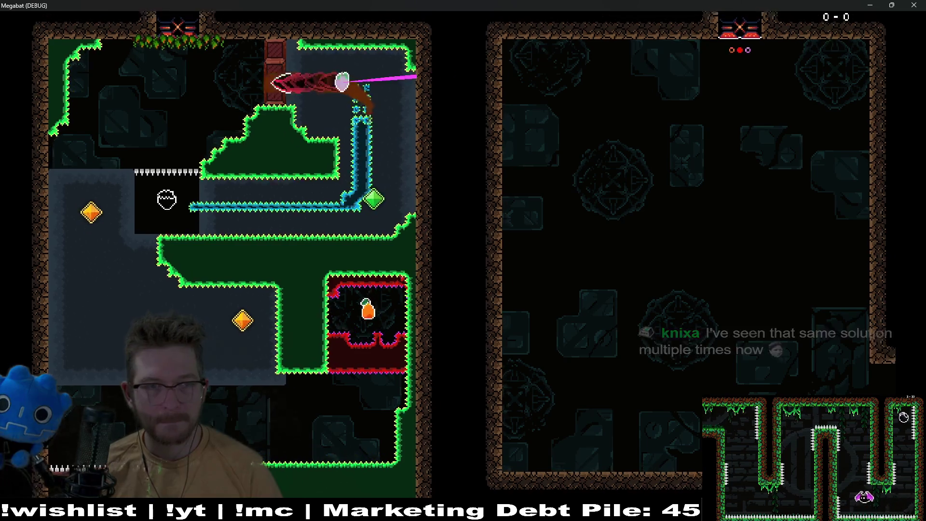
key(space)
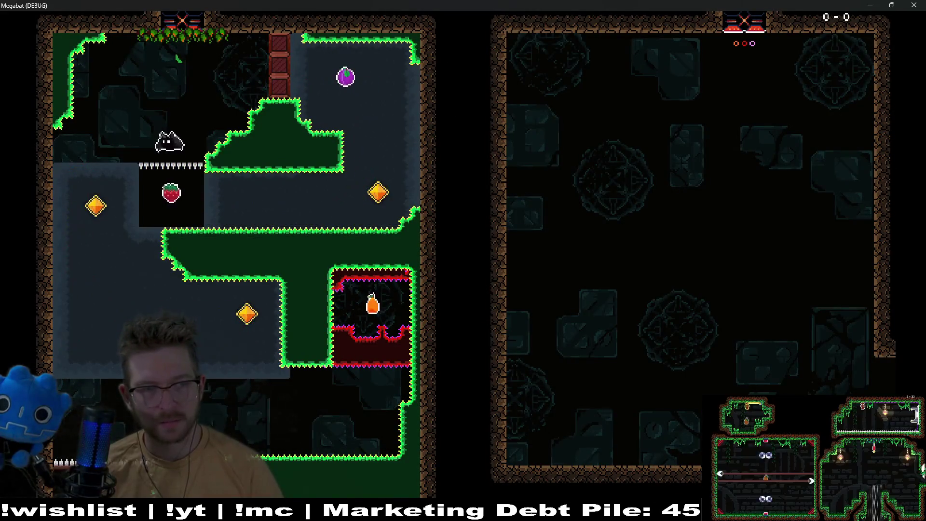
key(space)
key(Up)
key(Left)
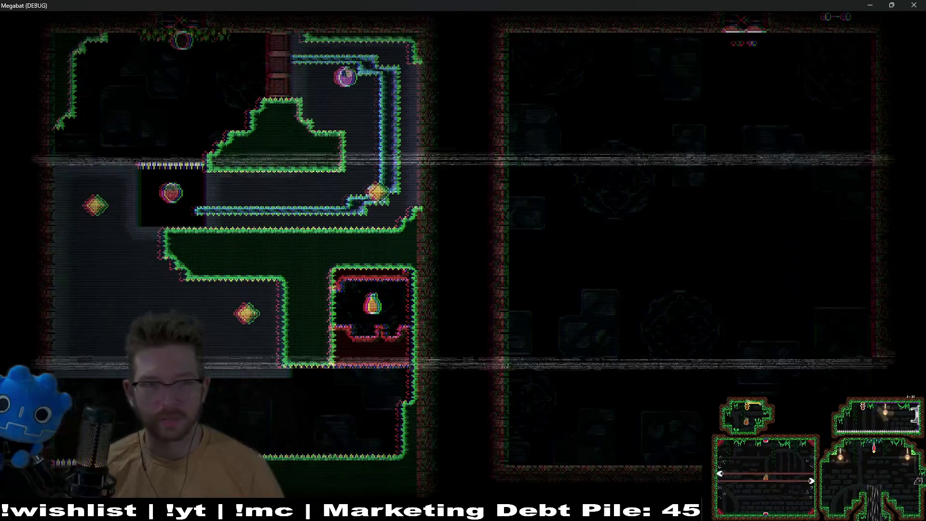
- Replay past the purple orb to the orange gem, die on spikes, and close the game
key(space)
key(Up)
key(Left)
key(Down)
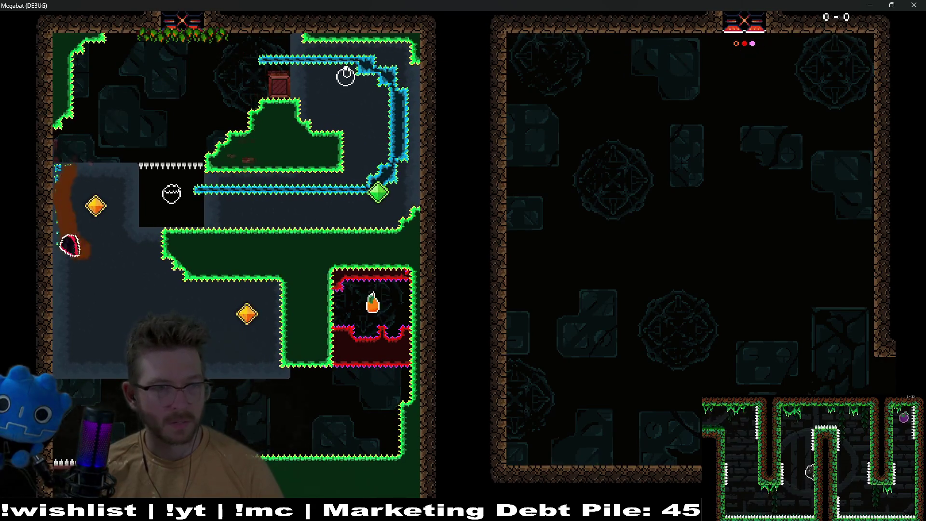
key(Right)
key(Up)
key(Right)
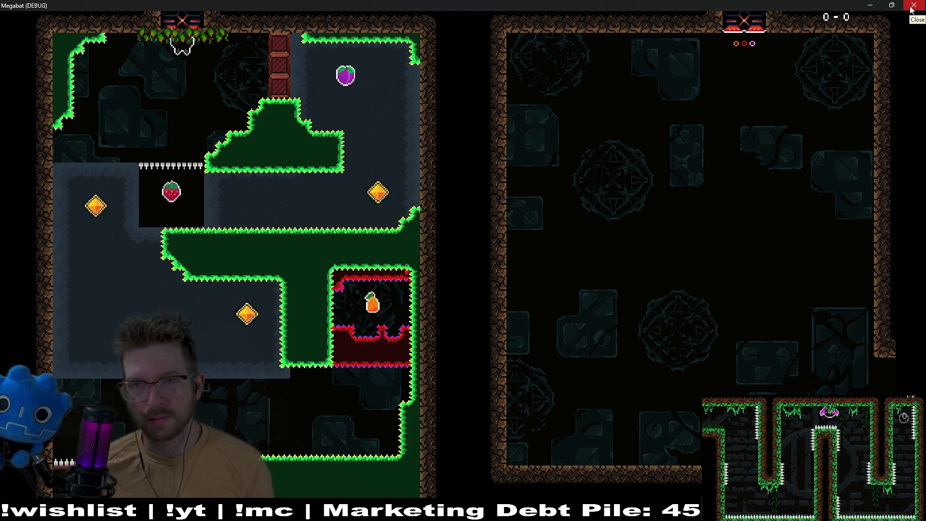
click(913, 6)
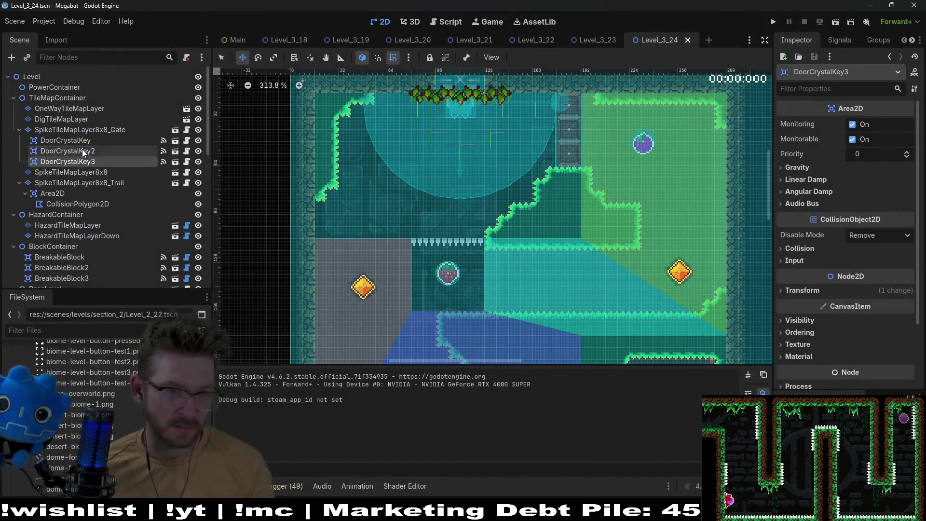
- Drag the DoorCrystalKey2 gem about 81 px down, level with the other gem
click(83, 152)
scroll(368, 217, down, 5)
drag(368, 144, 366, 267)
scroll(396, 285, up, 4)
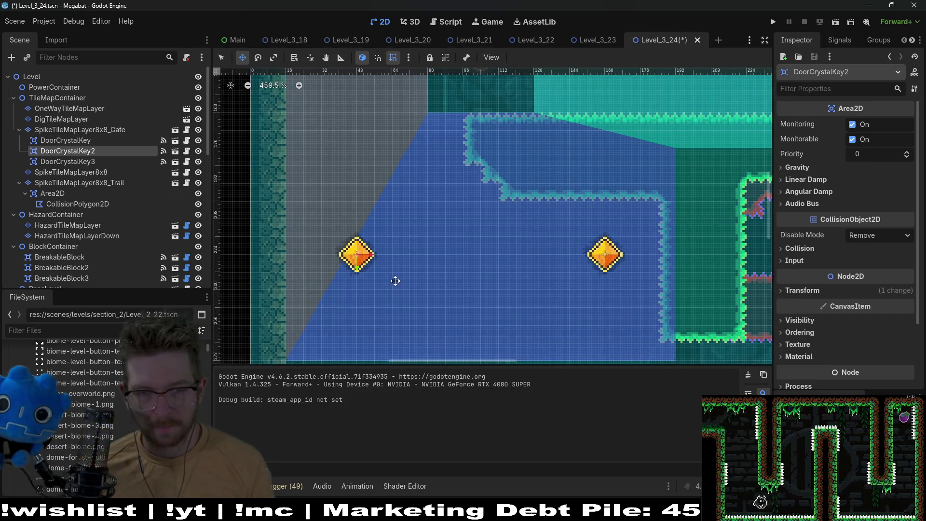
scroll(394, 281, down, 7)
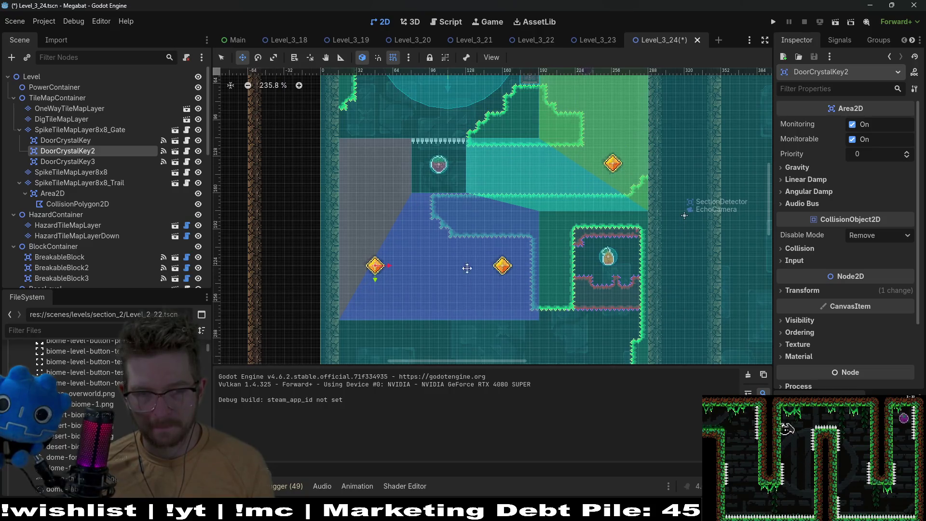
scroll(464, 279, down, 3)
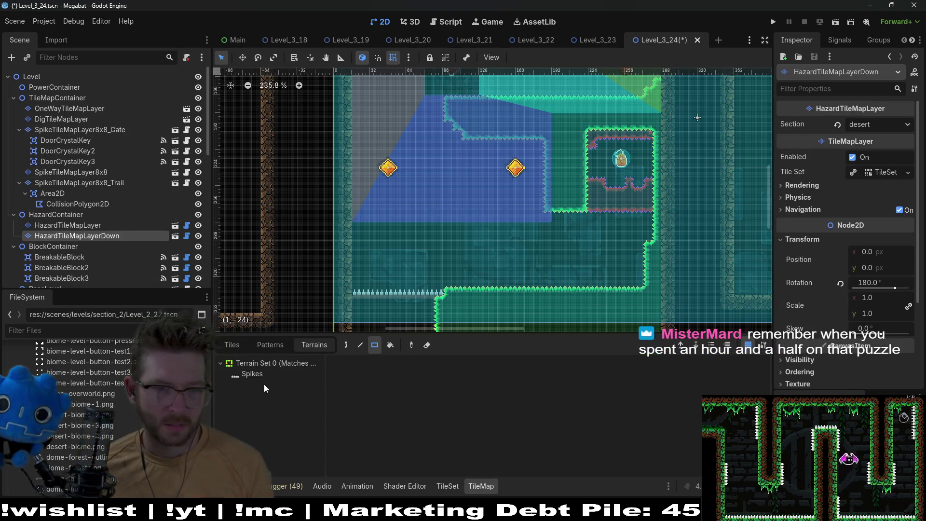
- Paint a 12-tile Spikes terrain row below the blue area on HazardTileMapLayerDown
click(252, 374)
mouse_move(537, 228)
mouse_down()
mouse_move(346, 232)
mouse_move(369, 226)
mouse_up()
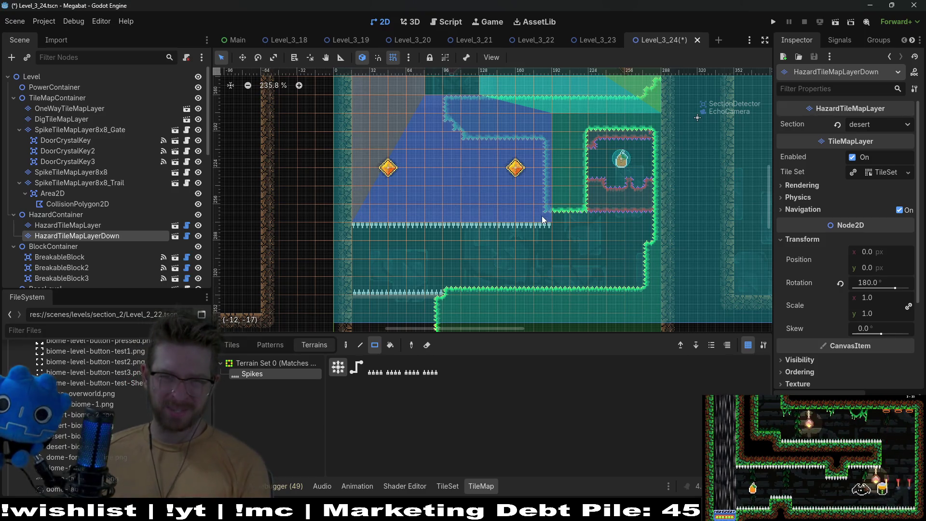
drag(473, 126, 477, 221)
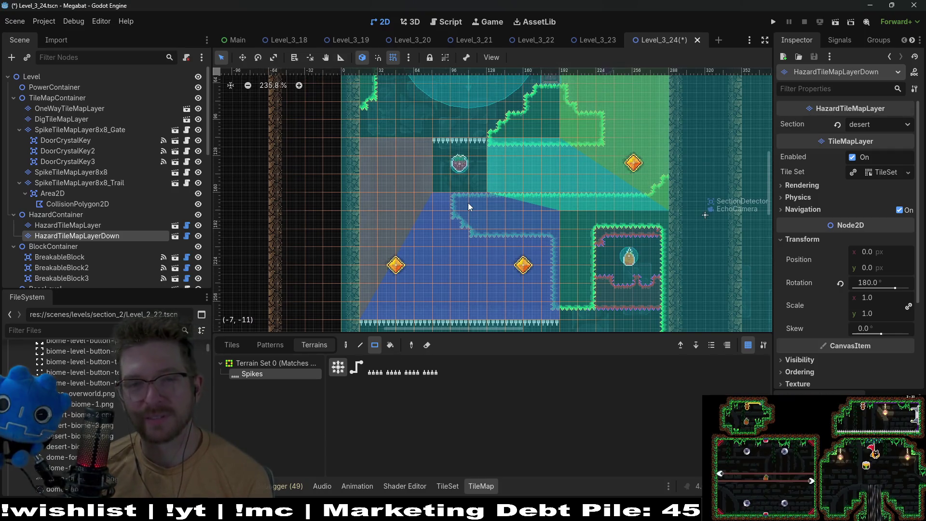
scroll(559, 230, up, 3)
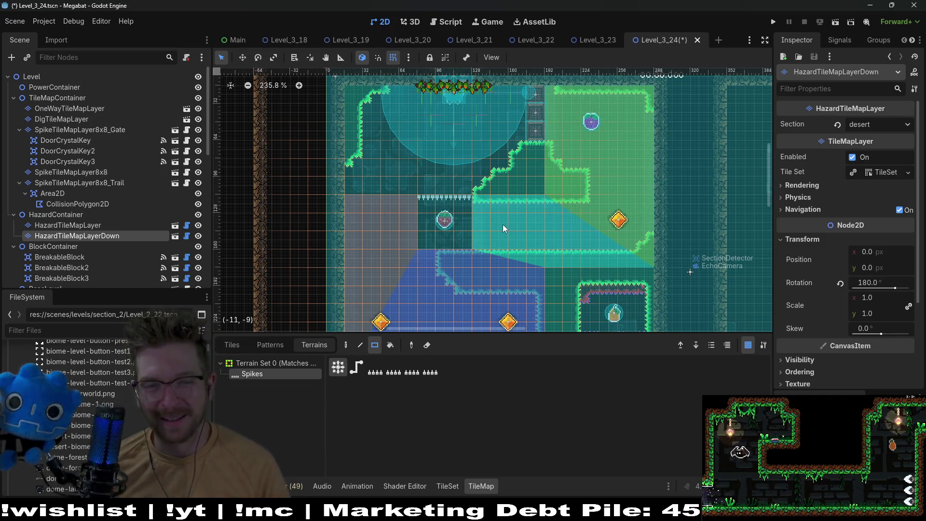
scroll(554, 183, down, 3)
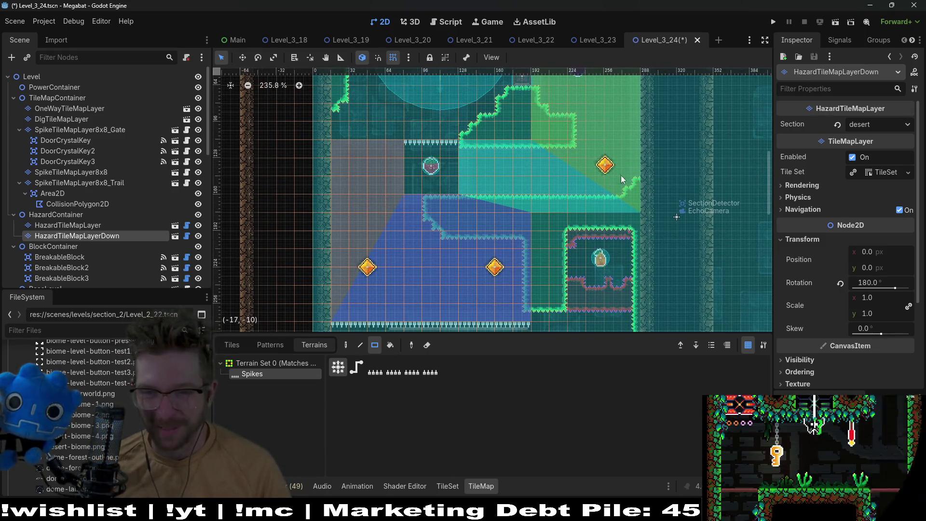
scroll(548, 193, down, 1)
scroll(549, 193, right, 1)
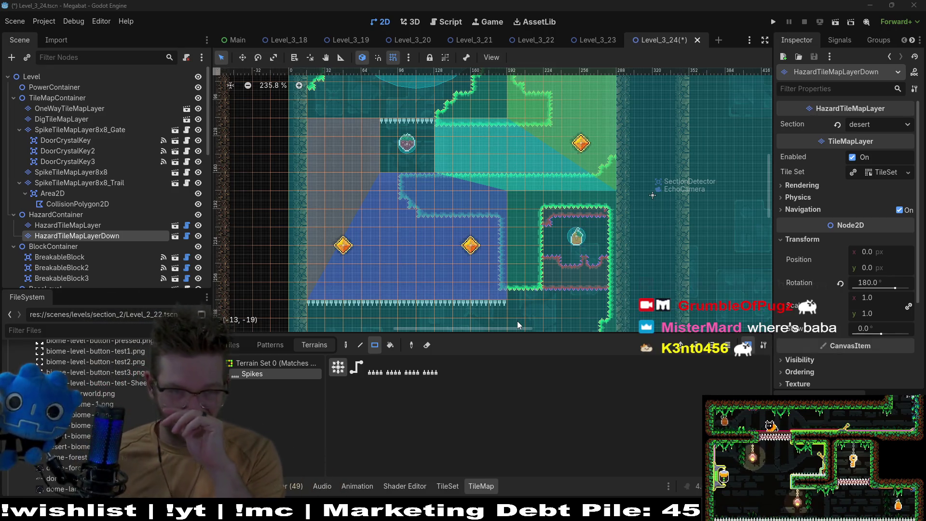
scroll(482, 192, up, 3)
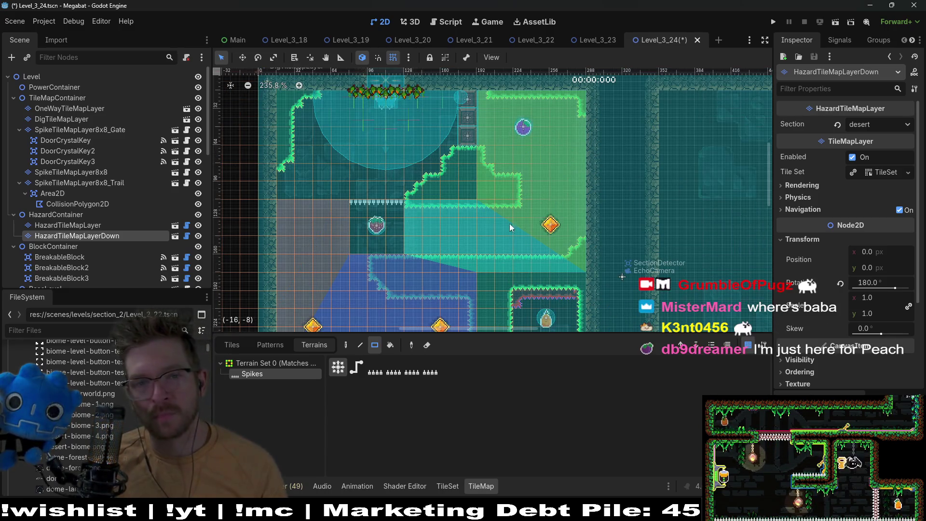
scroll(118, 177, down, 5)
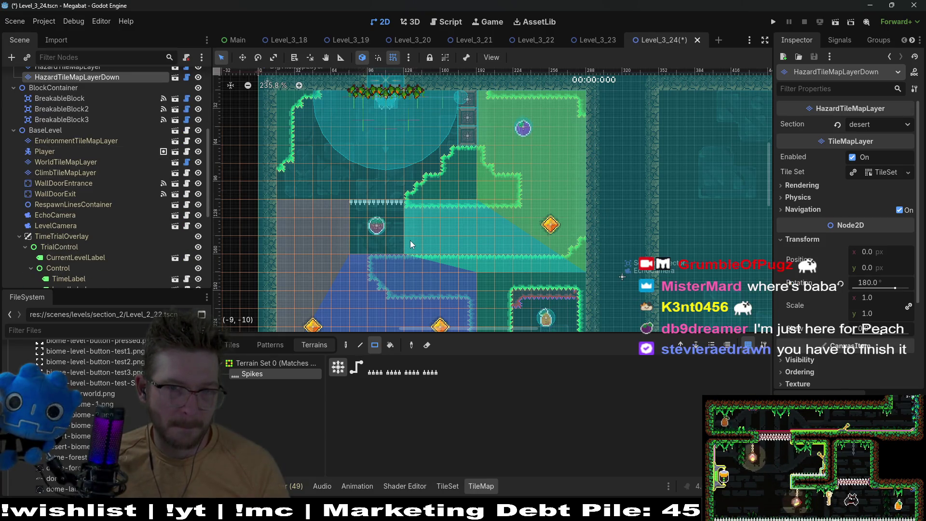
scroll(82, 231, down, 5)
scroll(79, 237, down, 1)
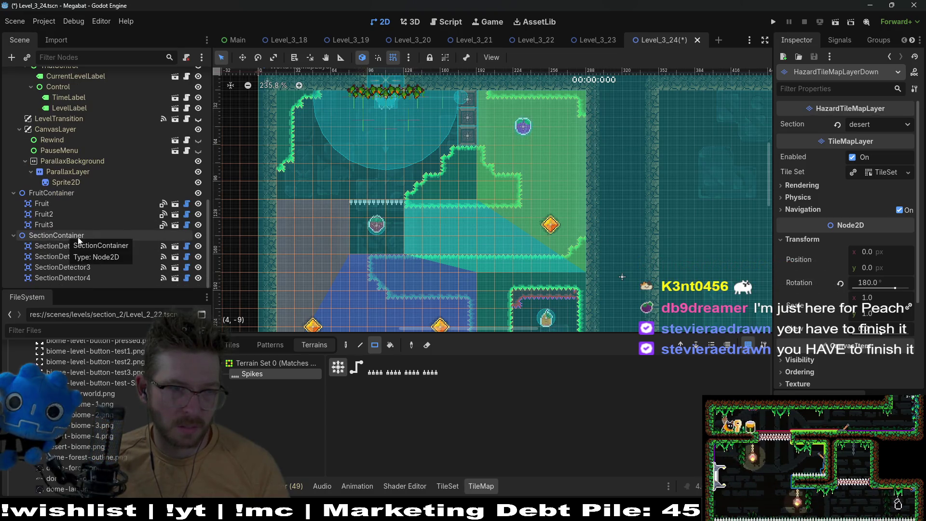
scroll(88, 223, up, 6)
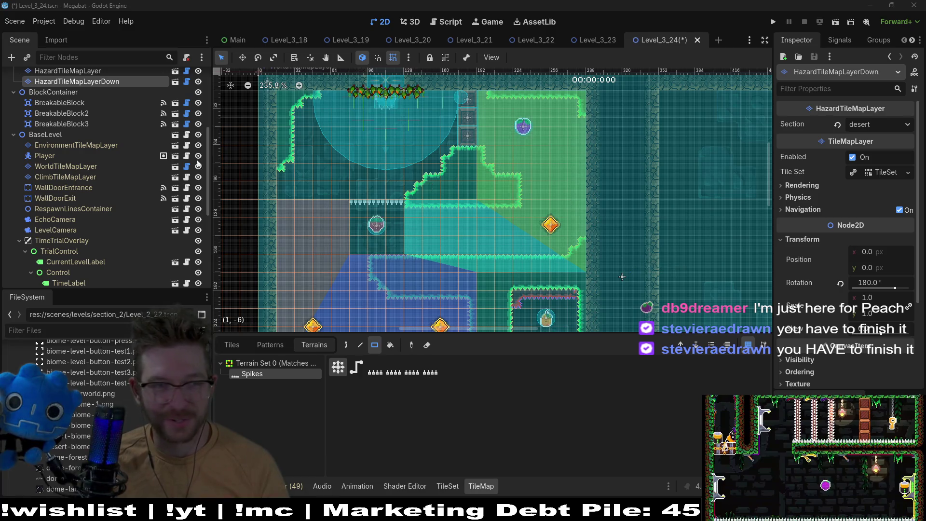
- Shift BreakableBlock through BreakableBlock3 slightly to the right
click(74, 102)
shift+click(84, 124)
scroll(465, 103, up, 5)
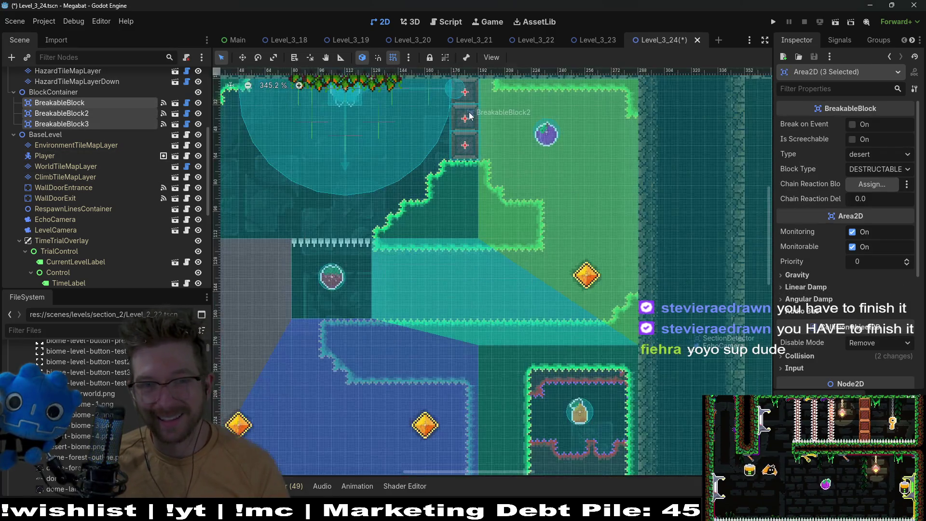
key(w)
drag(472, 207, 511, 205)
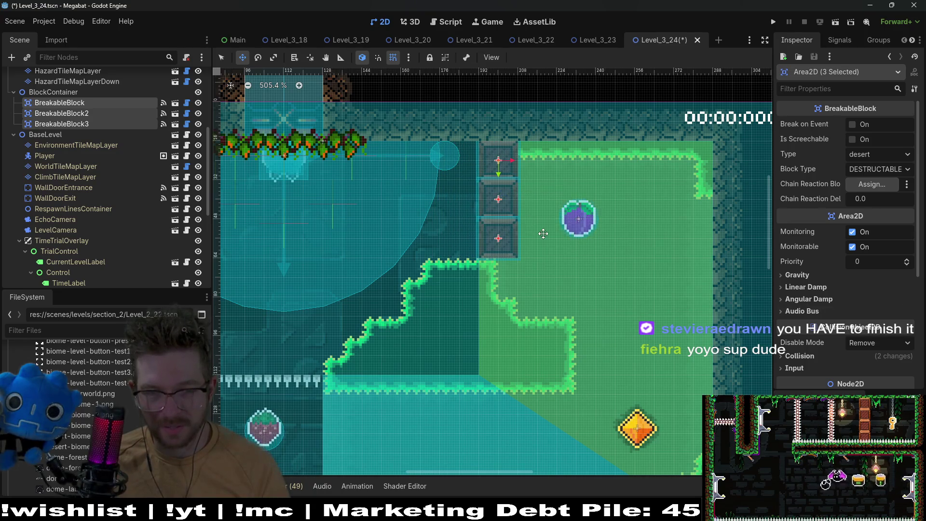
scroll(523, 210, down, 3)
scroll(630, 276, up, 1)
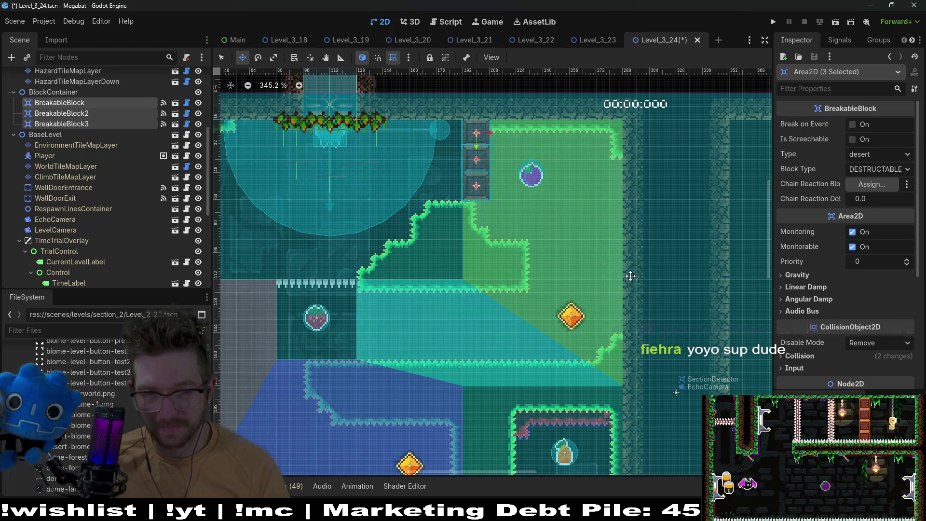
scroll(100, 163, down, 5)
scroll(94, 174, down, 1)
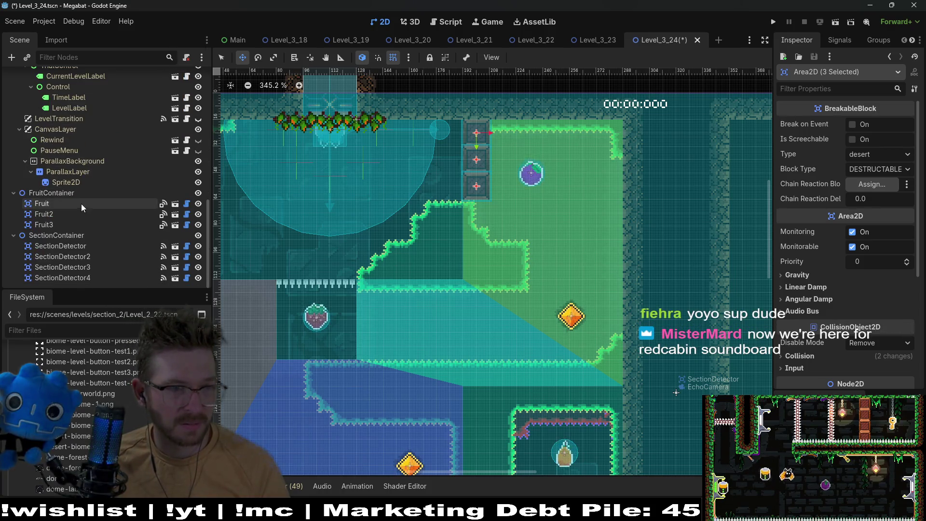
- Move the purple Dash fruit down beside the strawberry
click(68, 214)
click(67, 225)
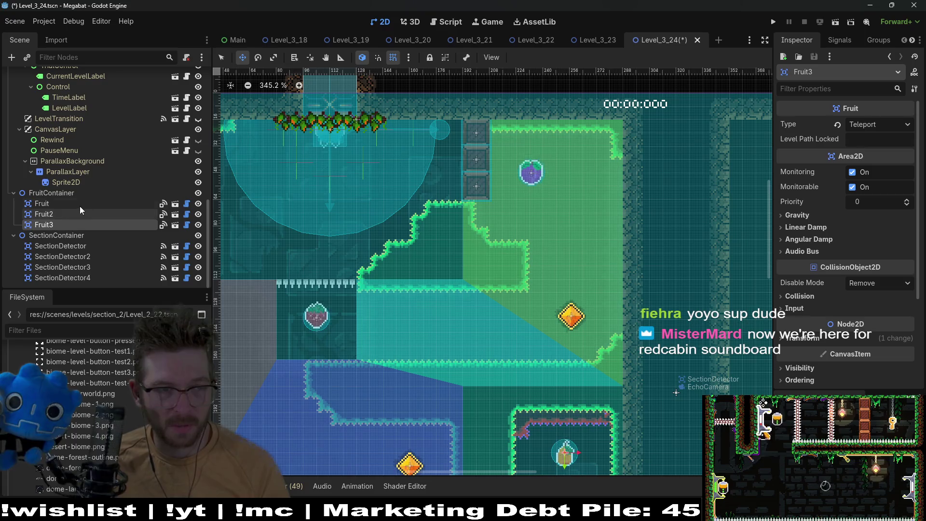
click(80, 204)
mouse_move(521, 190)
mouse_down()
mouse_move(519, 229)
mouse_move(546, 268)
mouse_move(436, 334)
mouse_move(428, 323)
mouse_up()
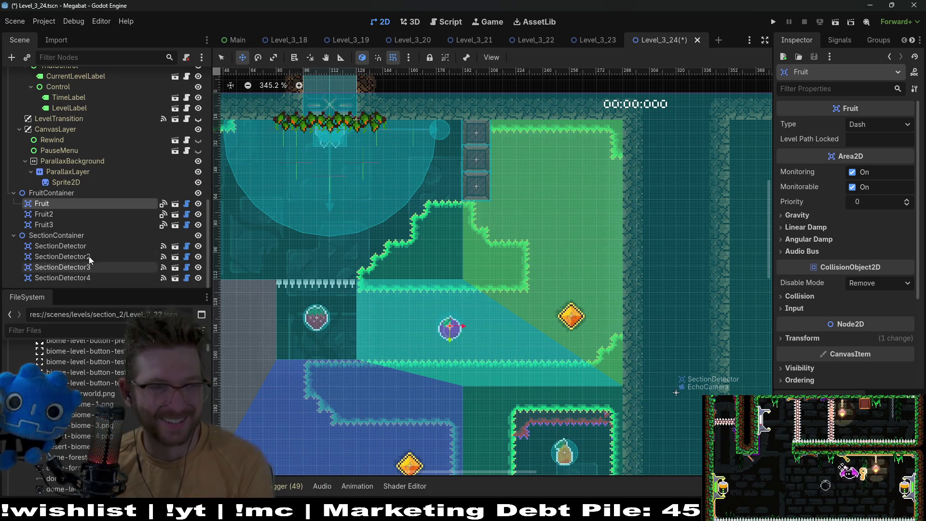
scroll(77, 129, up, 5)
scroll(74, 145, up, 6)
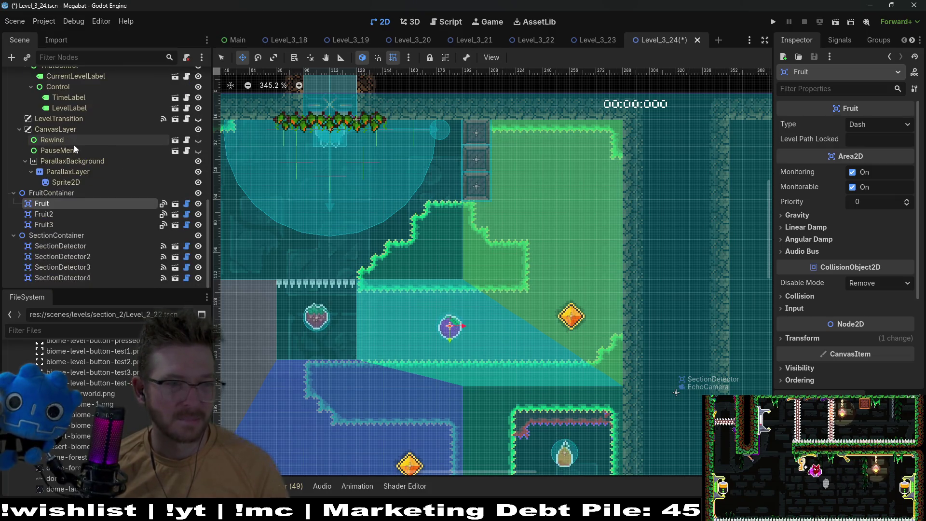
- Select the three BreakableBlock nodes and DoorCrystalKey2 in the Scene dock
click(83, 229)
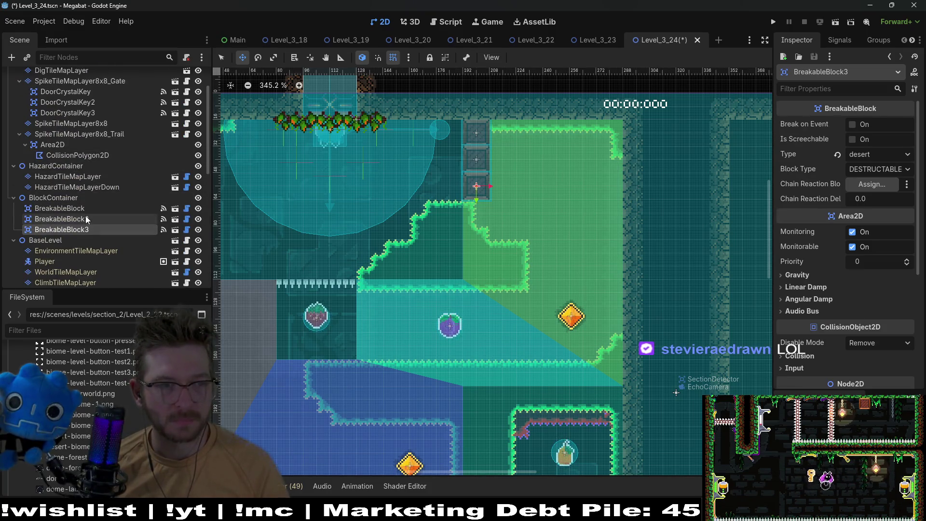
click(86, 219)
click(82, 207)
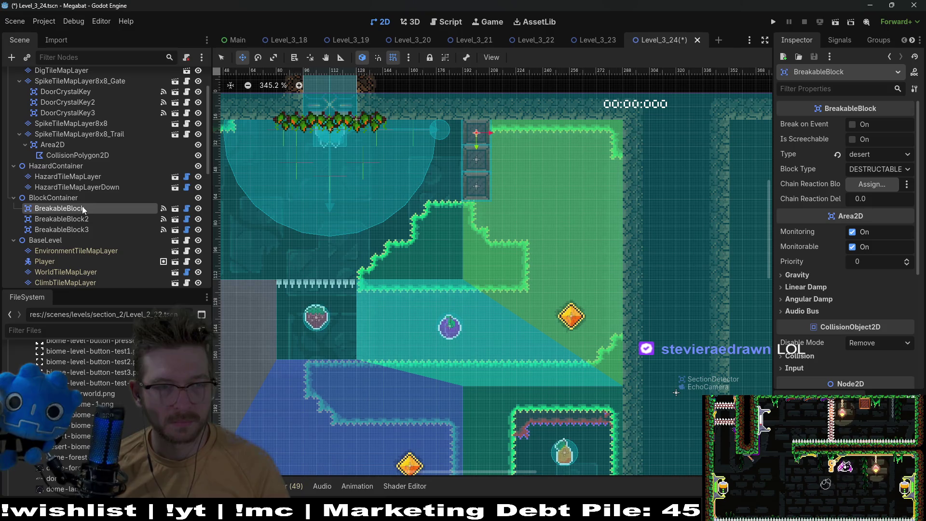
click(85, 105)
key(F2)
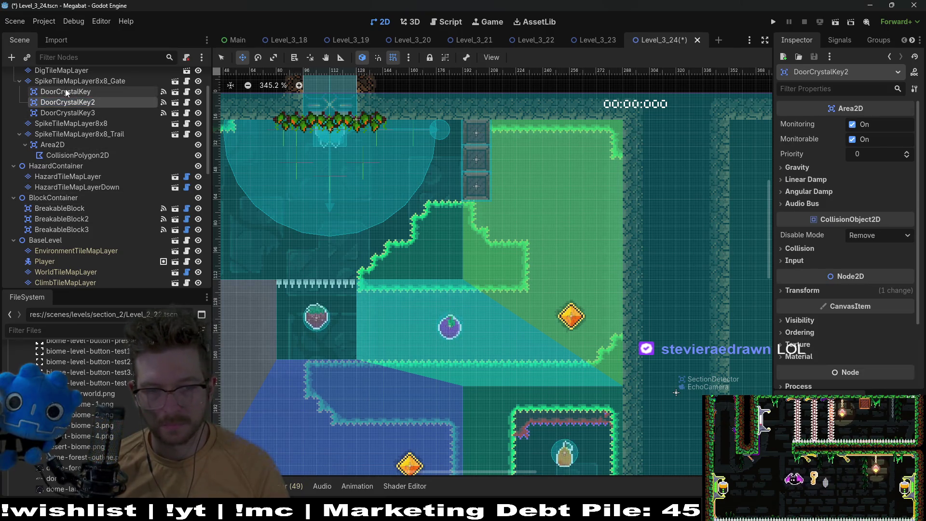
- Raise DoorCrystalKey into the green area, then select SpikeTileMapLayer8x8
click(60, 92)
mouse_move(583, 326)
mouse_down()
mouse_move(573, 185)
mouse_move(583, 195)
mouse_move(579, 208)
mouse_up()
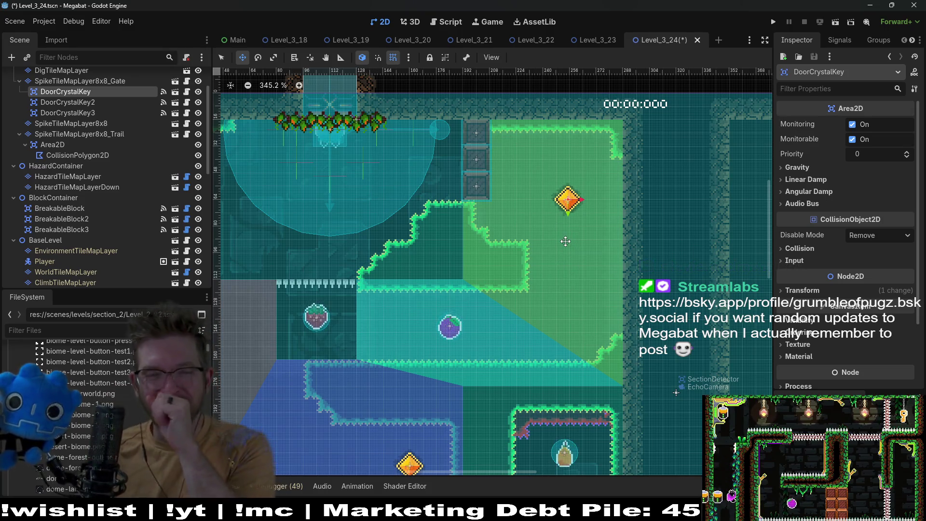
scroll(97, 168, up, 3)
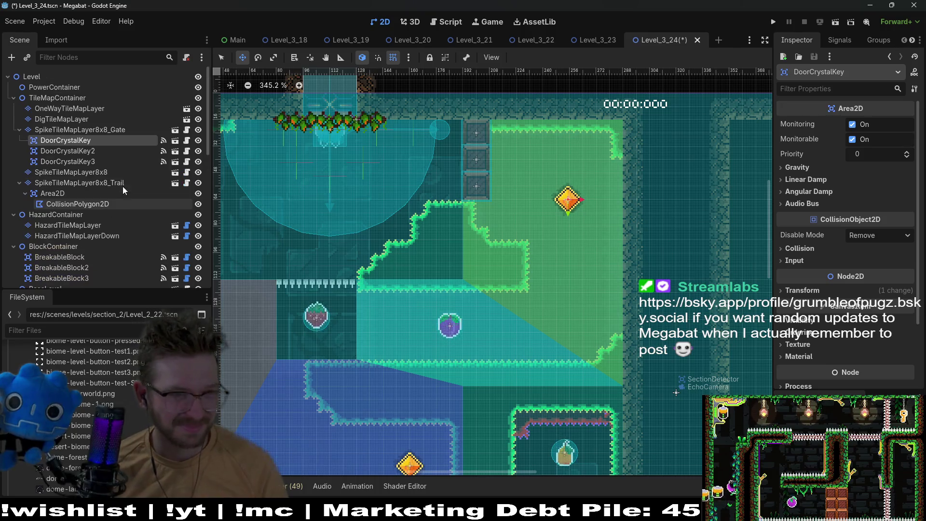
click(70, 172)
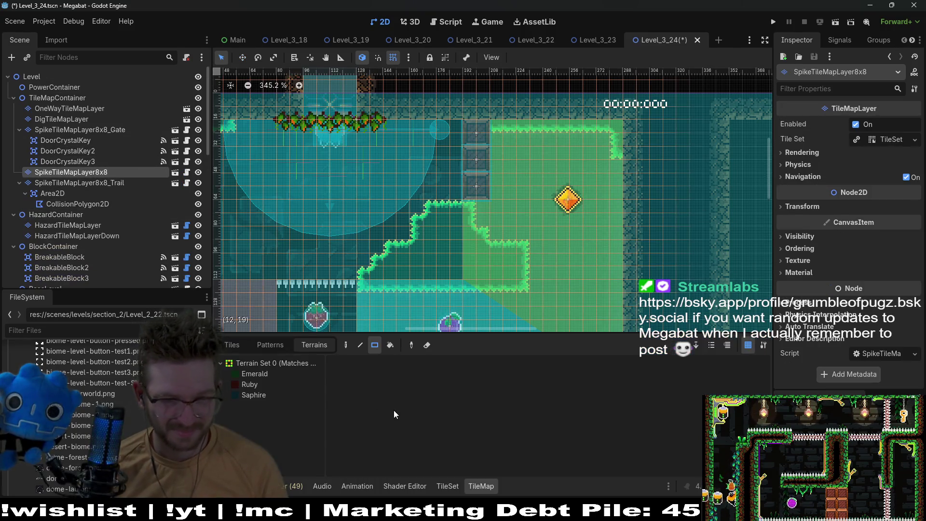
- Choose the Emerald terrain, bring the upper green area into view, and select DoorCrystalKey2
click(255, 374)
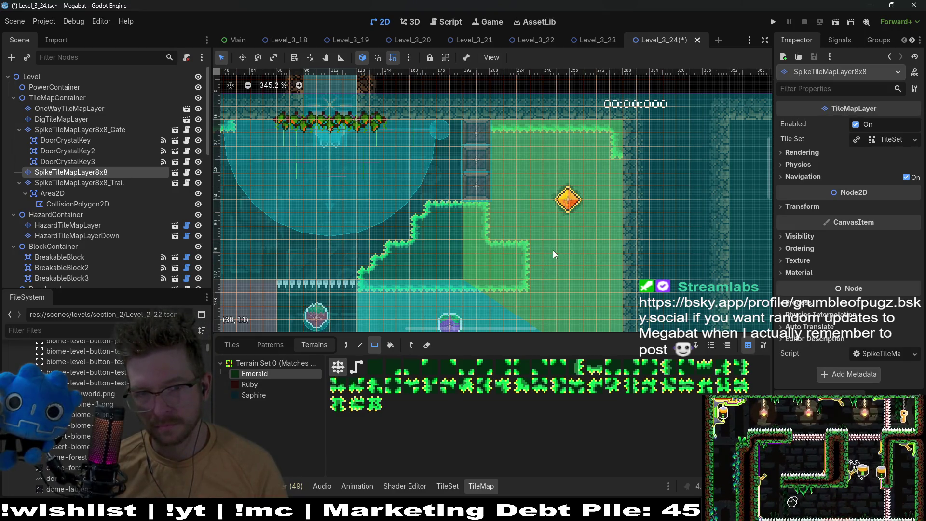
scroll(537, 280, down, 3)
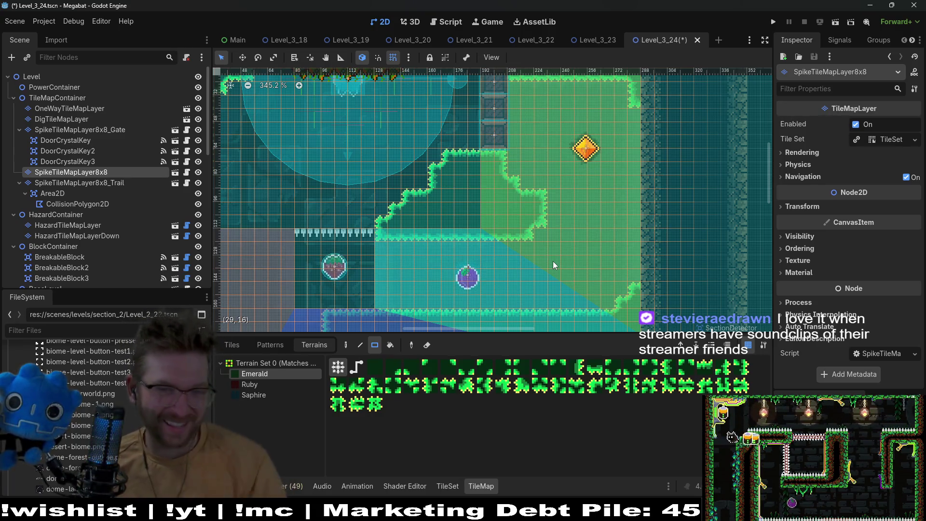
drag(495, 243, 571, 195)
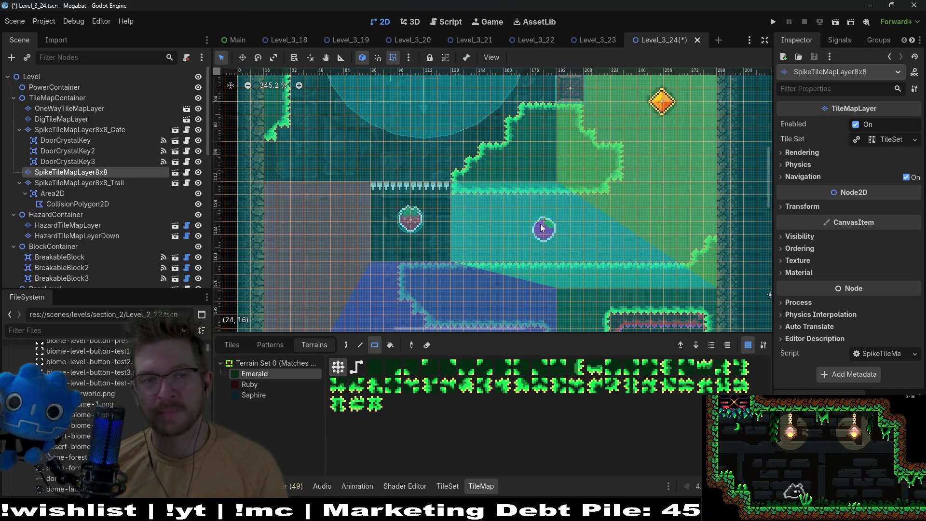
scroll(551, 226, down, 5)
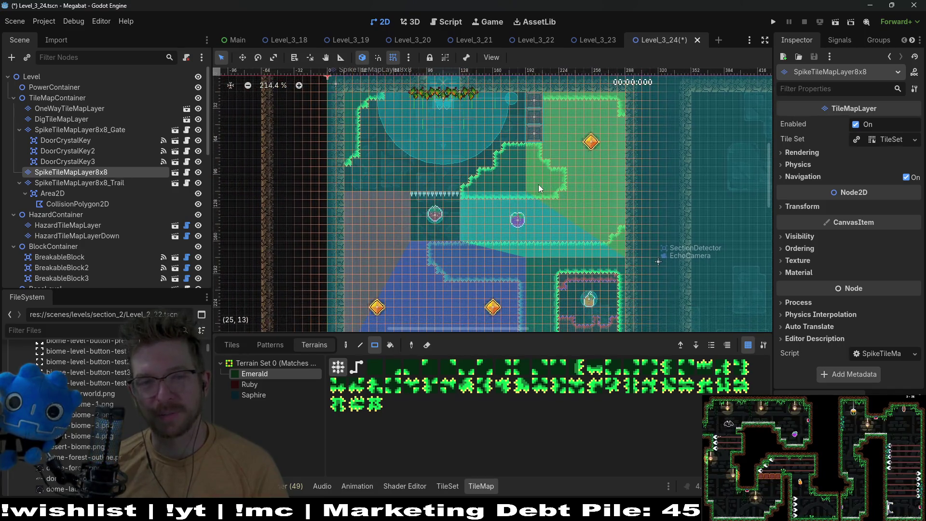
scroll(538, 184, up, 8)
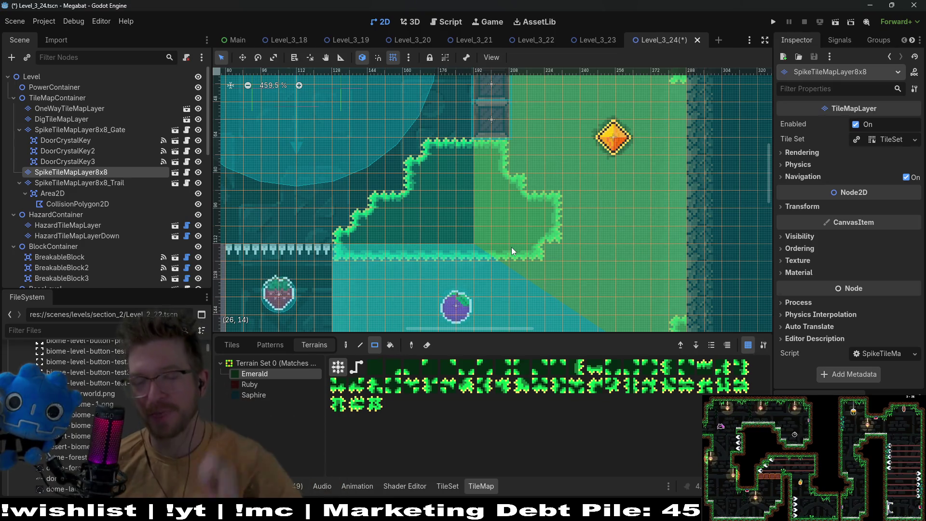
scroll(519, 228, down, 3)
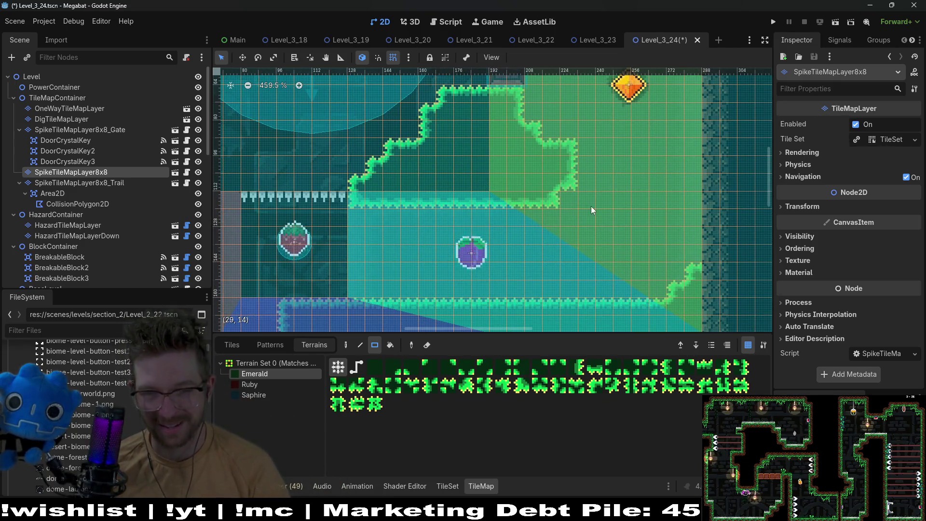
scroll(537, 163, down, 1)
scroll(534, 181, left, 3)
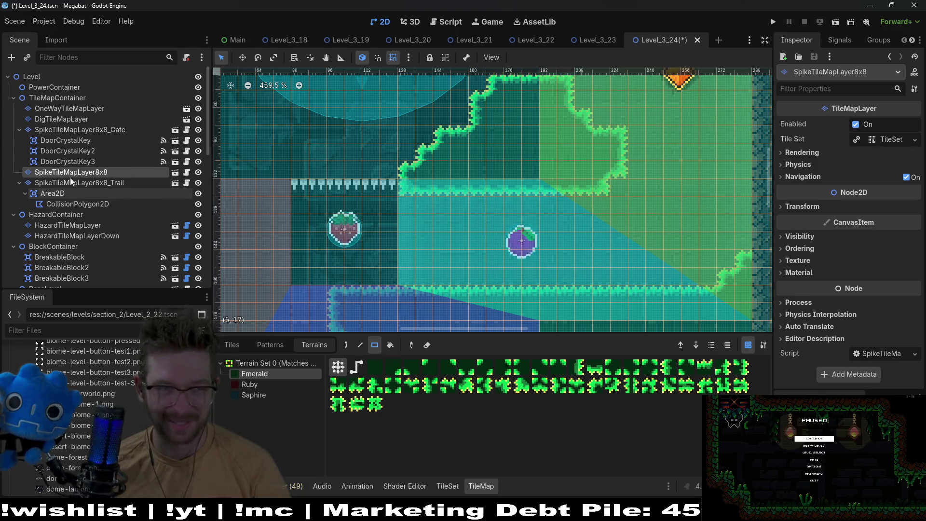
click(86, 150)
- Inspect the DoorCrystalKey, Fruit and the three SectionDetector nodes
click(87, 140)
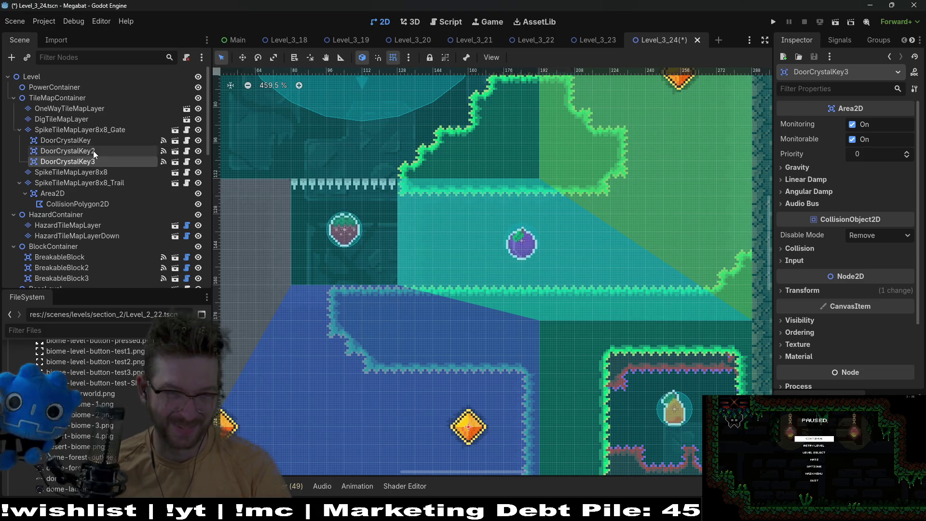
scroll(85, 227, down, 10)
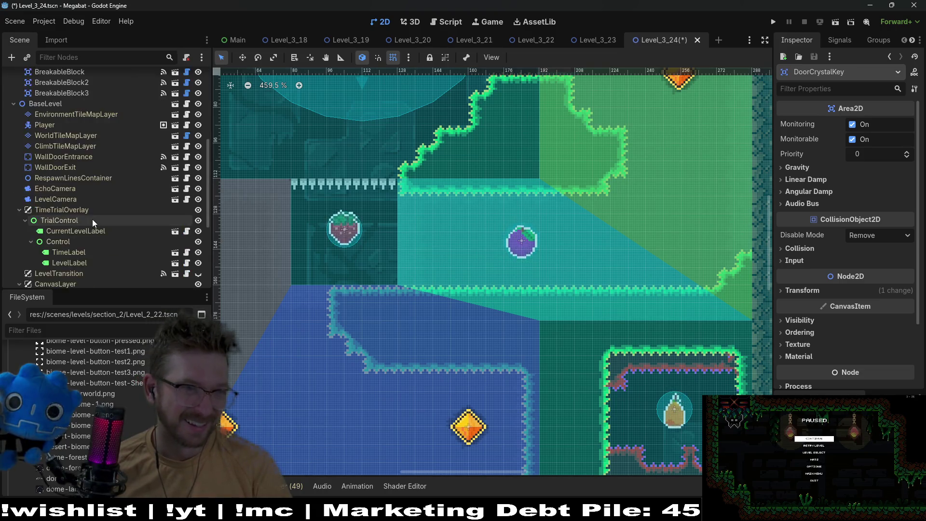
click(87, 203)
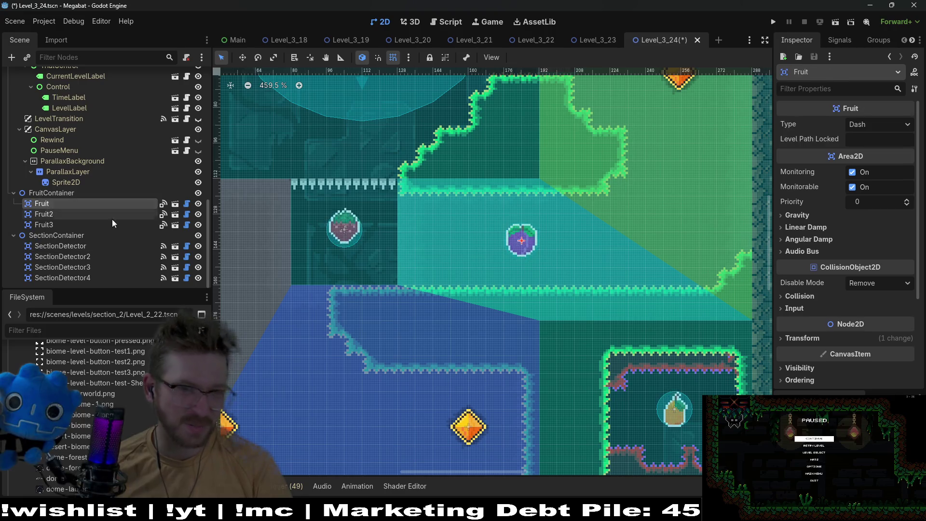
click(85, 247)
click(86, 257)
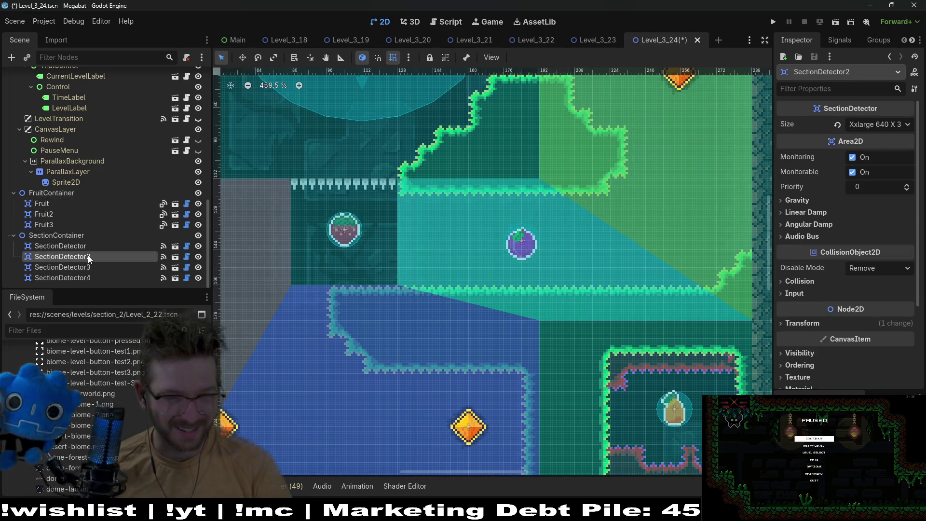
click(88, 267)
click(94, 247)
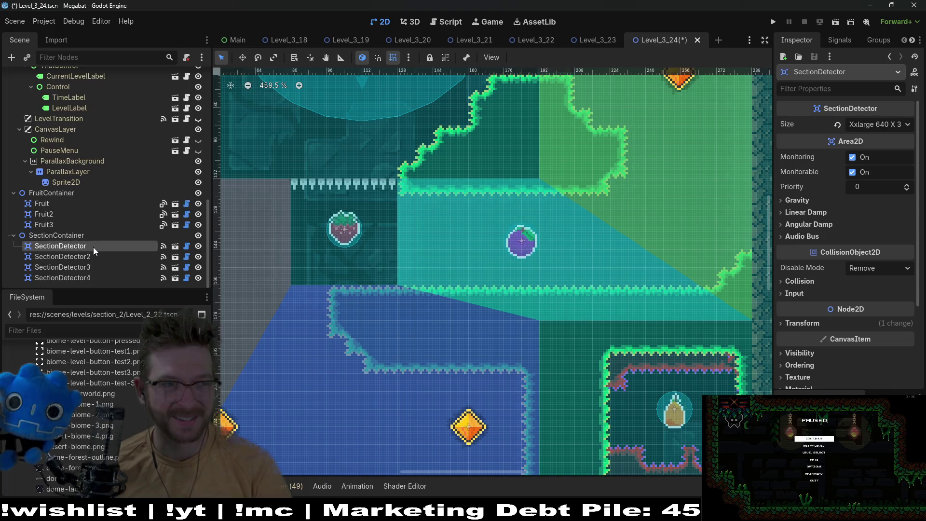
- Inspect BreakableBlock, BreakableBlock2 and BreakableBlock3
scroll(82, 202, up, 5)
scroll(114, 221, down, 3)
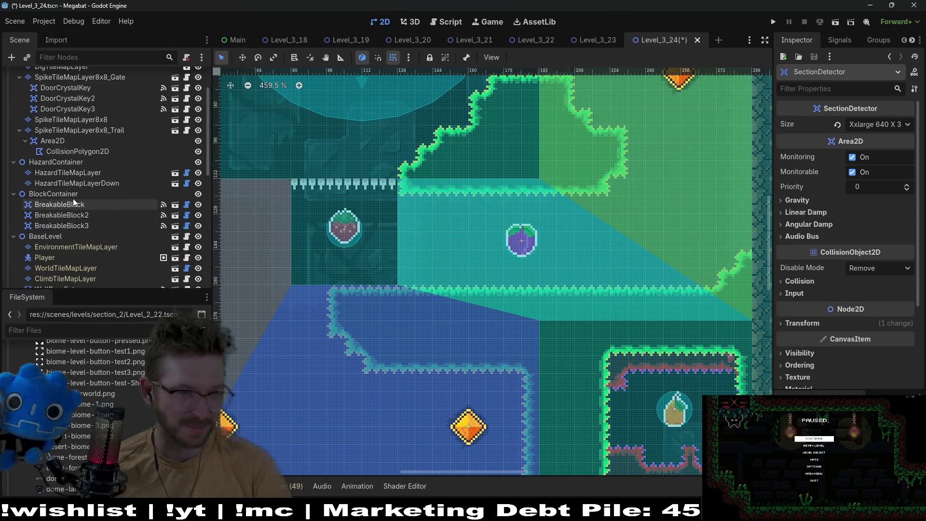
click(74, 204)
click(86, 215)
click(83, 226)
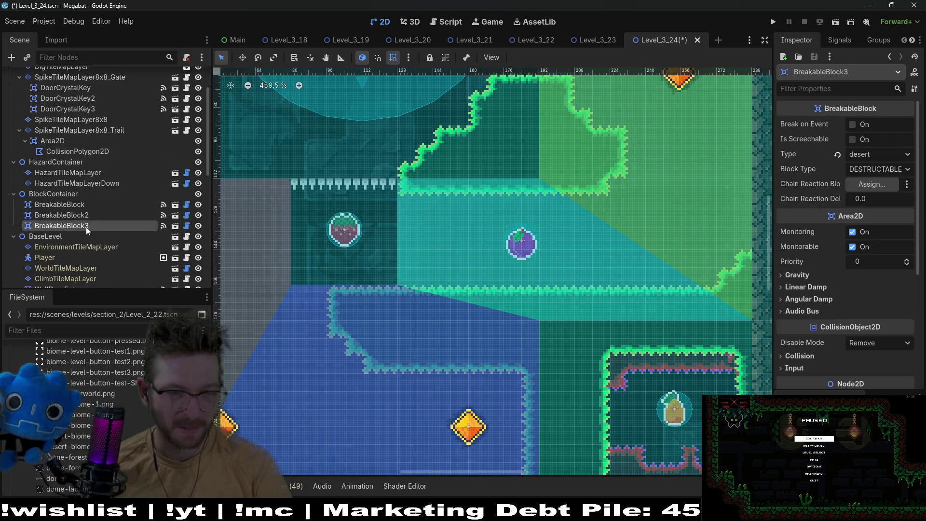
- Recheck both door crystal keys and both fruits, then select DigTileMapLayer to show Sand and Dark Sand
scroll(145, 202, up, 5)
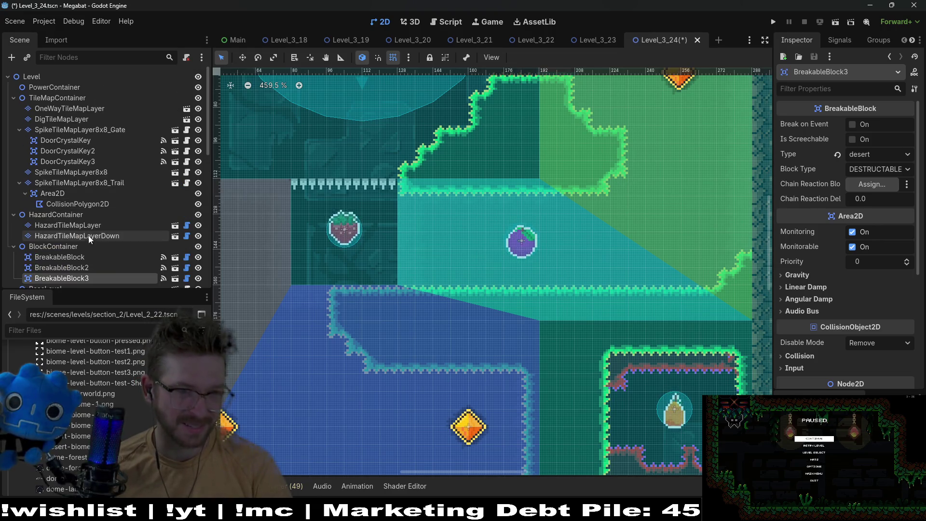
click(82, 144)
click(82, 151)
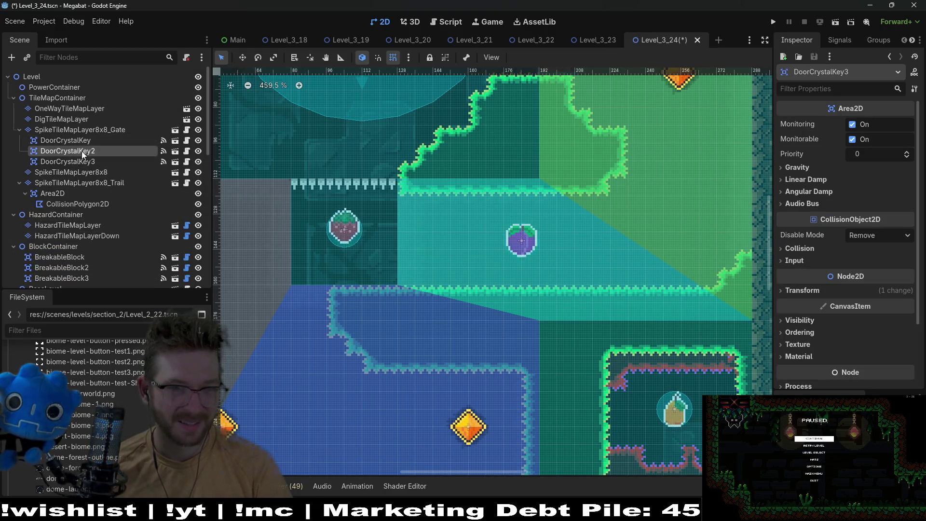
scroll(97, 239, down, 4)
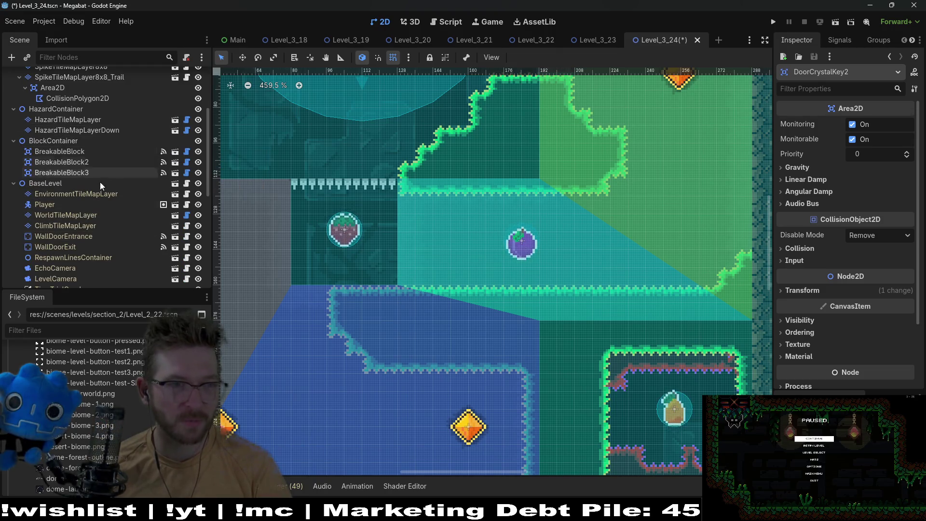
scroll(90, 240, down, 8)
click(45, 216)
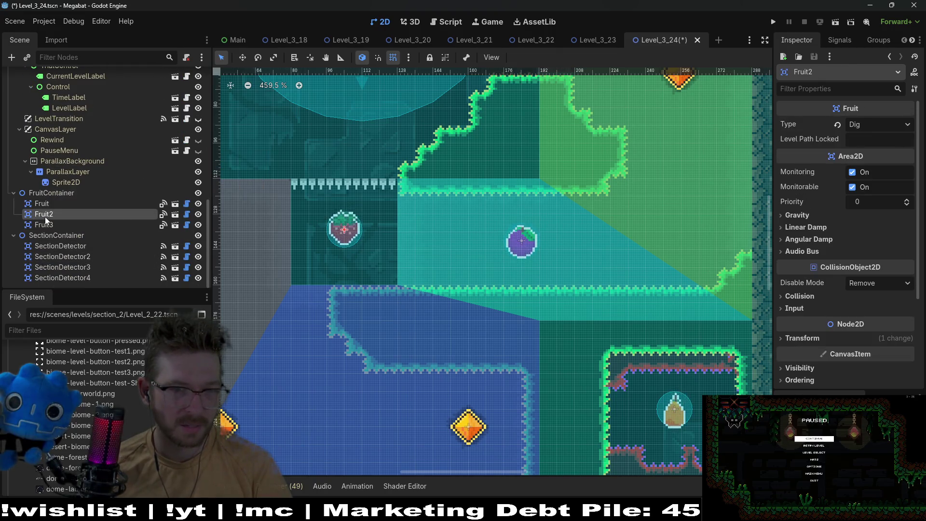
scroll(426, 209, down, 3)
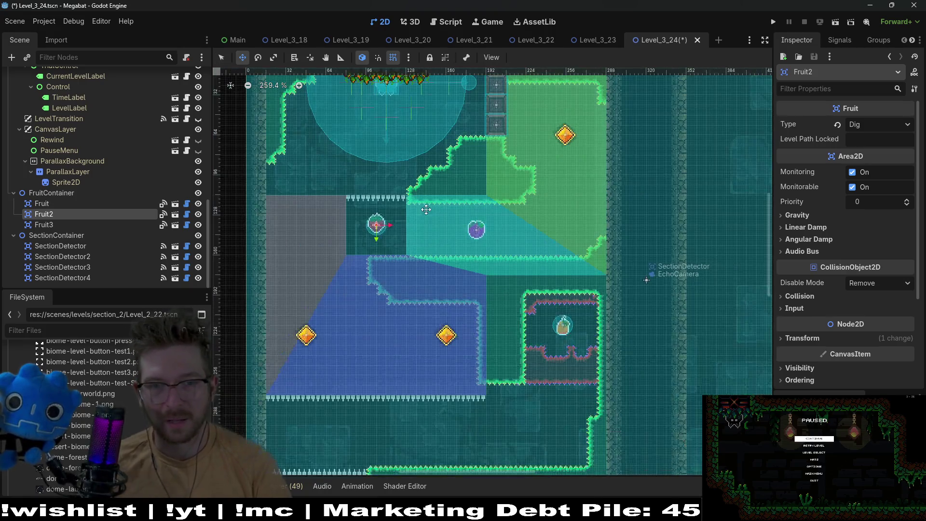
click(43, 204)
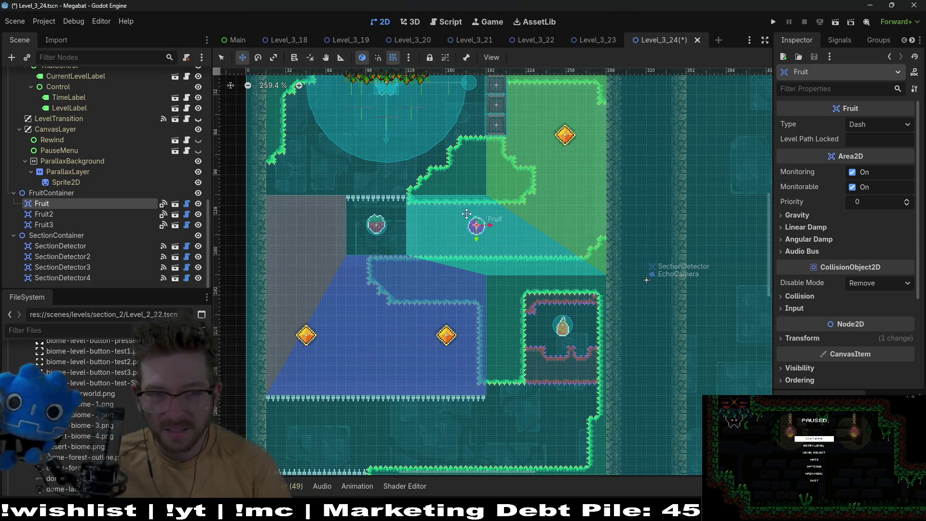
scroll(103, 140, up, 10)
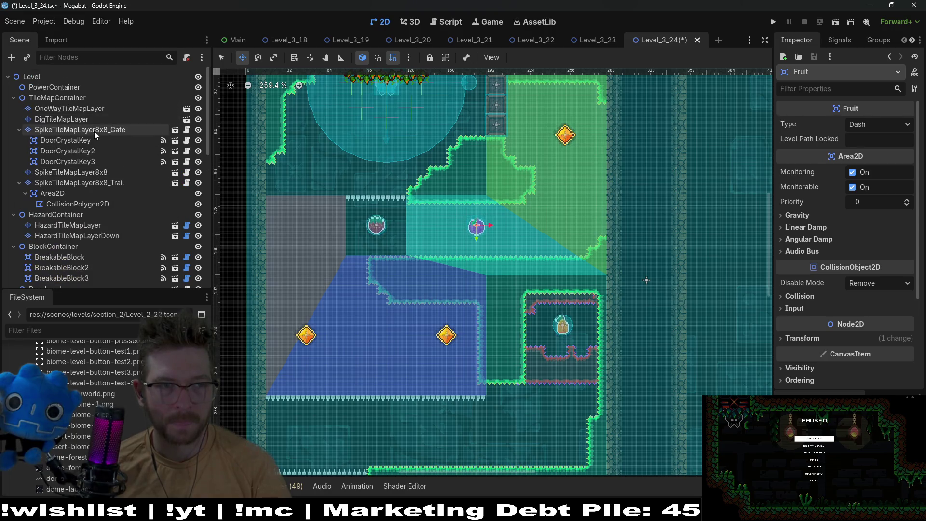
click(63, 119)
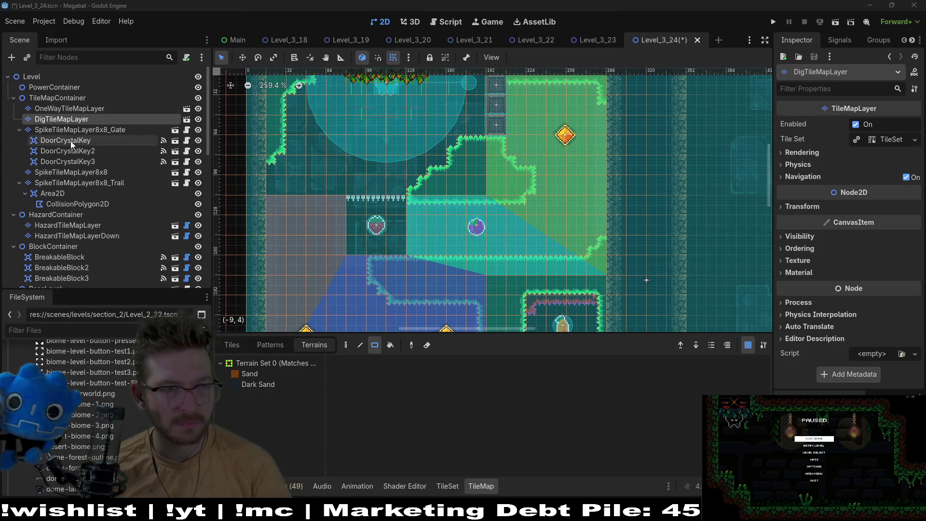
- Paint a row of Emerald terrain on SpikeTileMapLayer8x8
click(71, 172)
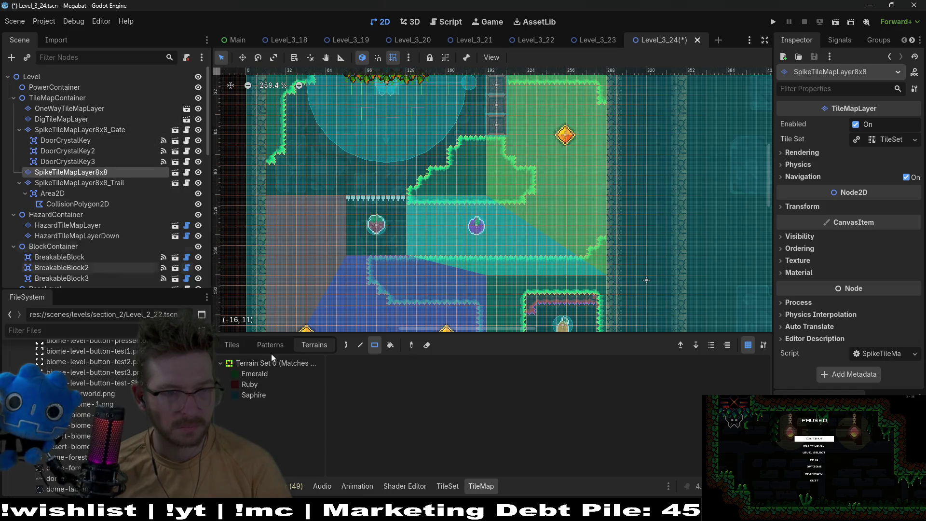
click(283, 374)
scroll(460, 254, up, 4)
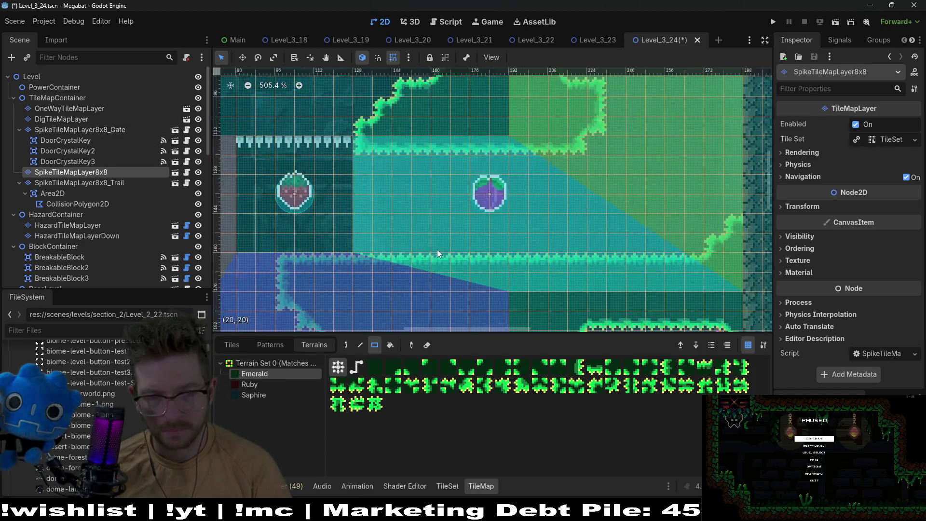
drag(363, 249, 719, 244)
scroll(733, 217, down, 2)
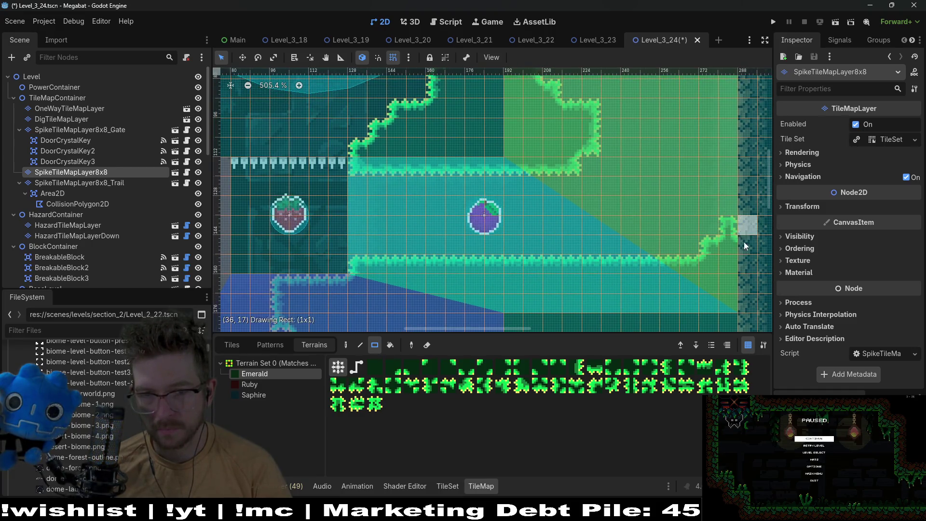
scroll(742, 236, down, 2)
- Move DoorCrystalKey lower in its room, then save and run the level
drag(720, 200, 677, 219)
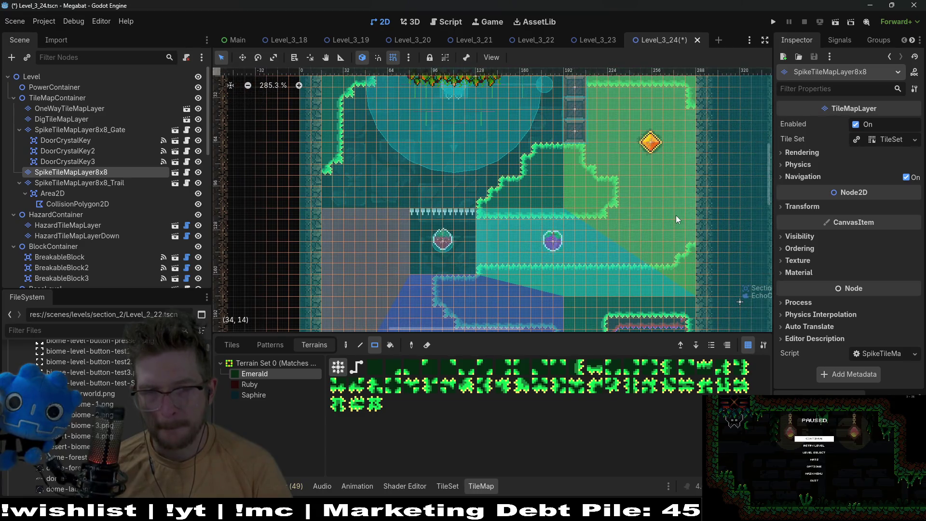
scroll(633, 225, up, 3)
scroll(634, 225, up, 2)
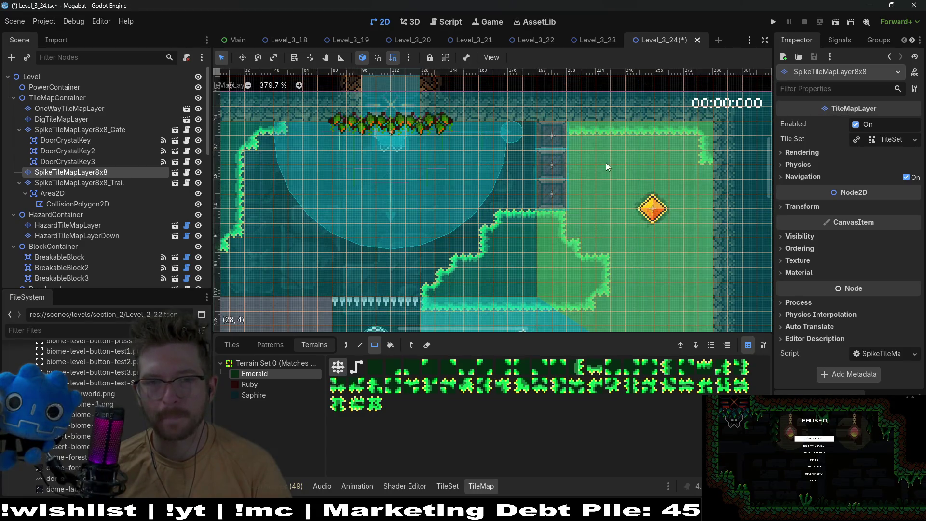
scroll(577, 186, up, 1)
scroll(578, 186, down, 4)
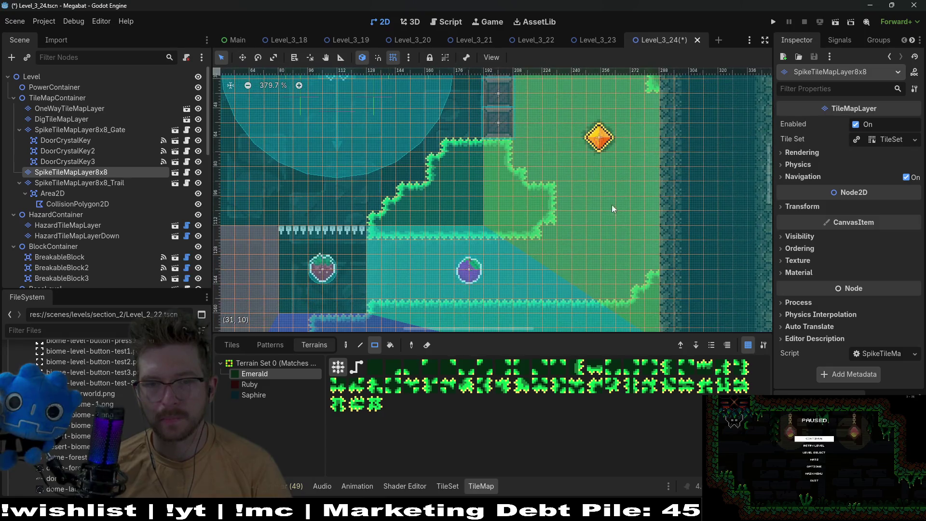
scroll(74, 173, down, 5)
scroll(75, 172, up, 3)
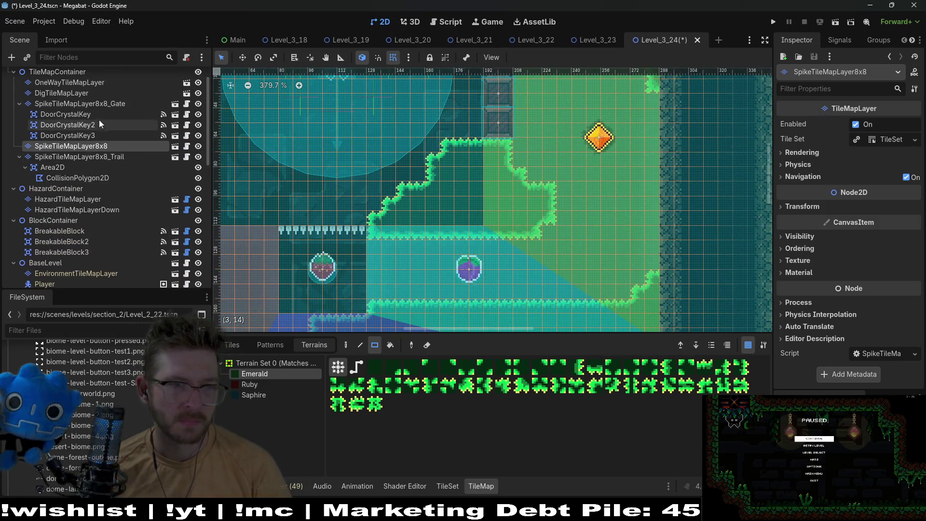
click(72, 116)
key(w)
drag(600, 147, 610, 205)
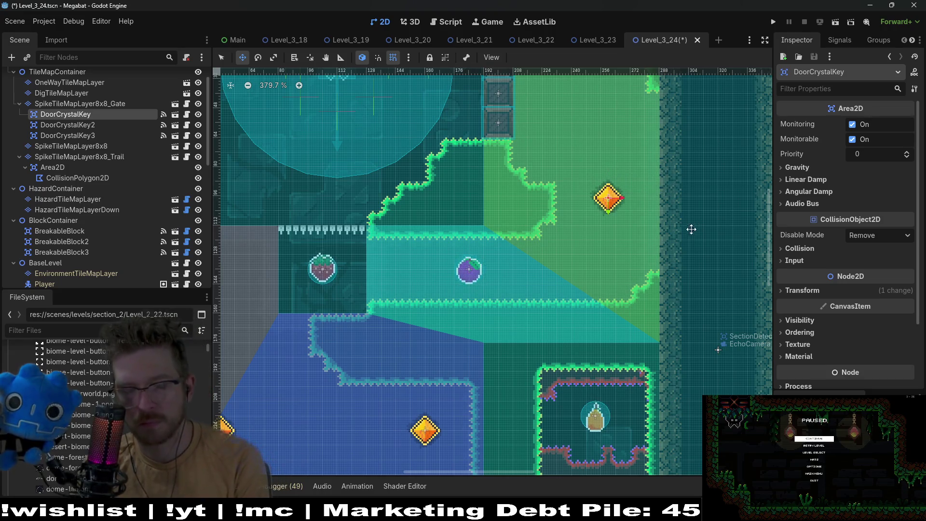
scroll(618, 274, down, 2)
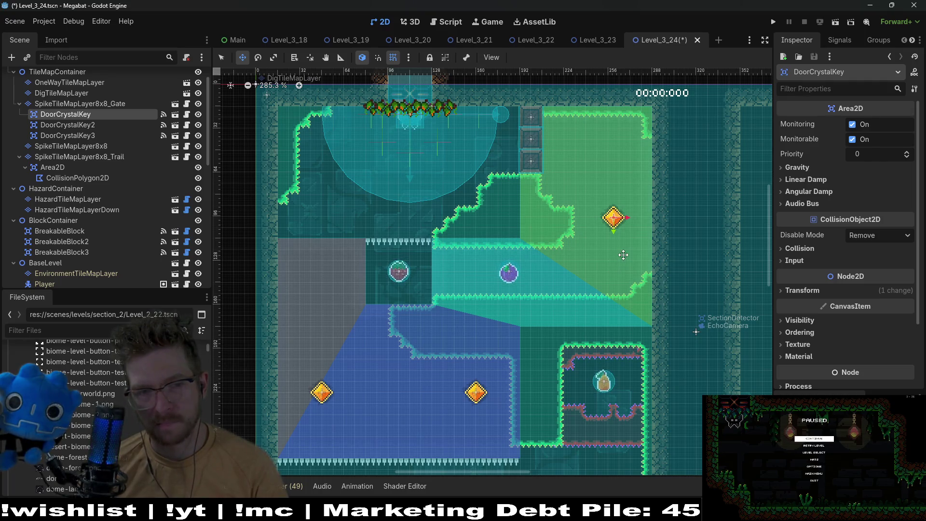
click(835, 25)
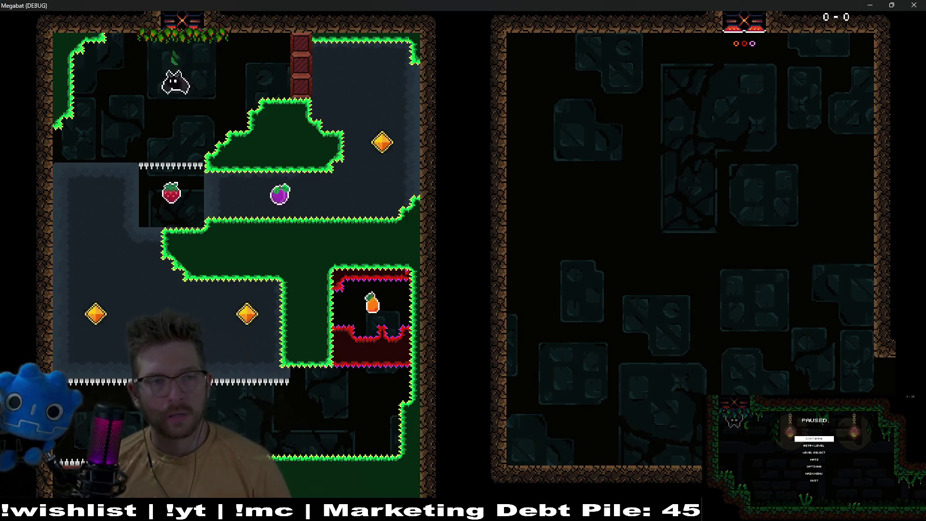
- Playtest Level_3_24 by dashing the bat, then close the game window
click(747, 44)
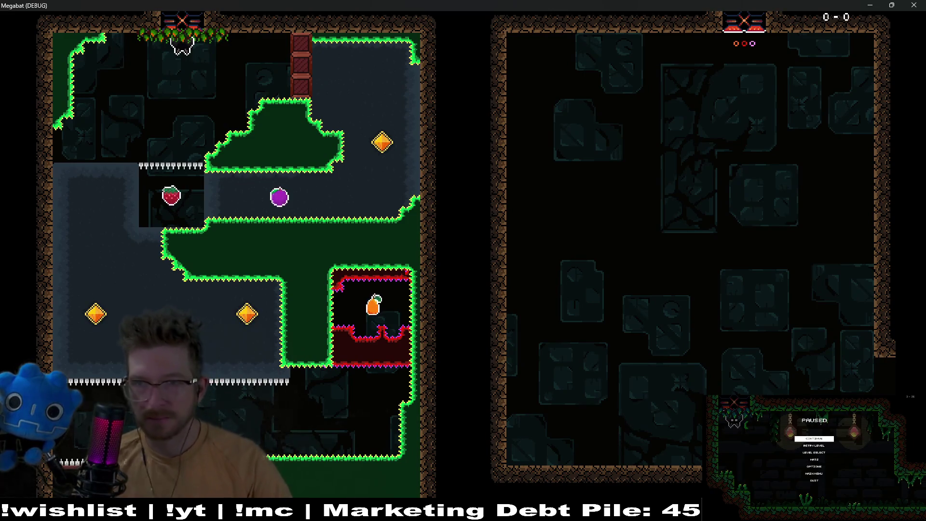
click(915, 4)
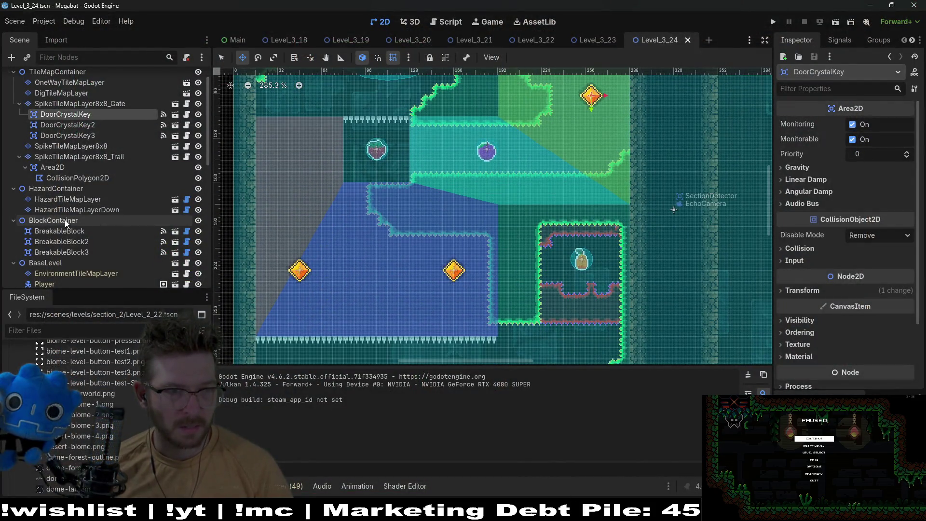
- Move HazardContainer into TileMapContainer below DigTileMapLayer and relaunch the level
click(60, 181)
click(55, 189)
drag(44, 150, 45, 99)
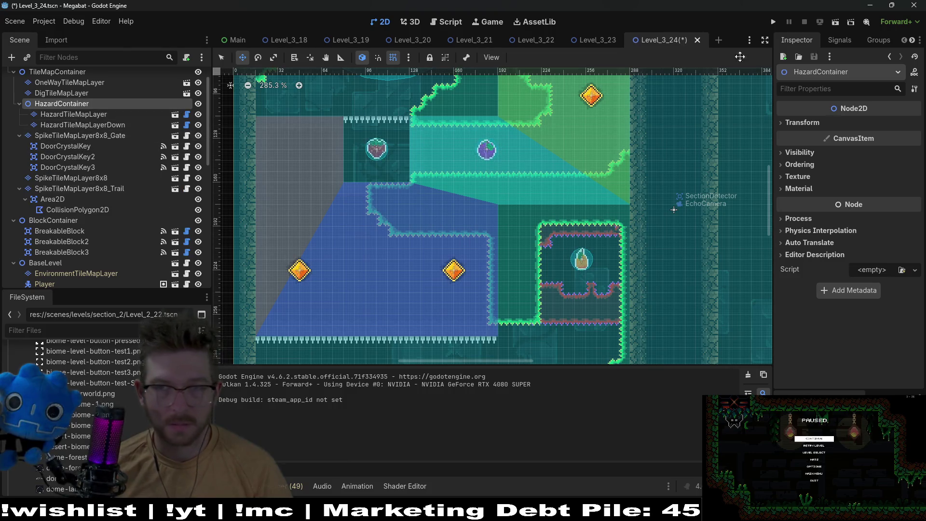
click(834, 23)
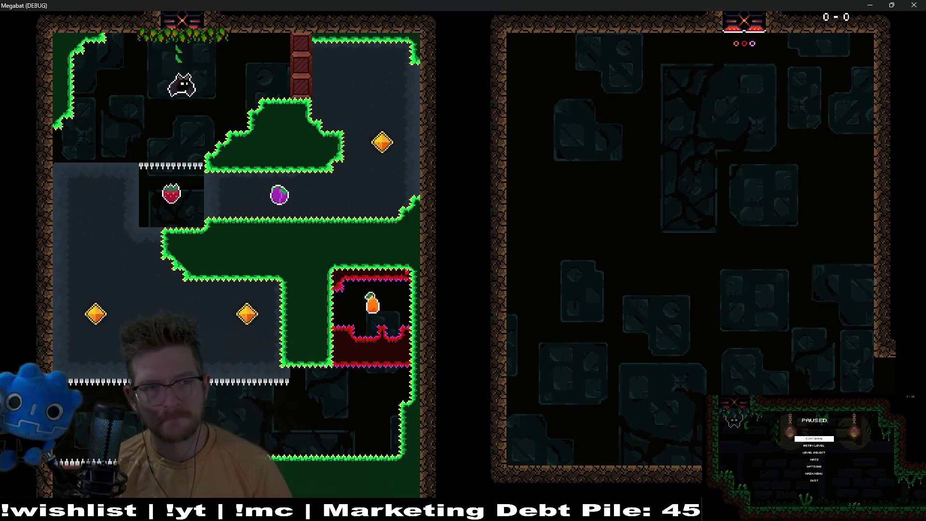
- Fly the bat around the fruit loop with the arrow keys to open the gate, then close the game
key(Right)
key(Up)
key(Left)
key(Down)
key(Right)
key(Down)
key(Right)
key(Up)
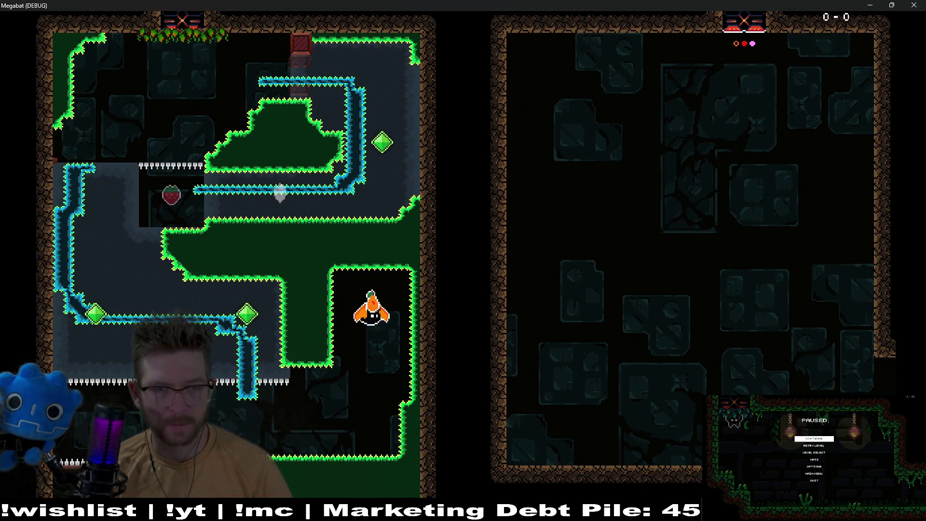
key(Left)
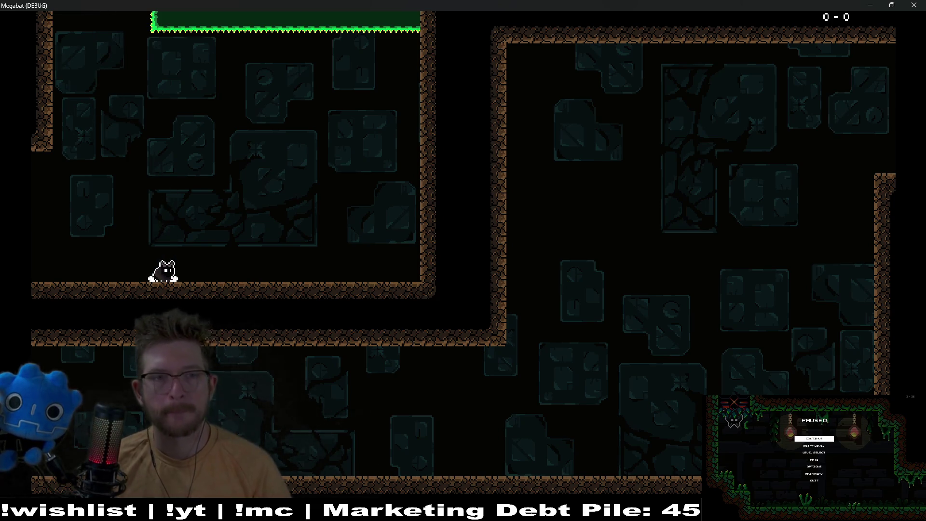
click(891, 4)
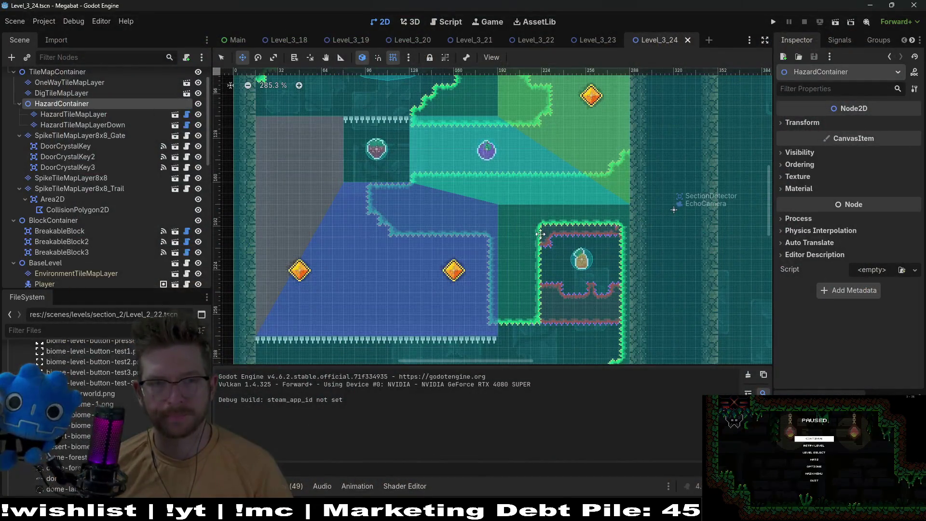
- Add a second OneWayTileMapLayer scene under TileMapContainer, placed next to the first
scroll(549, 230, up, 5)
scroll(556, 274, left, 3)
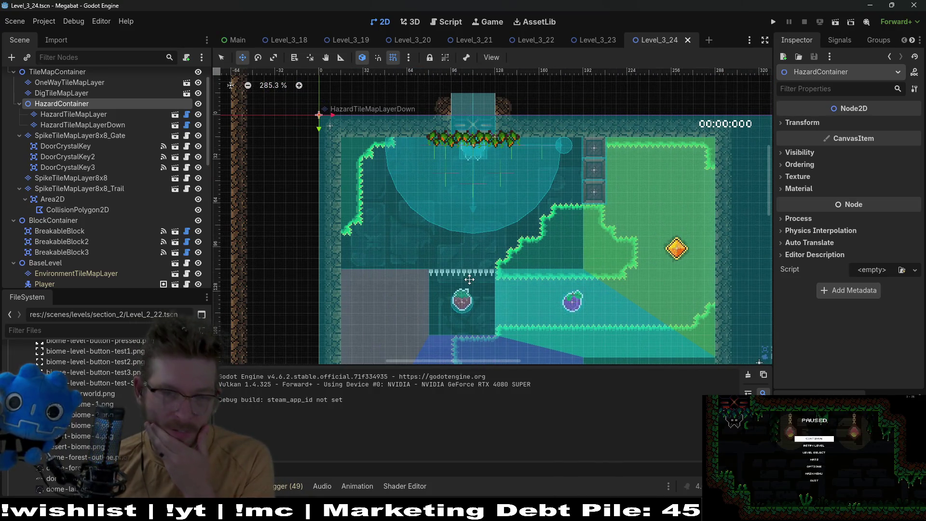
scroll(469, 279, up, 4)
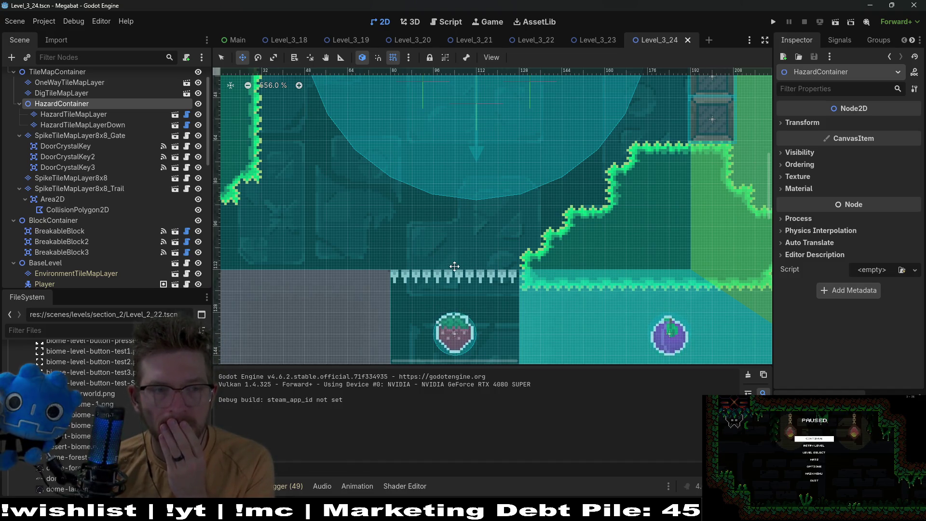
scroll(535, 180, down, 4)
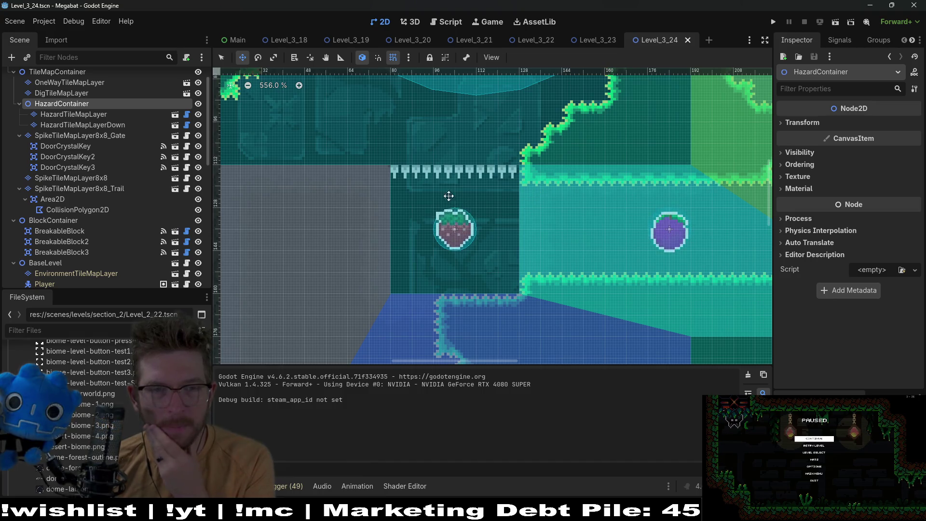
scroll(441, 199, up, 2)
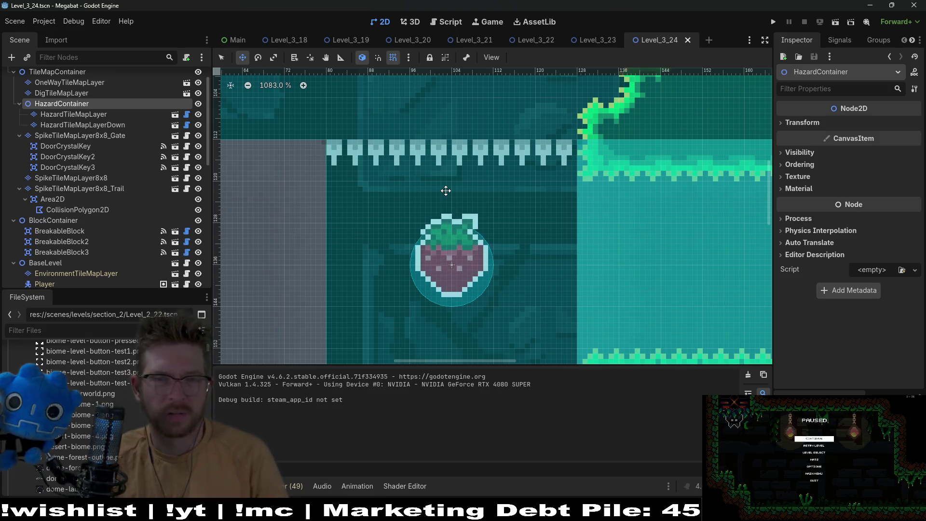
scroll(64, 109, up, 2)
click(69, 108)
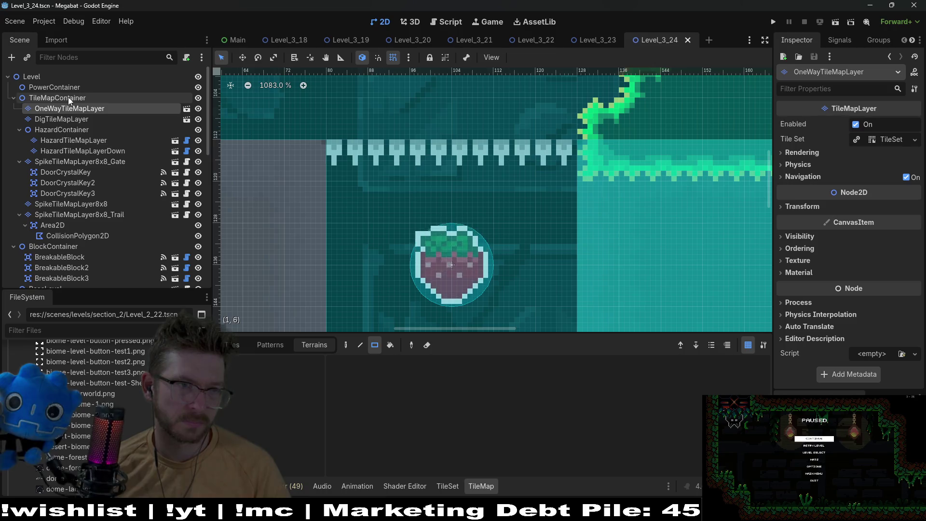
click(68, 97)
key(ctrl+shift+a)
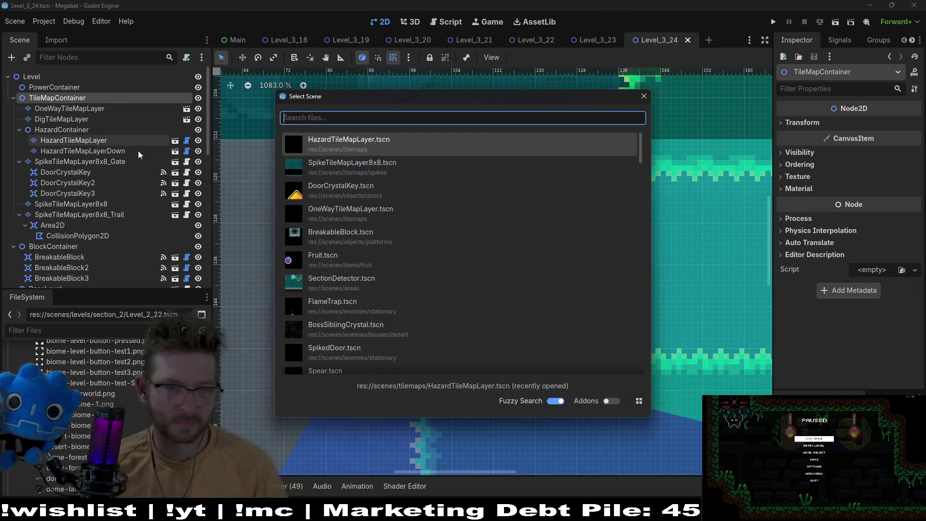
text(oneway)
key(Return)
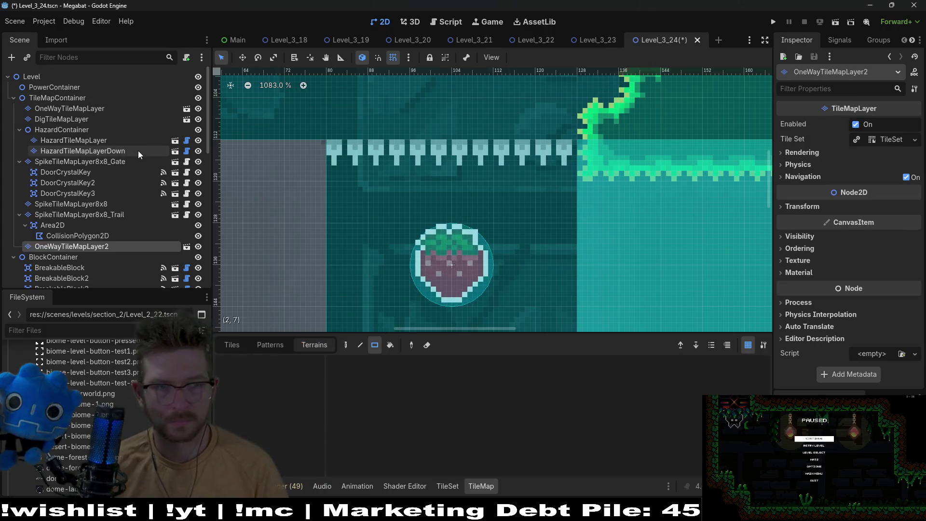
mouse_move(123, 248)
mouse_down()
mouse_move(97, 245)
mouse_move(51, 108)
mouse_move(57, 116)
mouse_up()
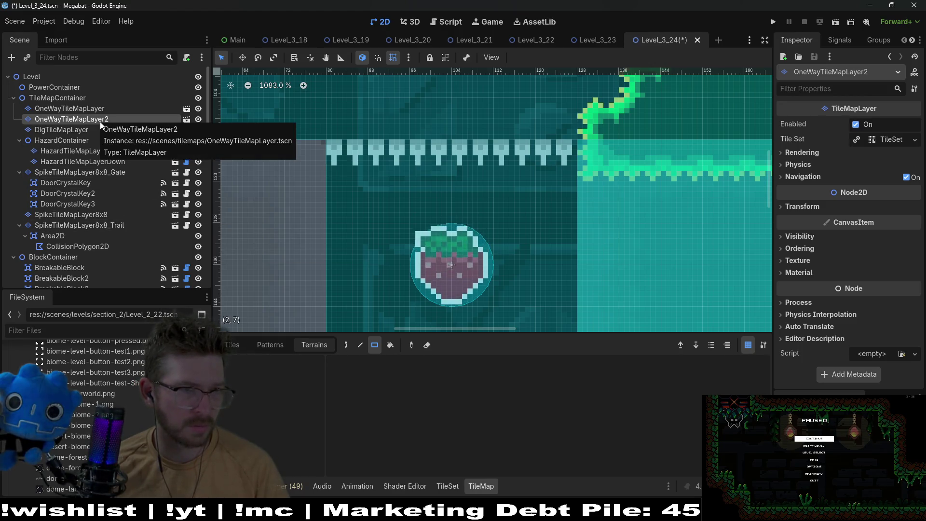
- Rename OneWayTileMapLayer2 to OneWayTileMapLayerDown
click(50, 142)
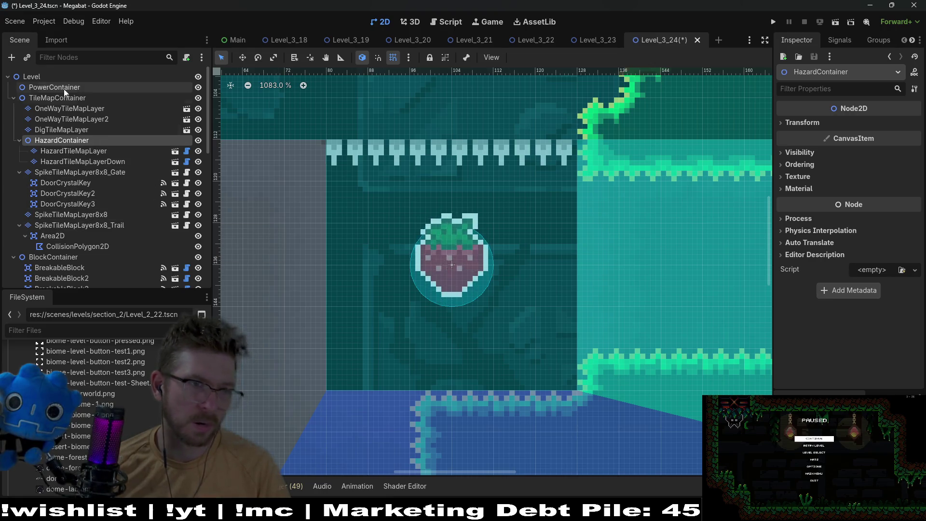
click(62, 119)
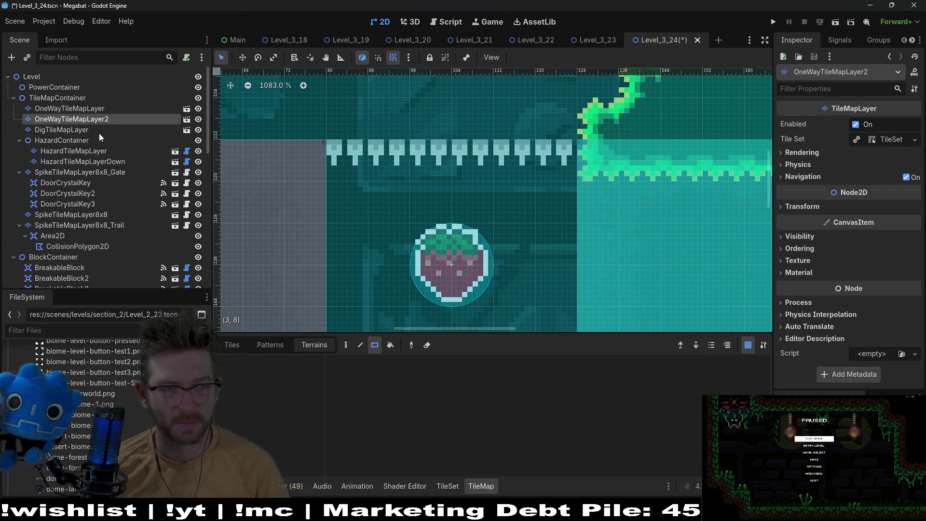
click(240, 343)
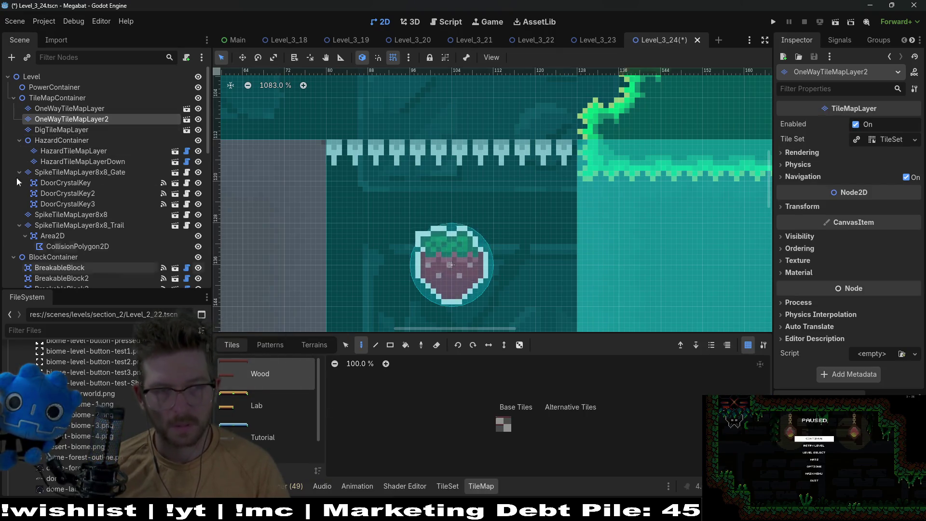
double_click(114, 120)
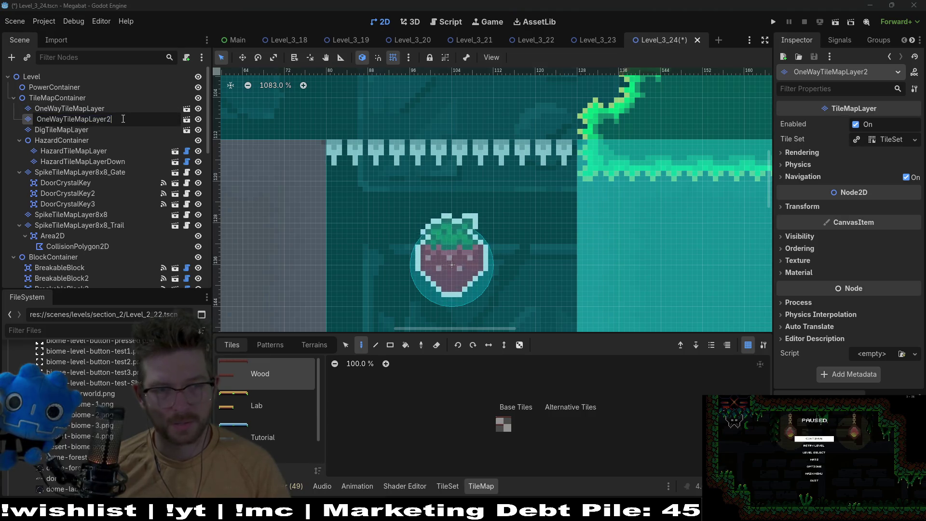
key(BackSpace)
text(Down)
key(Return)
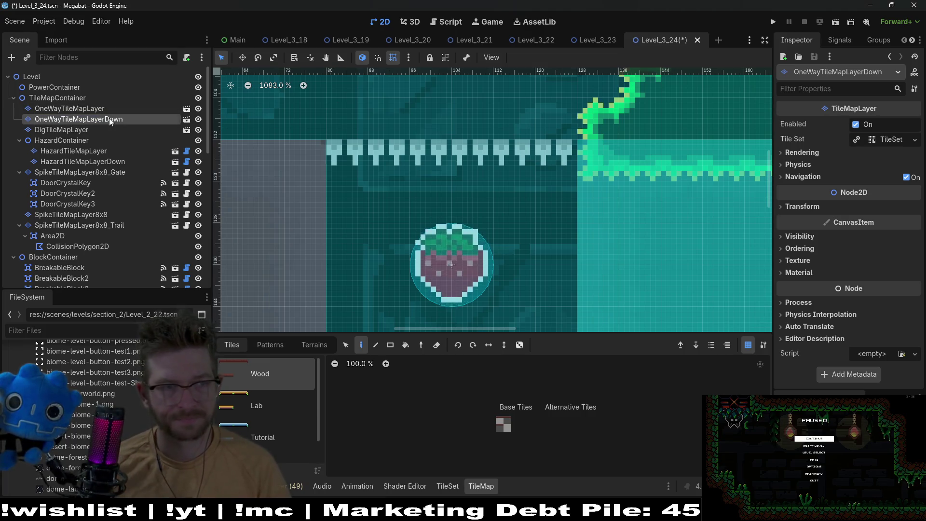
- Set the layer's Transform rotation to 180°
click(809, 208)
click(885, 251)
text(80)
key(Return)
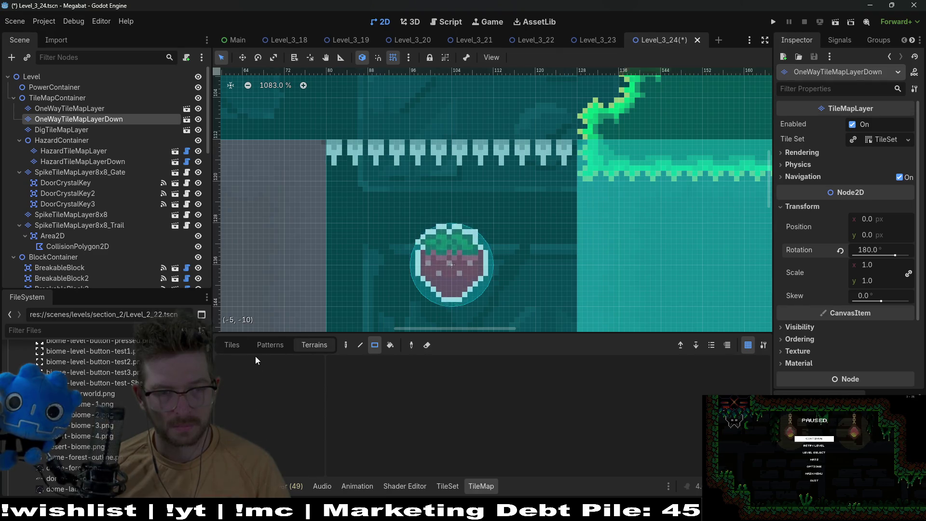
- Pick tiles from the layer's tile atlas
click(232, 344)
click(500, 424)
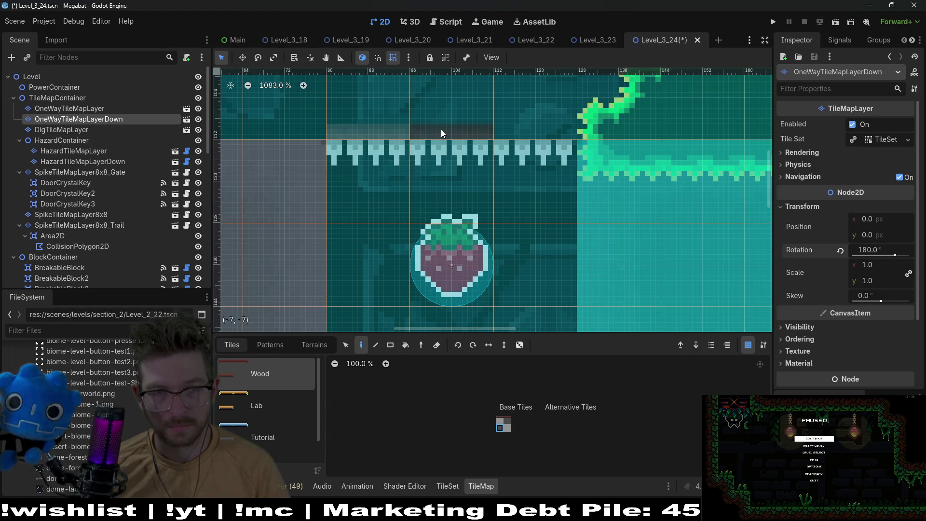
scroll(397, 117, up, 4)
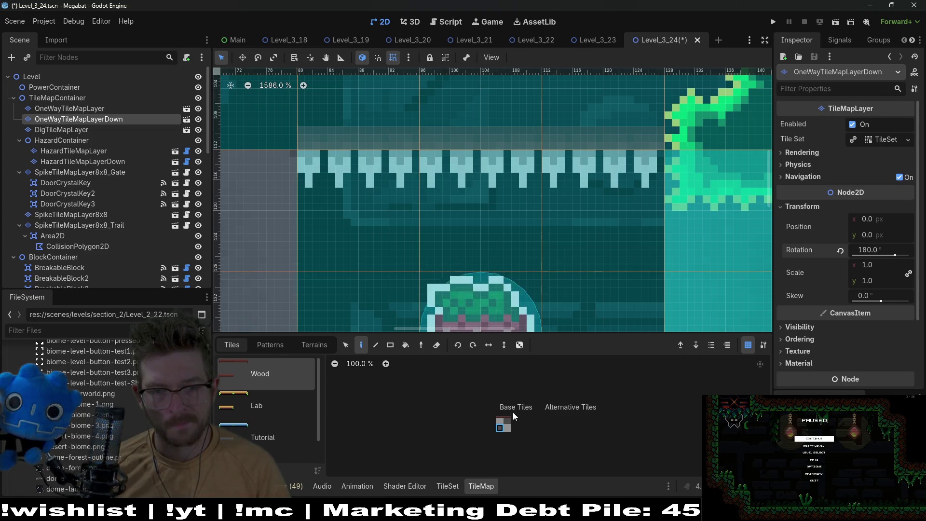
click(502, 421)
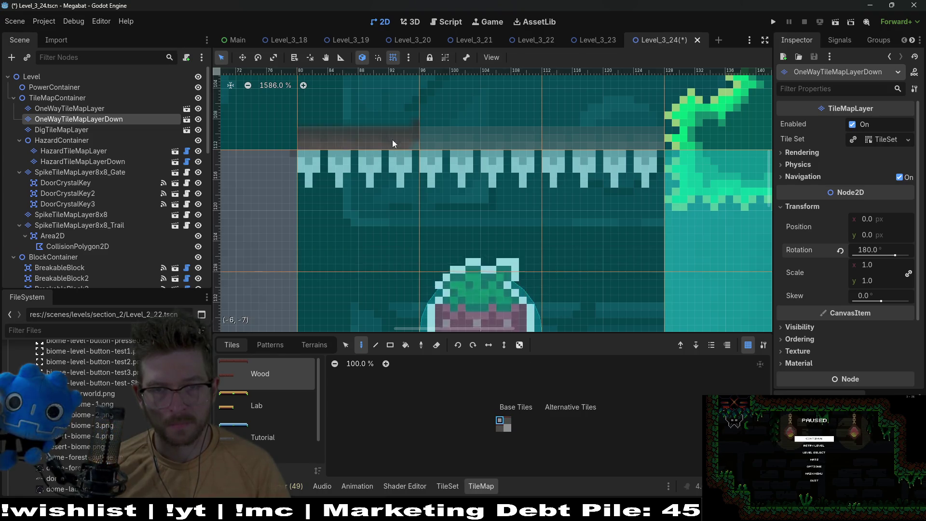
click(507, 421)
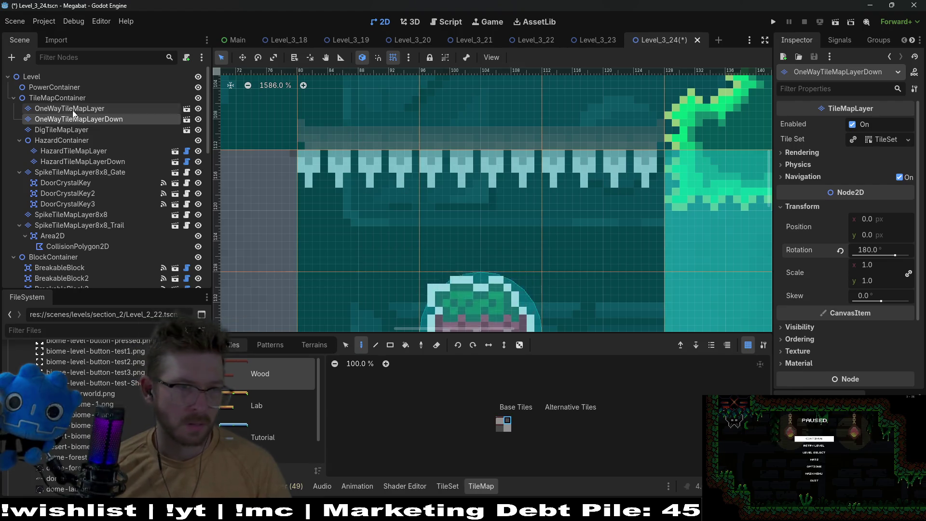
- Rename HazardTileMapLayerDown to HazardTileMapLayerDownOffset
click(117, 162)
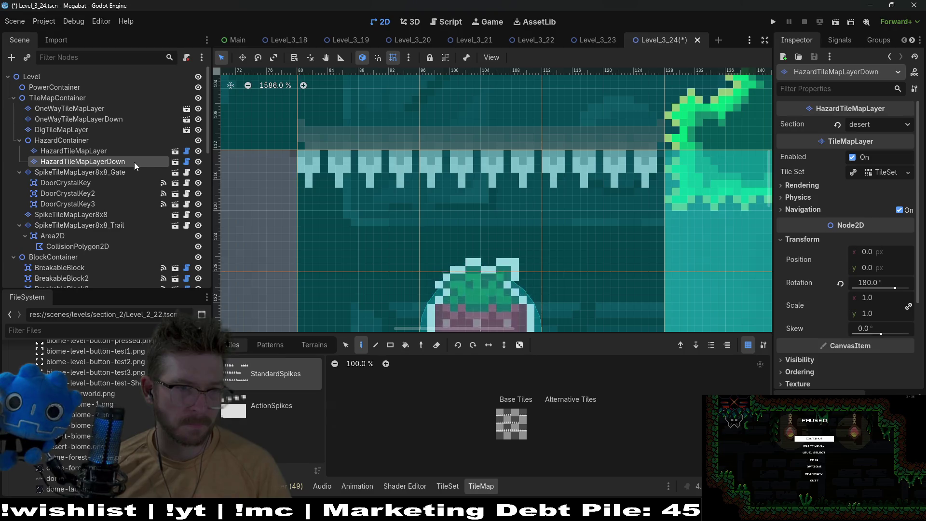
double_click(131, 162)
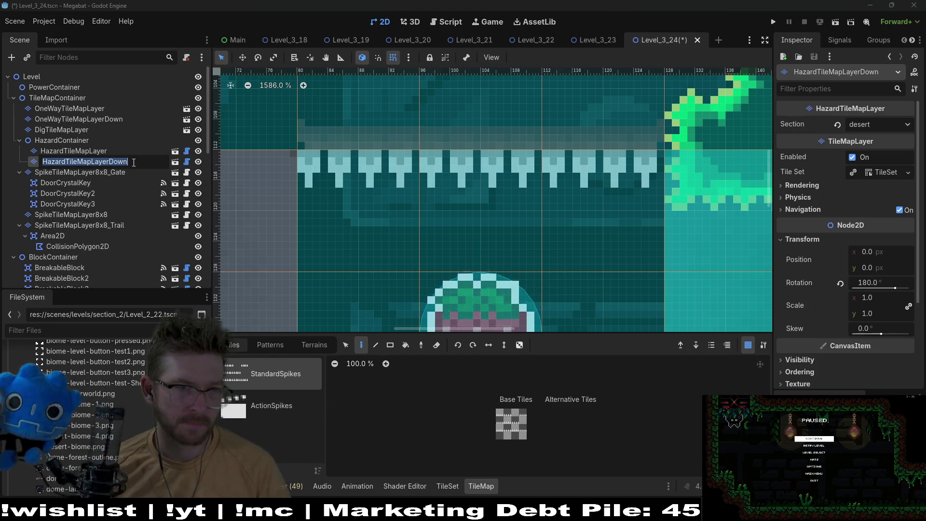
click(133, 163)
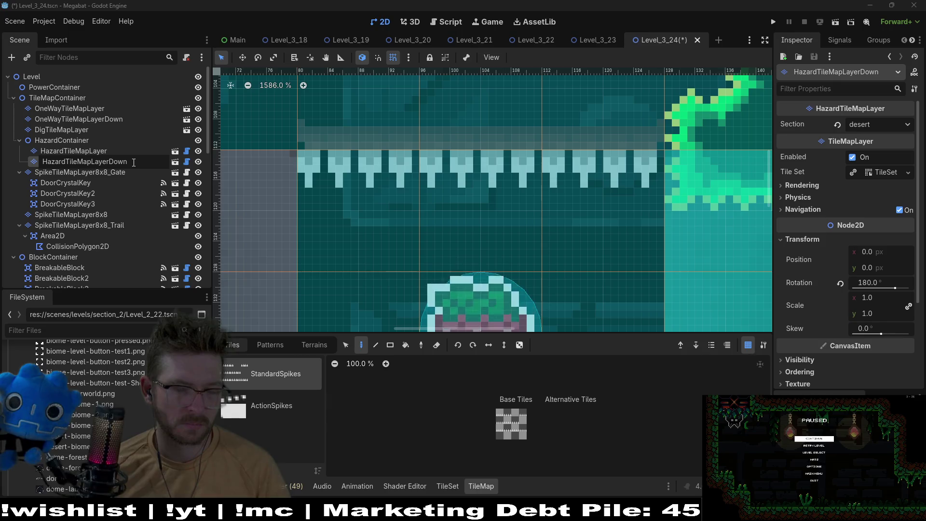
text(Off)
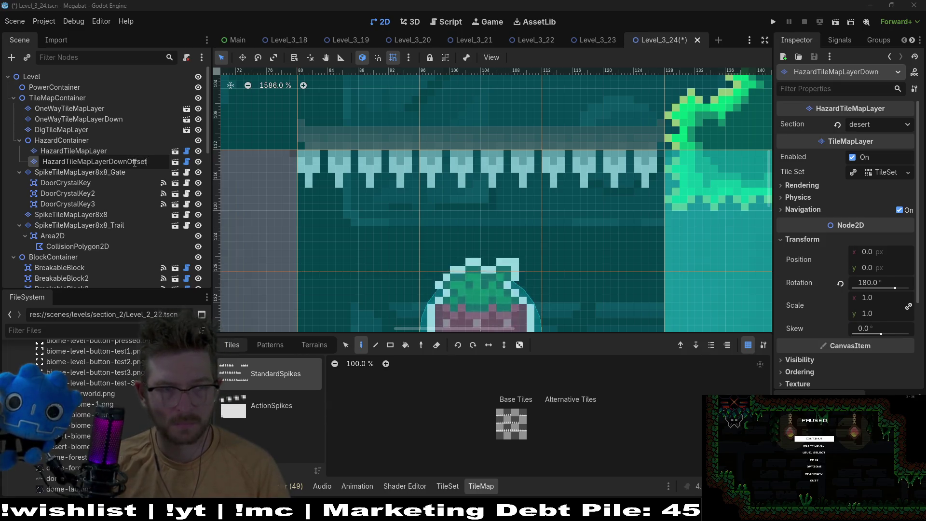
text(set)
key(Return)
scroll(341, 212, down, 5)
scroll(397, 271, down, 3)
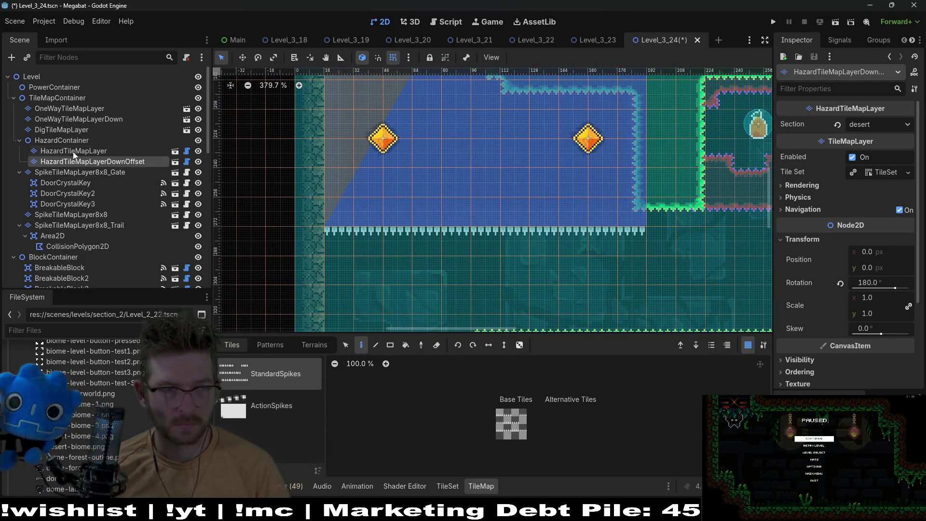
- Duplicate HazardTileMapLayerDownOffset and name the copy HazardTileMapLayerDown
click(59, 143)
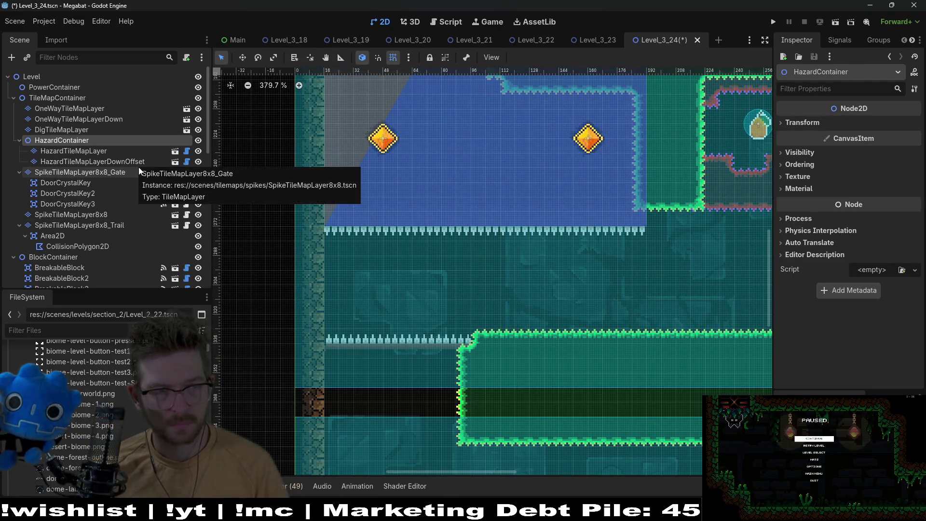
key(ctrl+a)
text(h)
key(Escape)
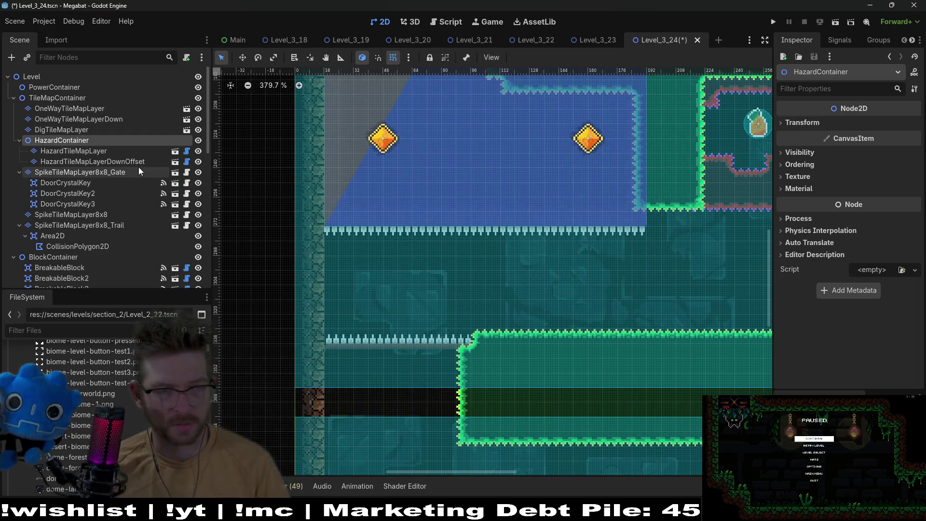
click(119, 161)
key(ctrl+d)
click(154, 171)
key(BackSpace)
key(BackSpace)
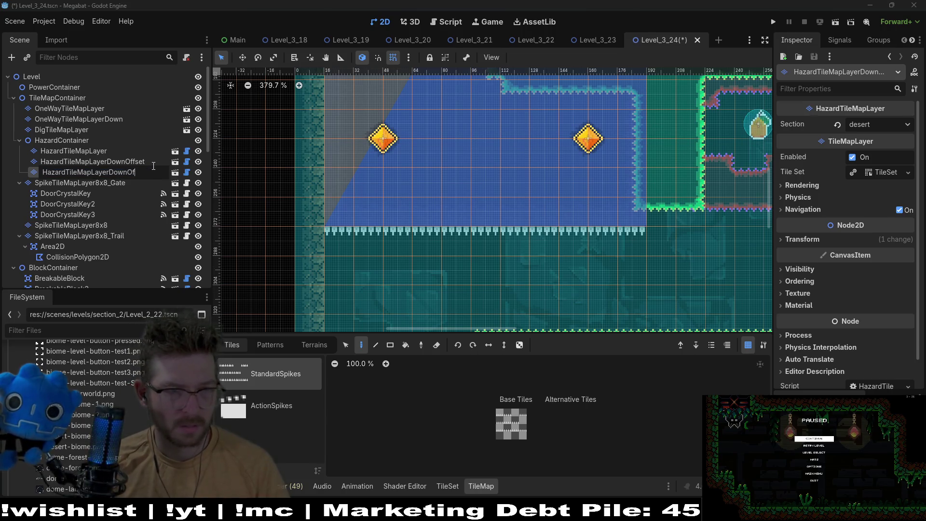
key(Return)
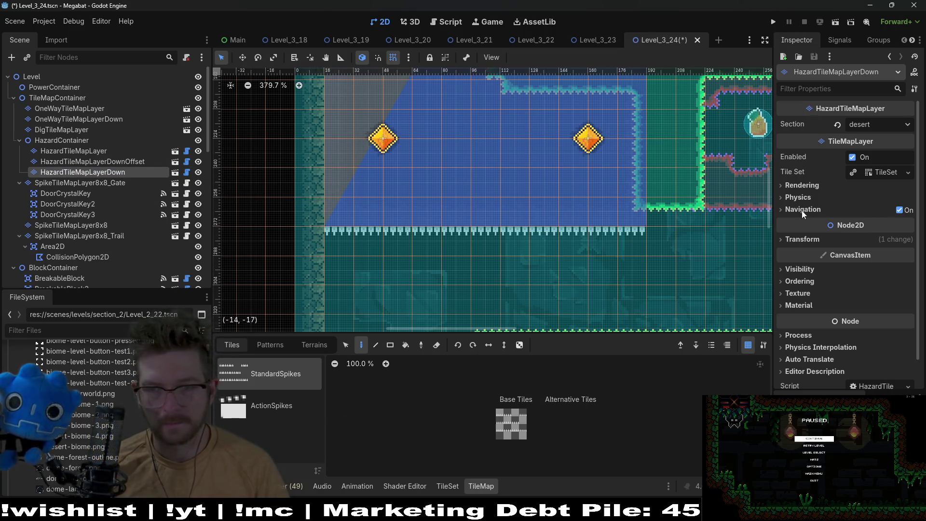
- Compare both hazard layers' 180° rotation and their Spikes terrain
scroll(417, 256, down, 5)
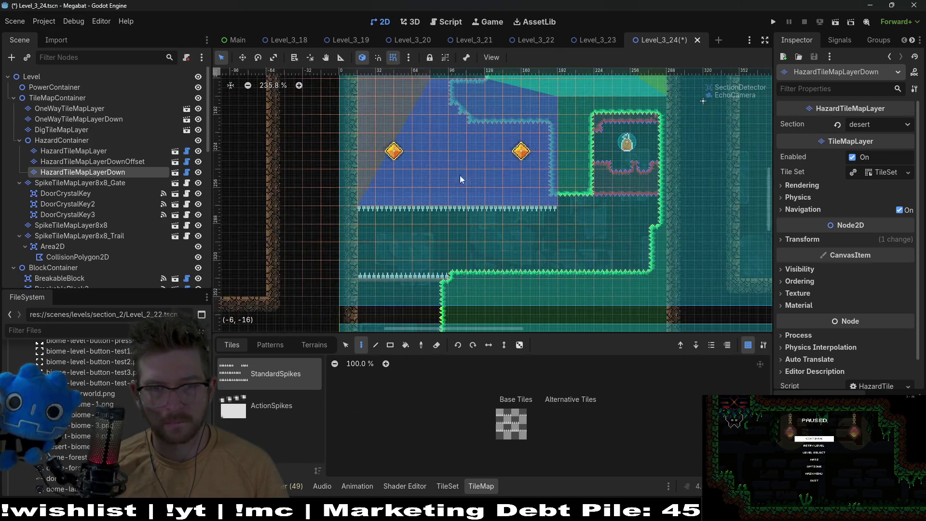
click(804, 240)
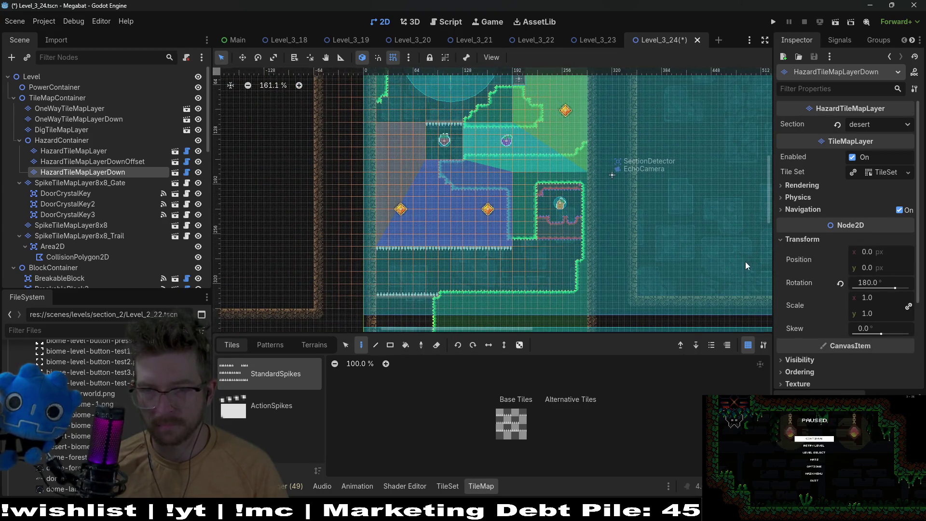
click(319, 342)
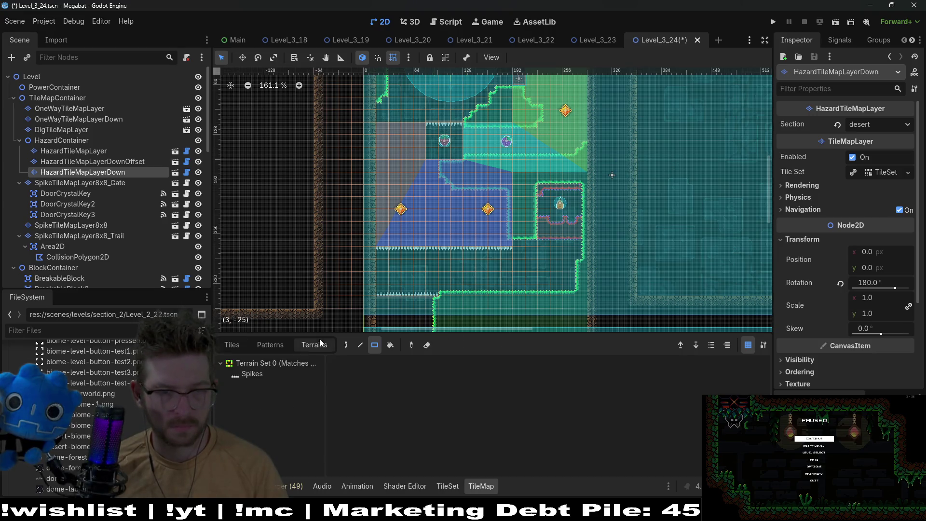
click(272, 378)
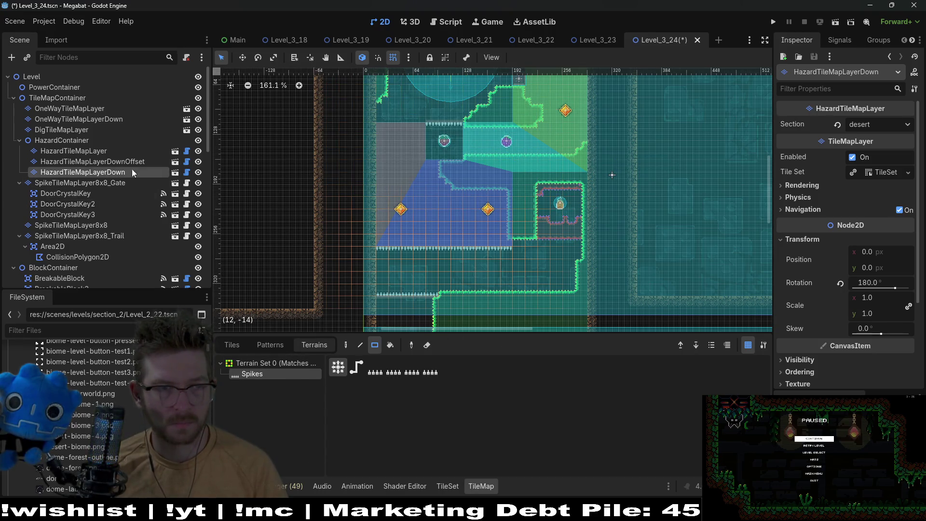
click(97, 162)
click(255, 376)
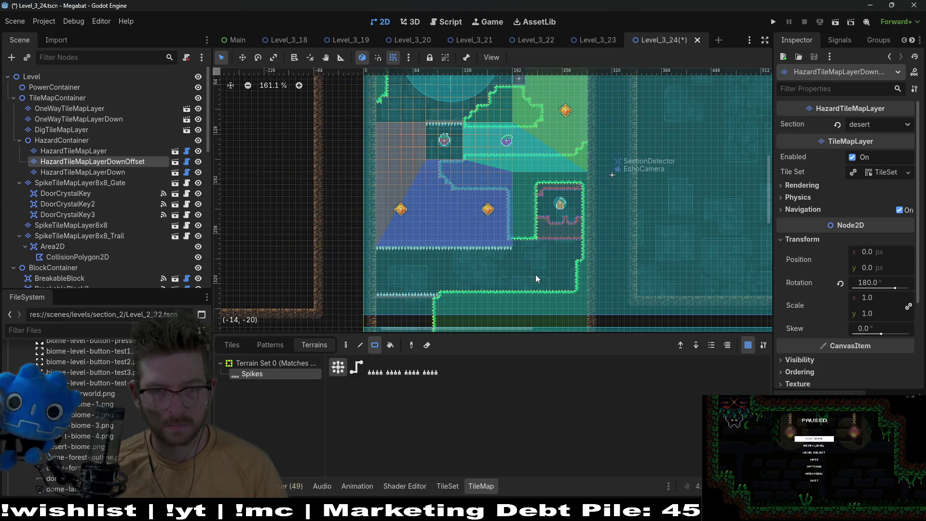
click(123, 170)
click(131, 166)
scroll(460, 158, up, 5)
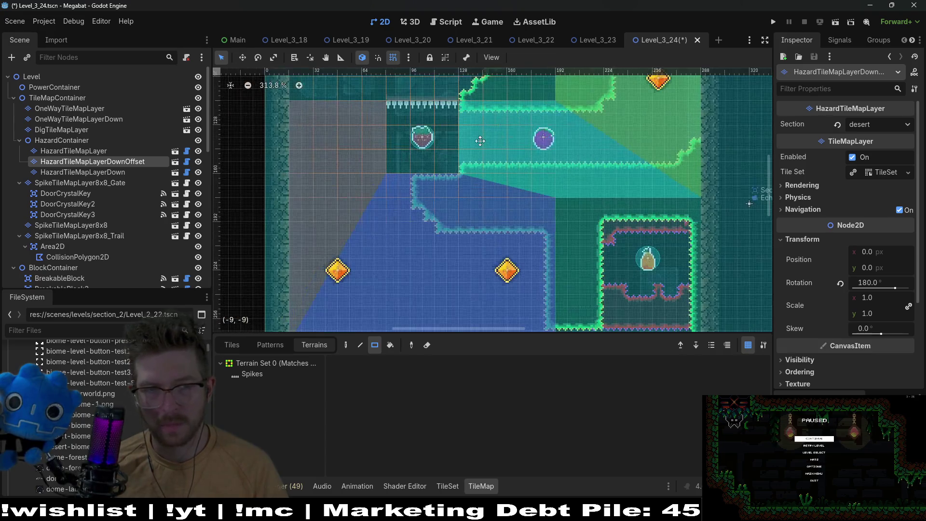
- Rename the one-way down layer to OneWayTileMapLayerDownOffset and nudge it down 3 px
key(Down)
key(Down)
key(Down)
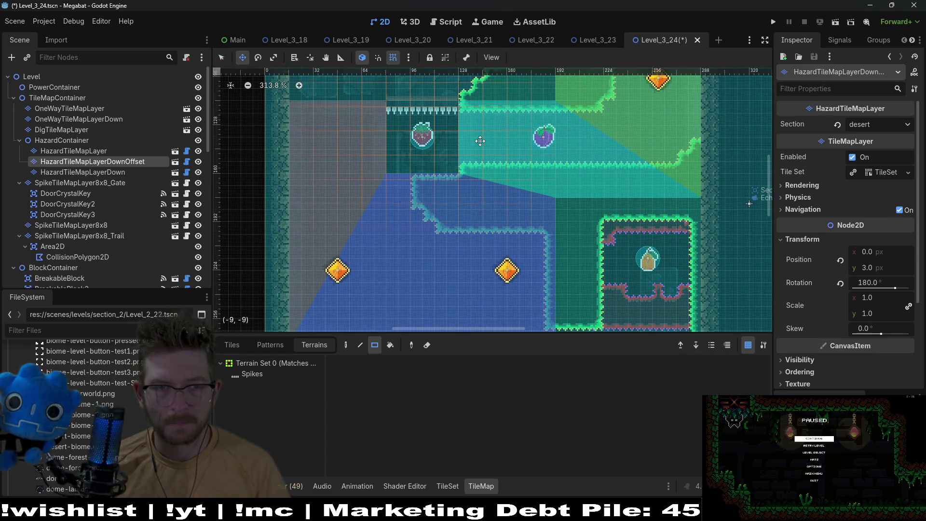
double_click(129, 119)
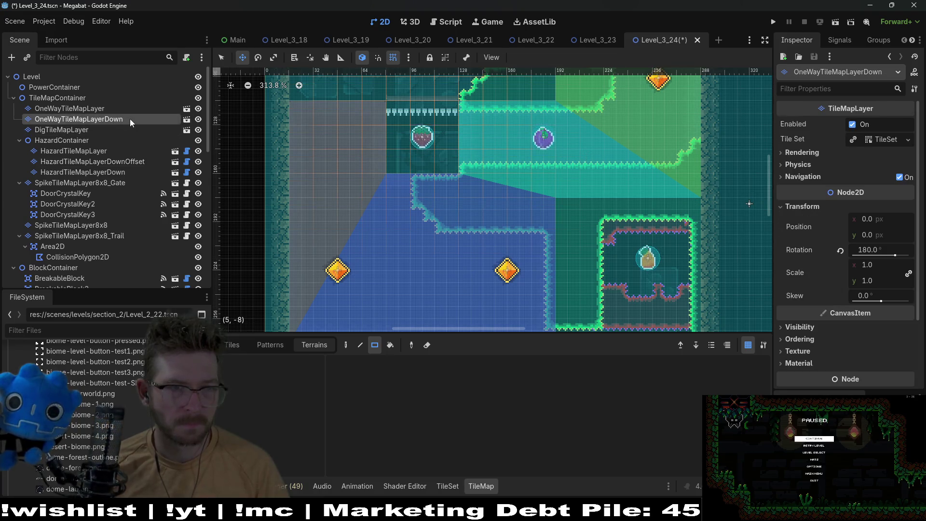
click(137, 118)
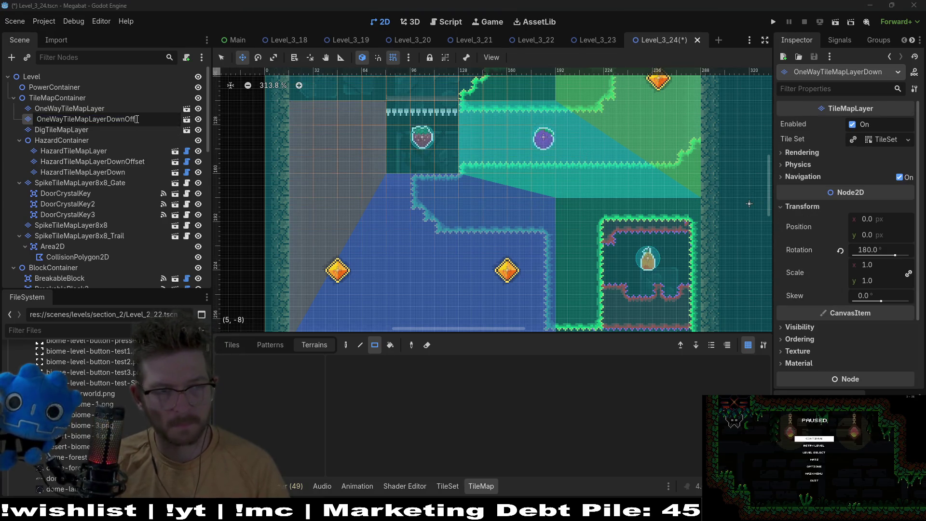
key(Return)
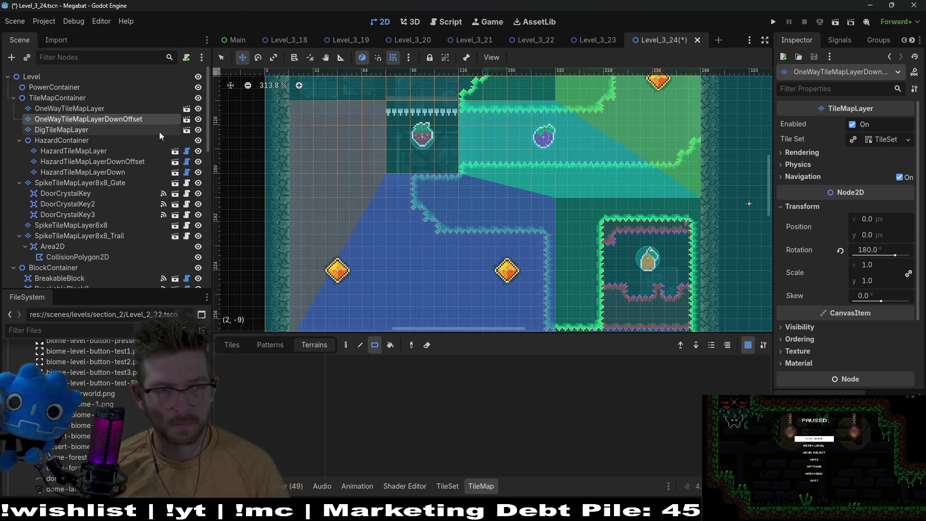
key(Down)
key(Down)
key(Down)
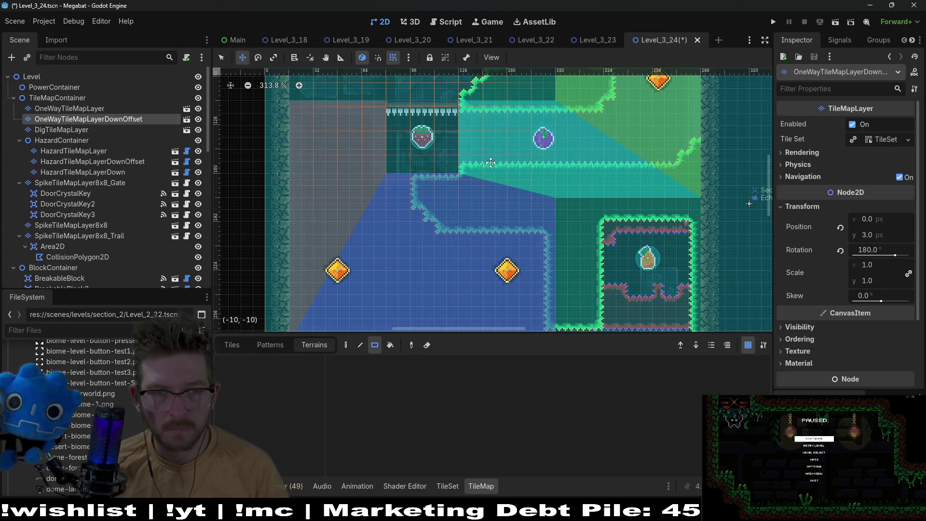
scroll(491, 163, up, 6)
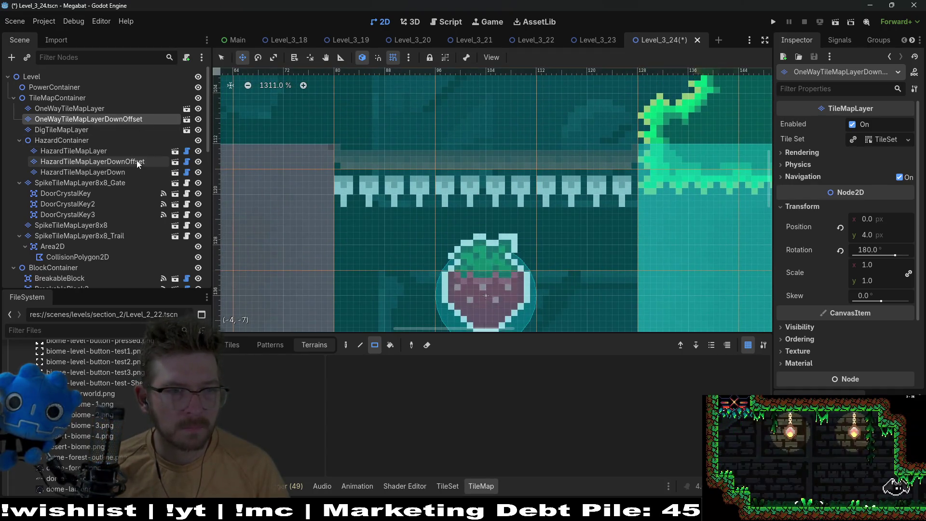
- Nudge HazardTileMapLayerDownOffset up one pixel and compare the one-way layers' position and rotation
click(92, 162)
key(Up)
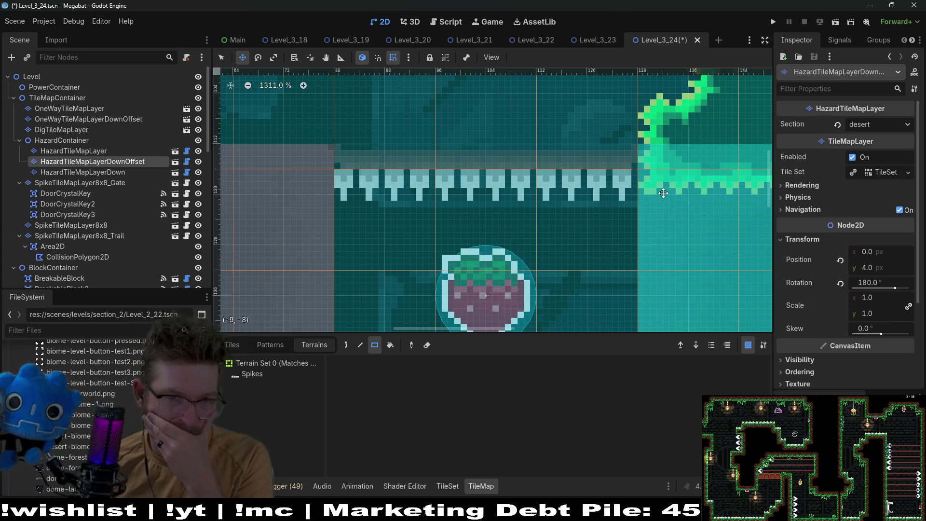
click(110, 119)
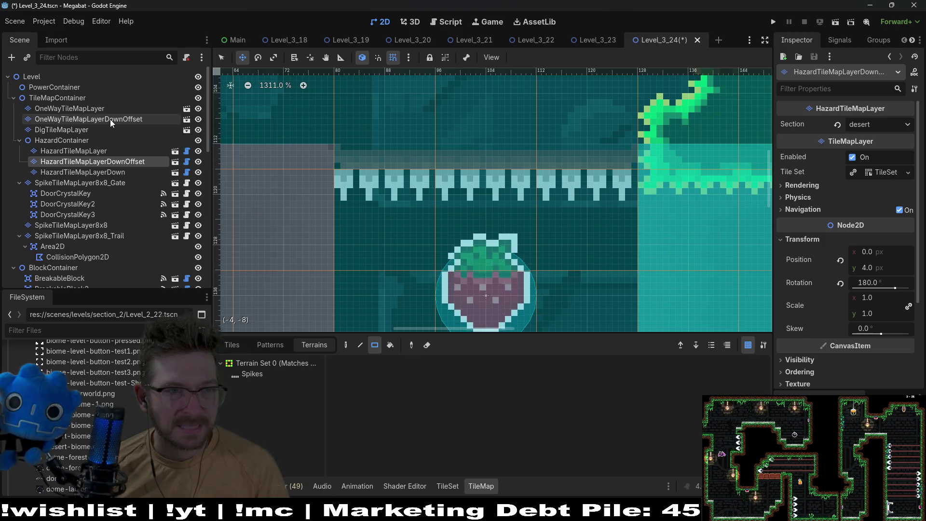
click(144, 108)
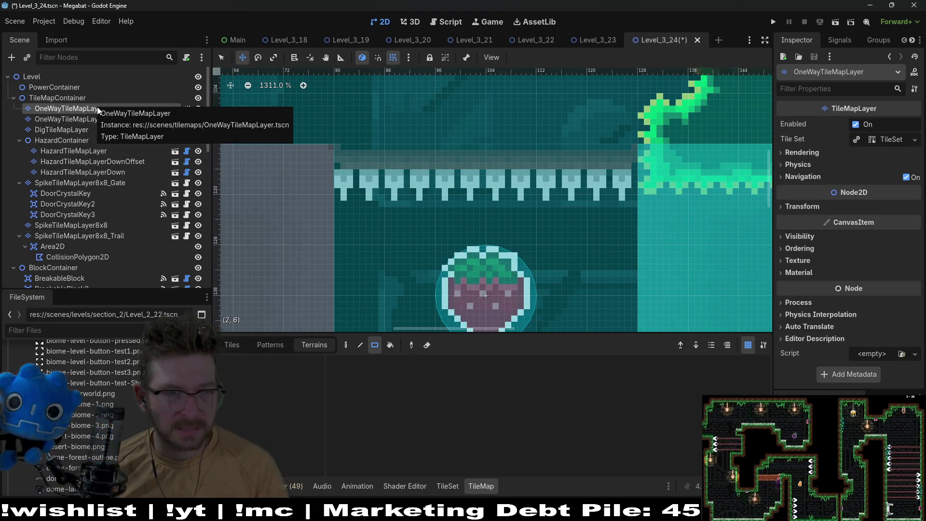
scroll(541, 235, down, 6)
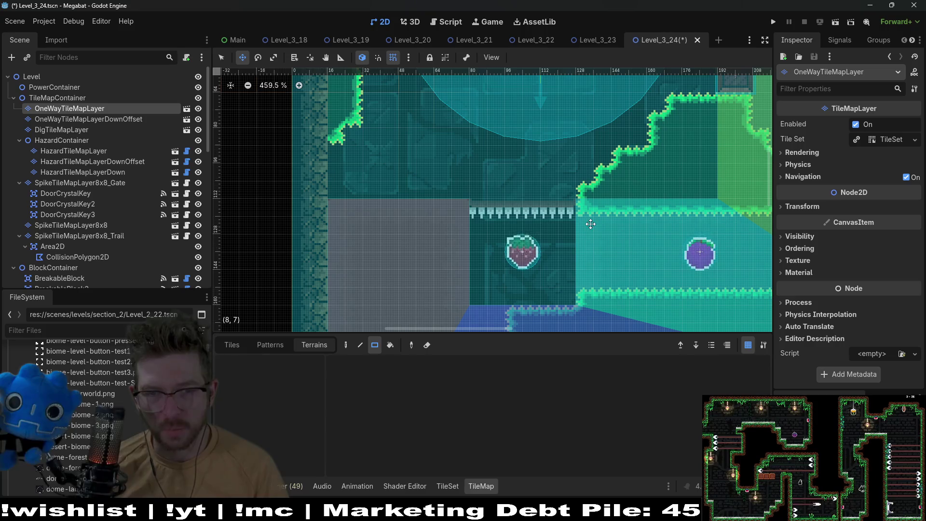
click(77, 119)
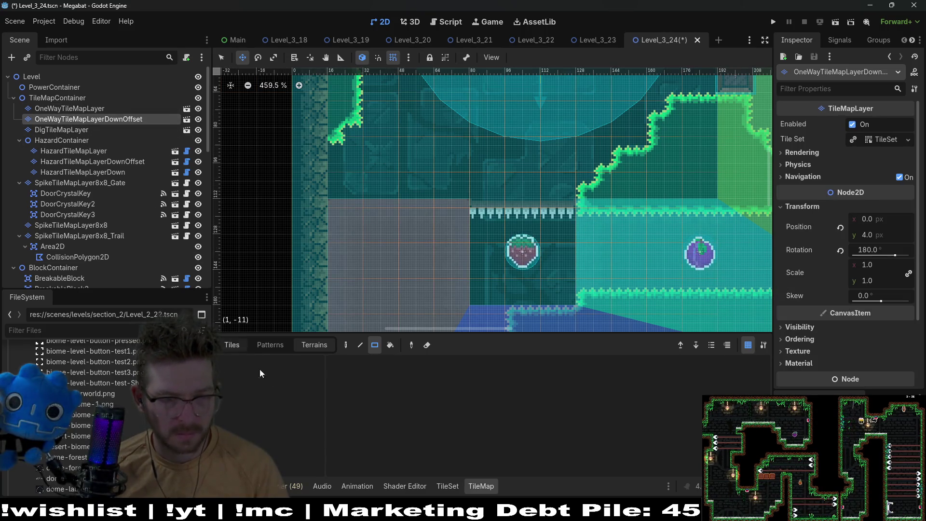
click(232, 345)
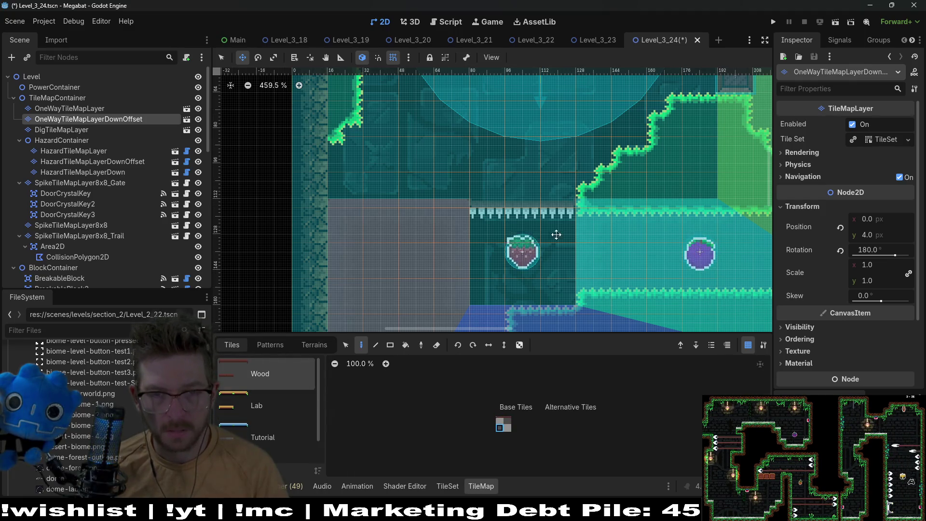
- Select OneWayTileMapLayer with both down-offset layers, save the scene, then select OneWayTileMapLayerDownOffset alone
key(q)
scroll(559, 203, up, 4)
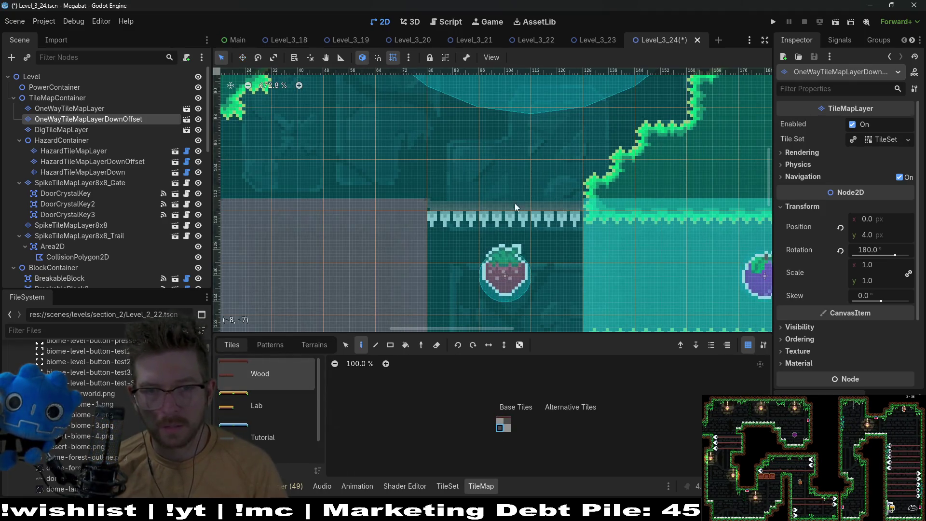
scroll(526, 215, up, 5)
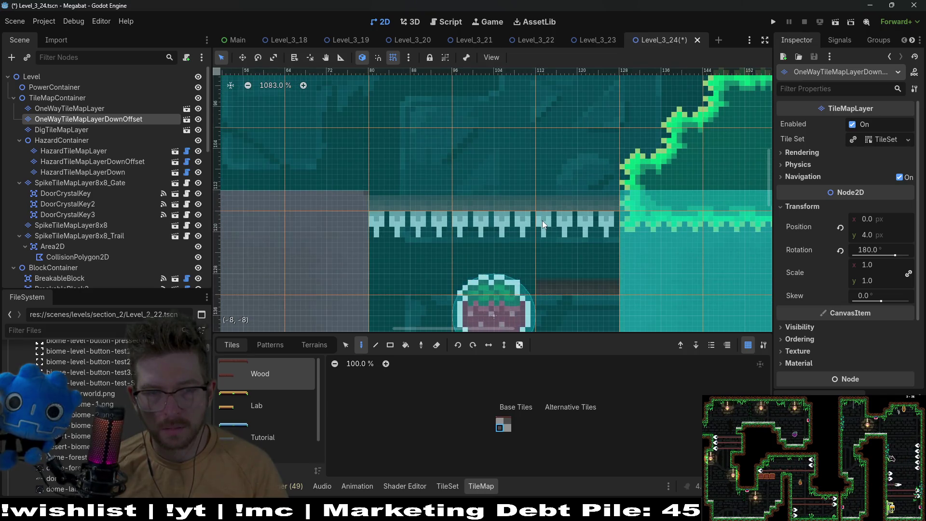
click(88, 109)
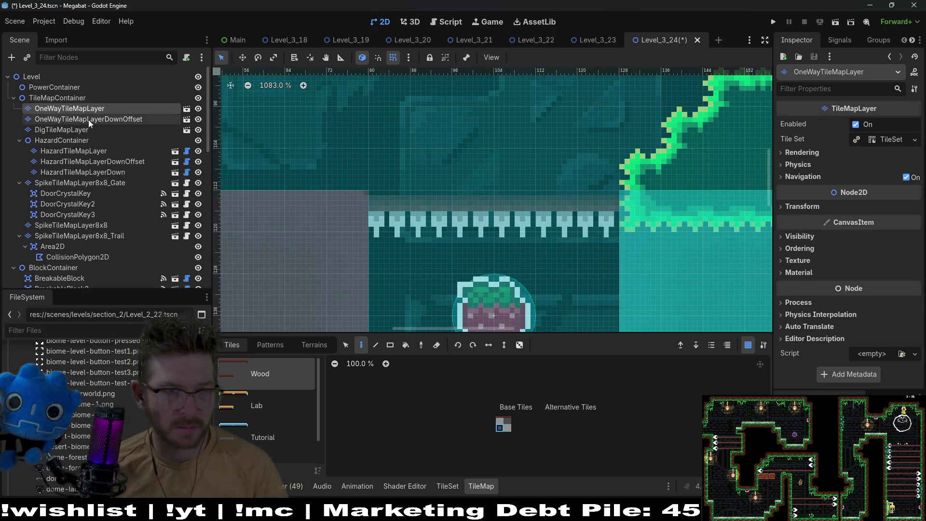
click(89, 120)
ctrl+click(121, 163)
key(w)
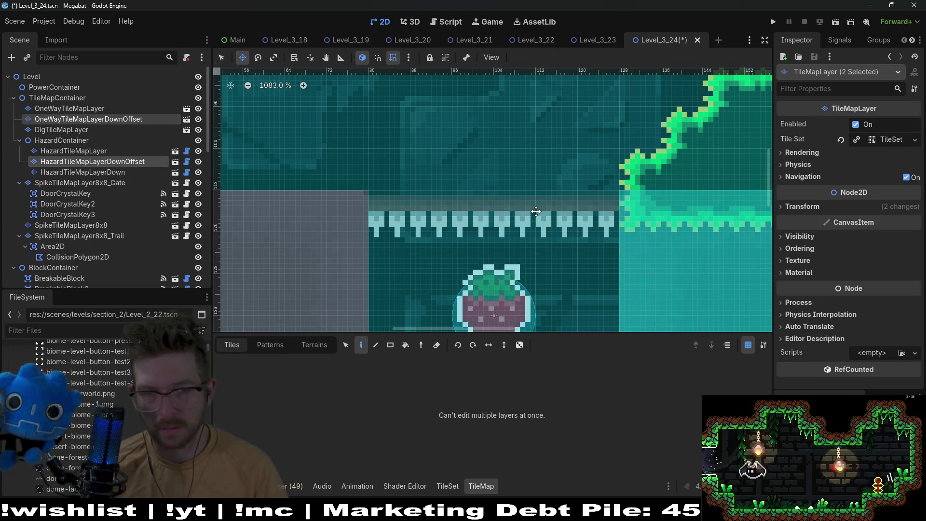
scroll(535, 211, down, 12)
key(ctrl+s)
scroll(599, 180, down, 5)
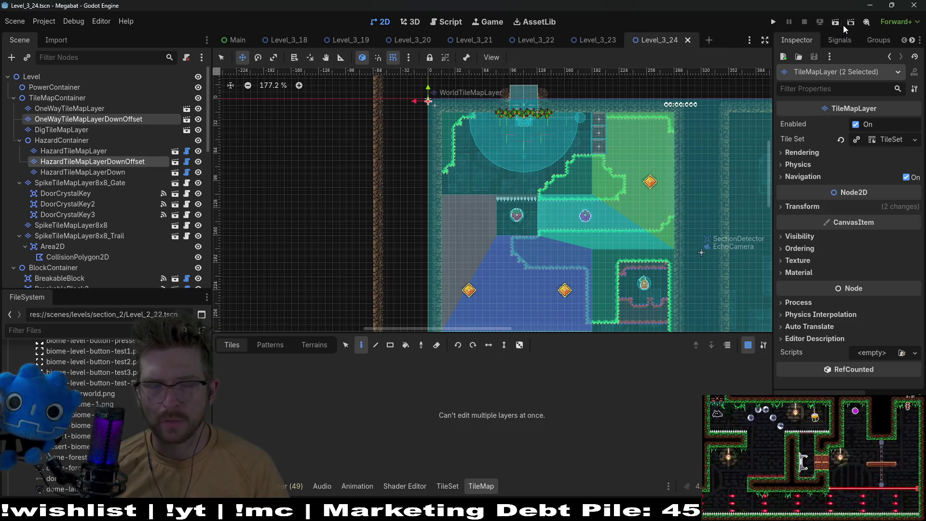
scroll(518, 194, up, 10)
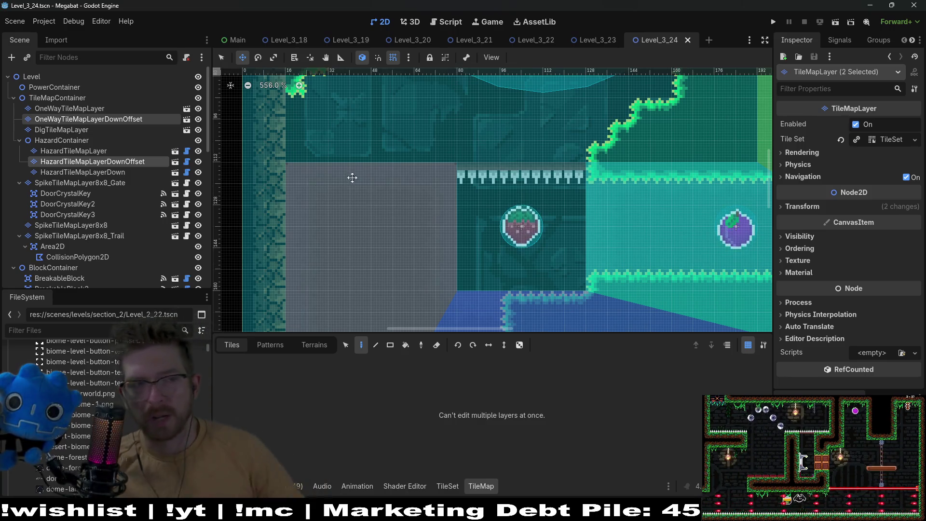
click(108, 120)
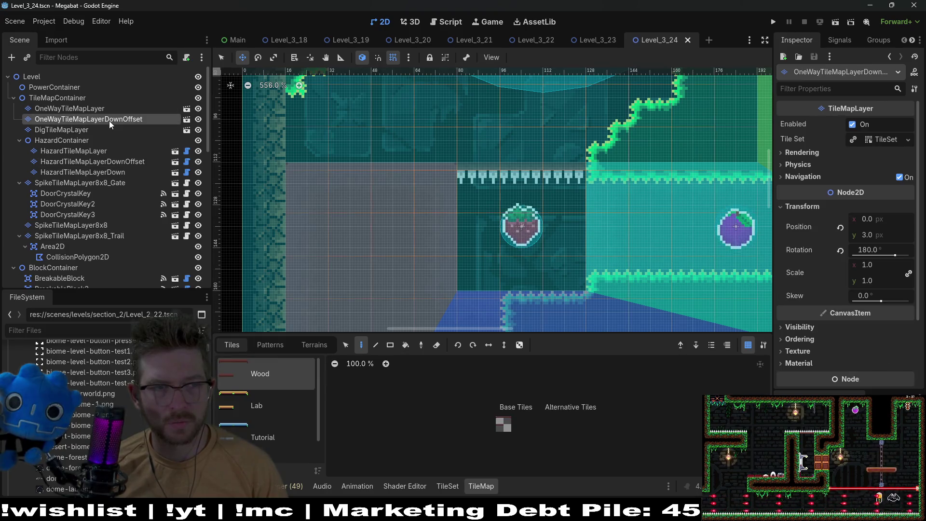
- Delete the OneWayTileMapLayerDownOffset layer and select OneWayTileMapLayer
key(Delete)
key(Return)
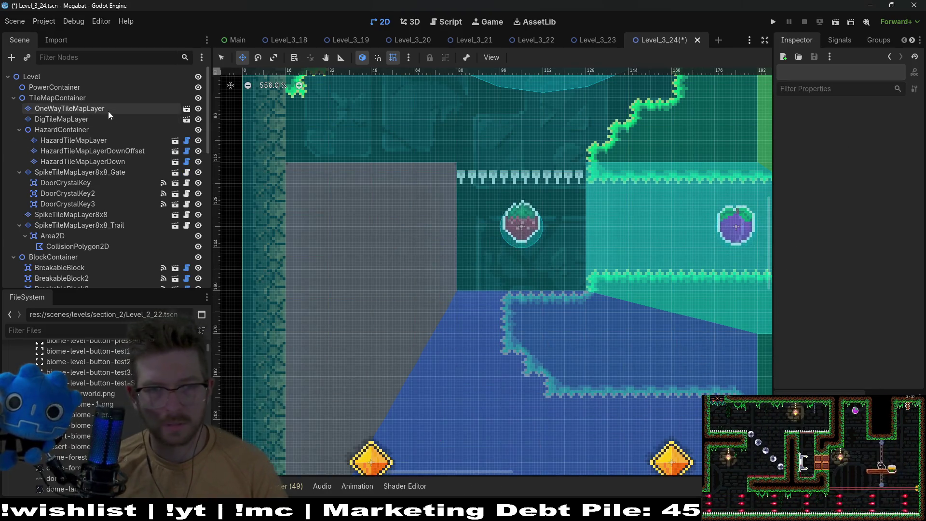
click(82, 104)
- Pick the base tile from OneWayTileMapLayer's tile sources and run the current scene
click(306, 343)
click(232, 345)
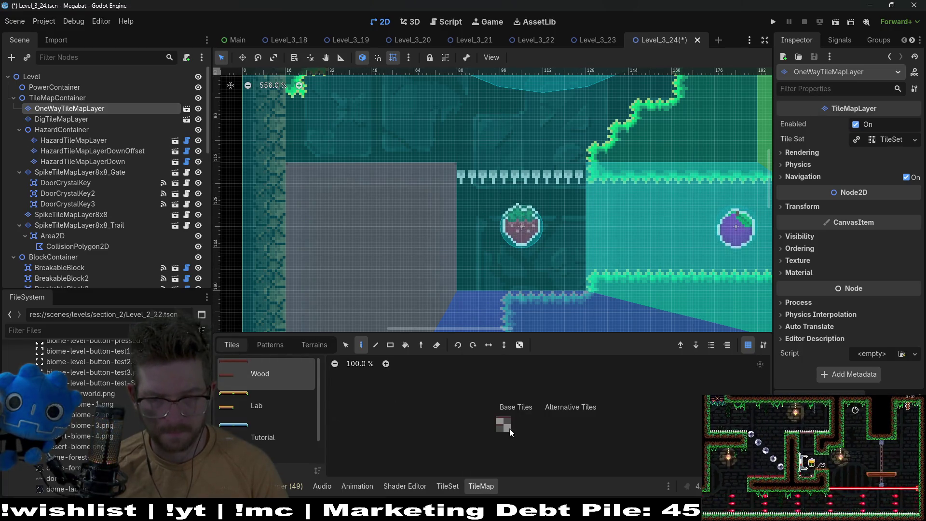
click(499, 420)
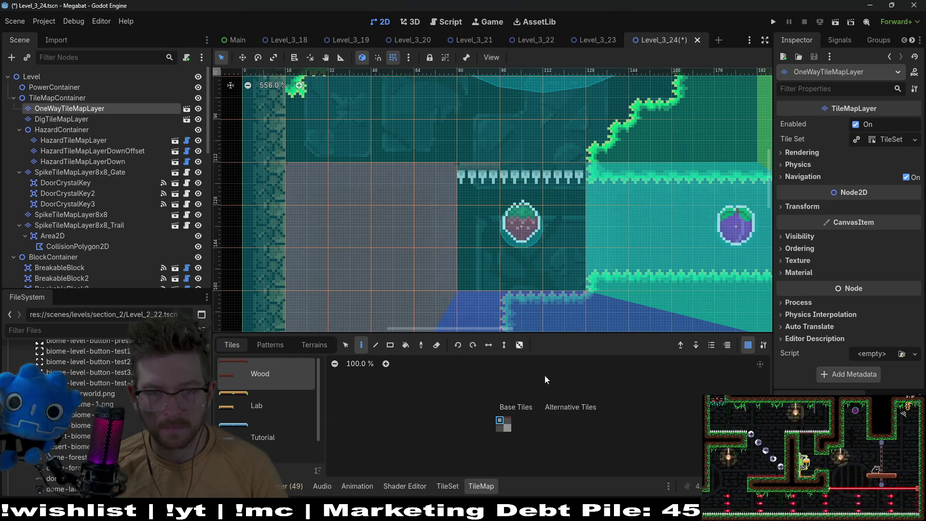
click(500, 428)
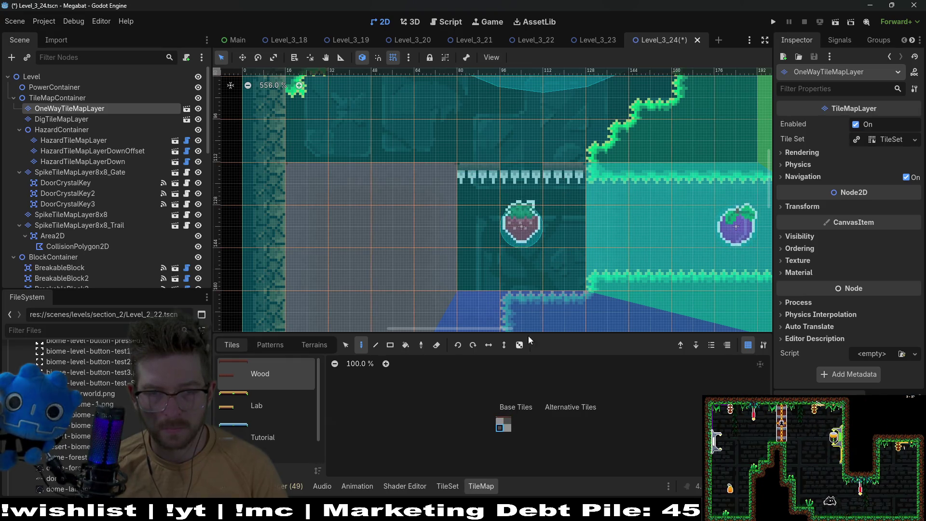
click(832, 25)
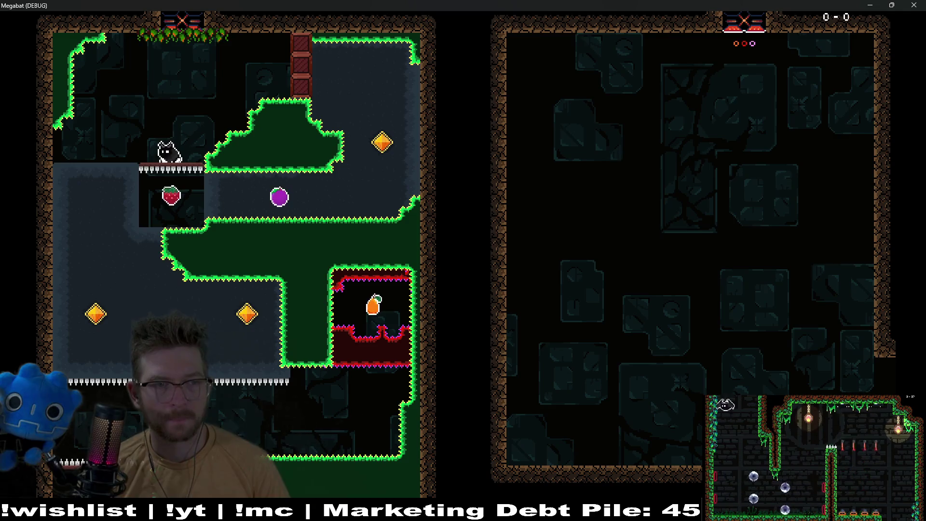
- Drop and dash the bat briefly, close the game, and pan to the spike ceilings and lower floor
key(Down)
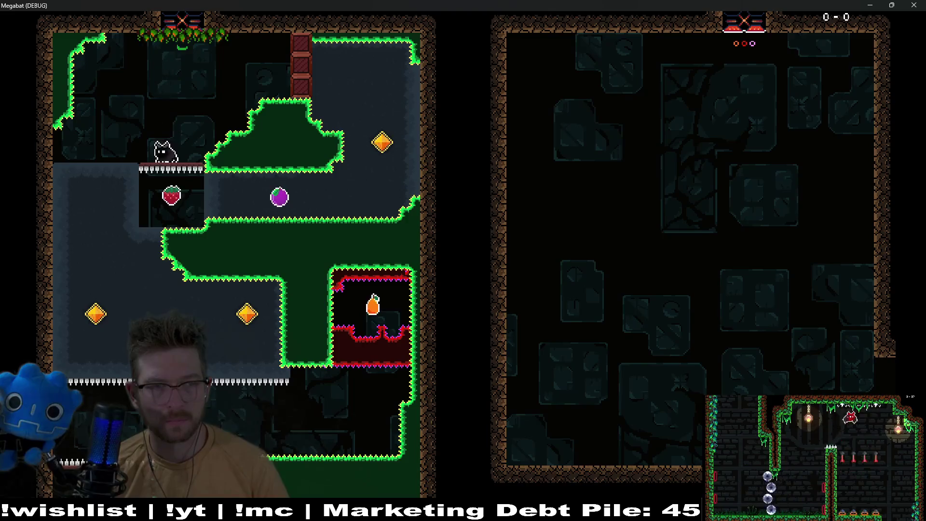
key(Right)
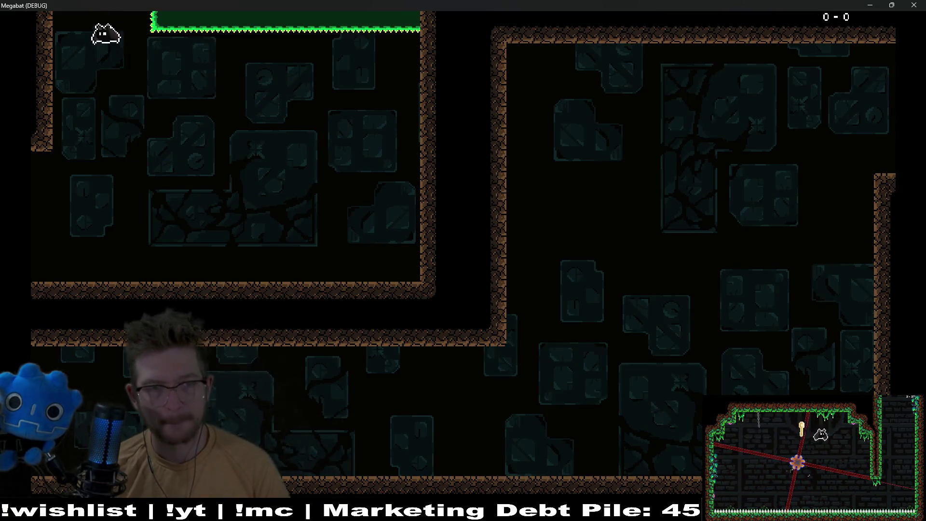
click(907, 5)
drag(699, 241, 486, 161)
mouse_move(677, 289)
mouse_down()
mouse_move(491, 186)
mouse_move(586, 41)
mouse_up()
mouse_move(389, 271)
mouse_down()
mouse_move(564, 230)
mouse_move(622, 151)
mouse_move(577, 184)
mouse_up()
scroll(577, 185, down, 5)
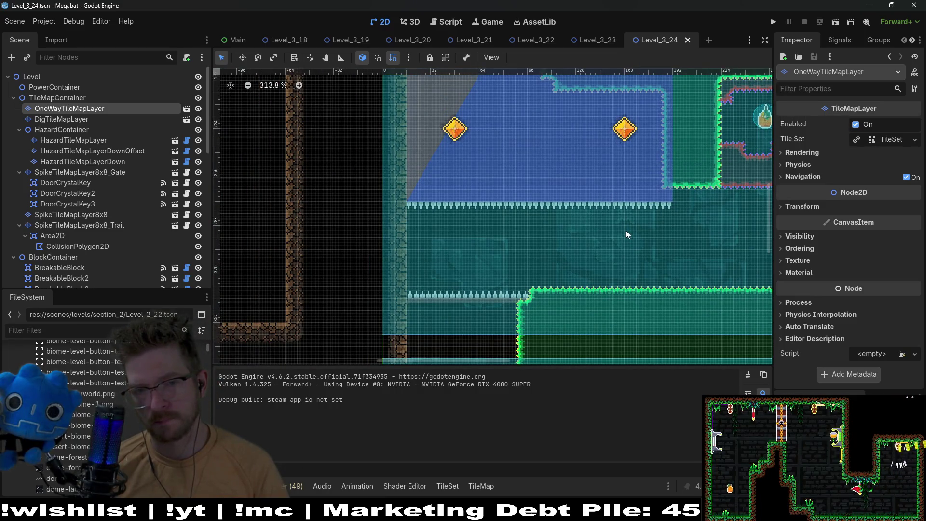
drag(635, 196, 573, 226)
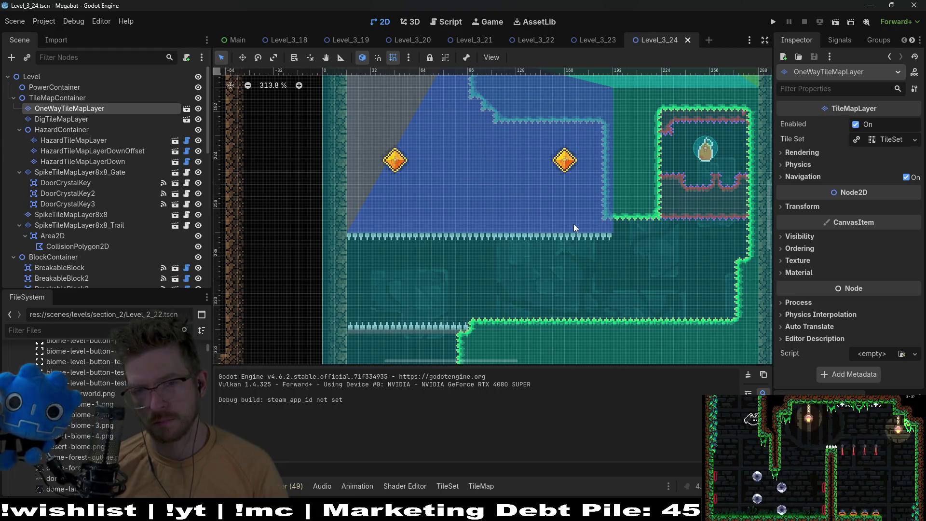
scroll(574, 224, down, 1)
scroll(573, 224, down, 8)
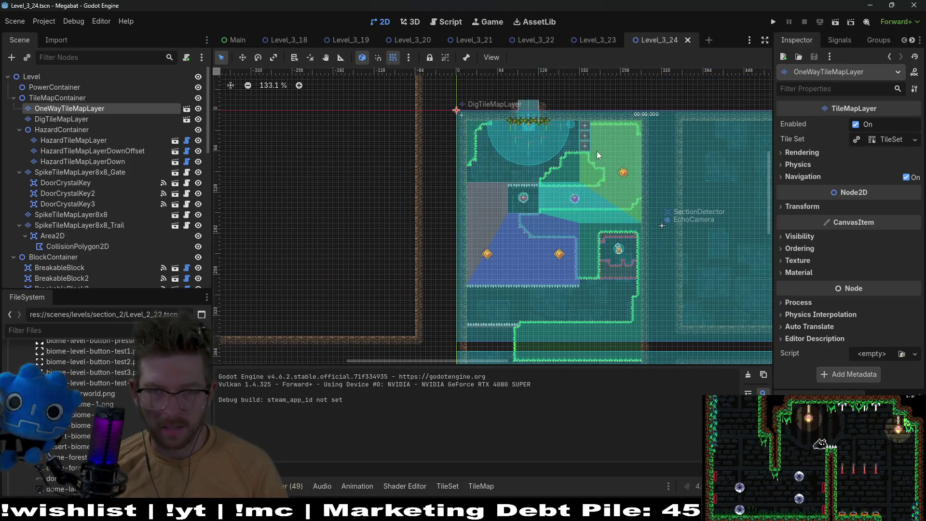
scroll(593, 148, up, 9)
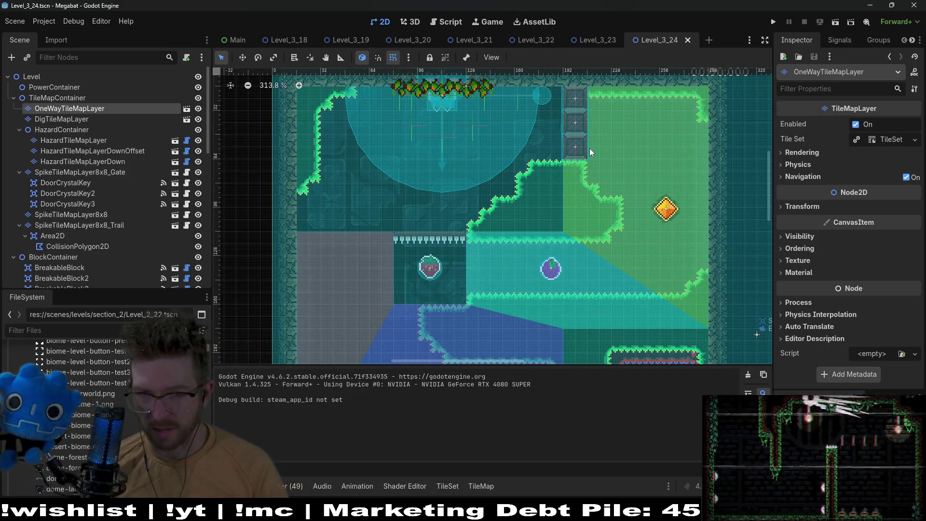
drag(632, 239, 637, 168)
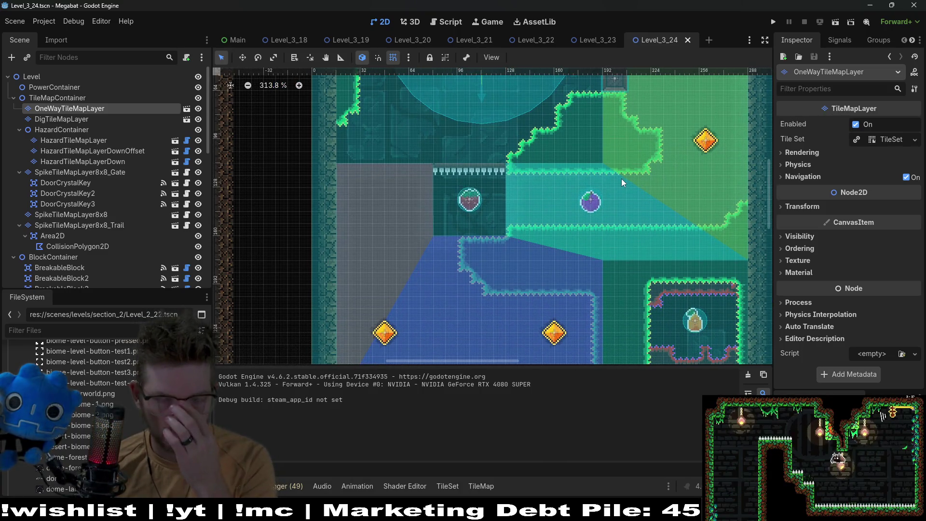
scroll(622, 179, down, 3)
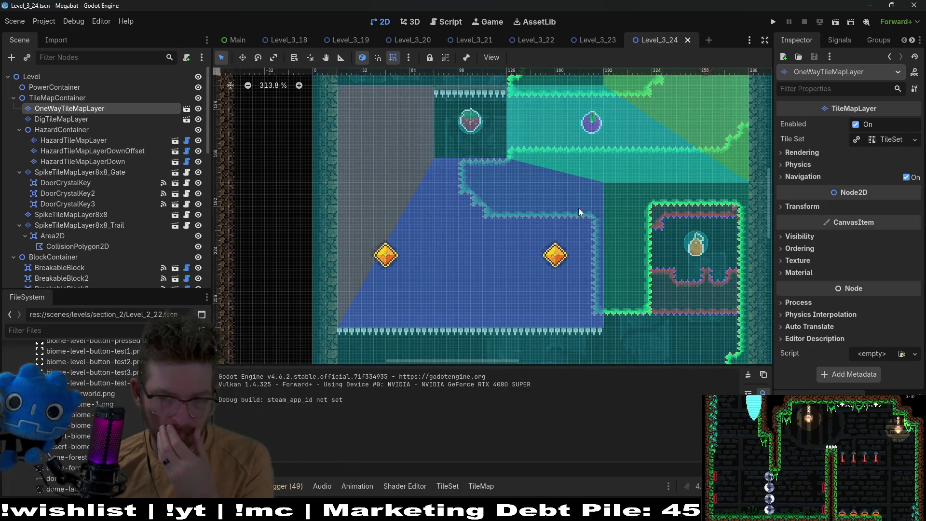
scroll(604, 181, down, 2)
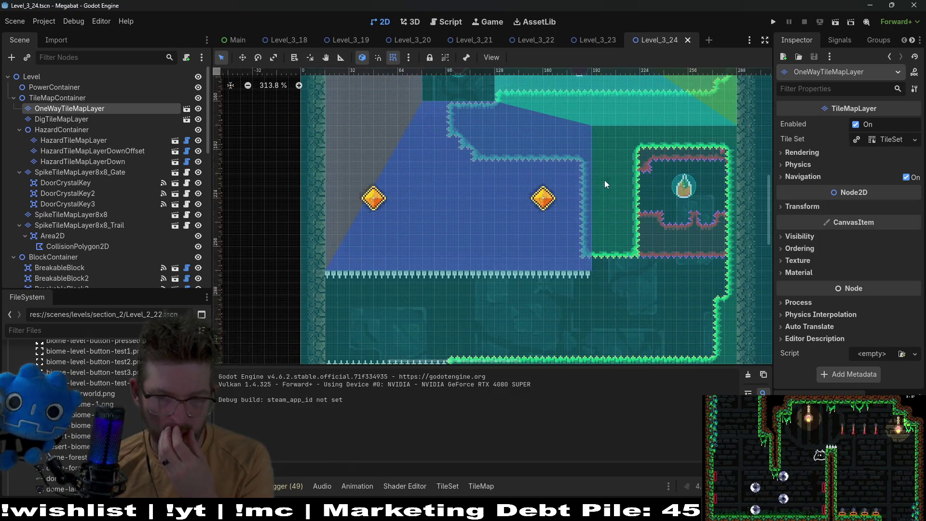
- Paint Emerald terrain at the blue area's lower-right corner on SpikeTileMapLayer8x8, save, and launch the game
click(105, 214)
click(313, 345)
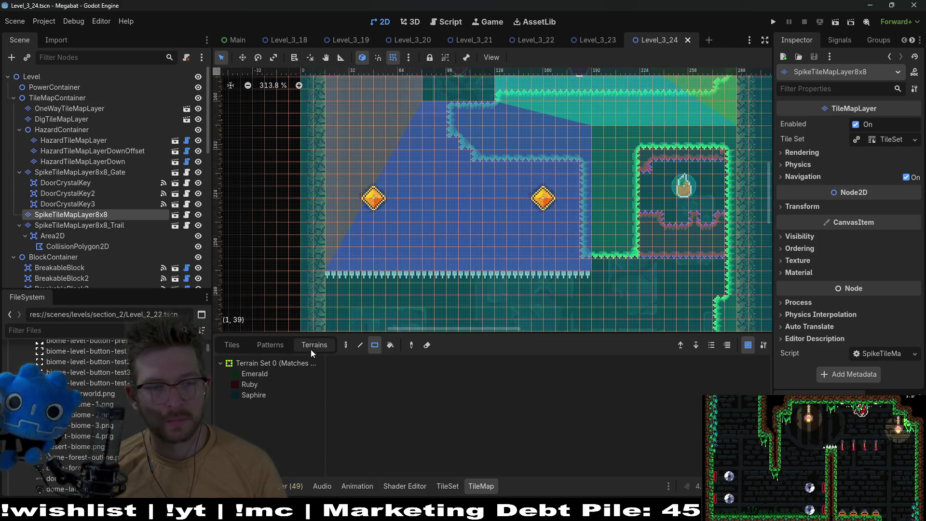
click(254, 374)
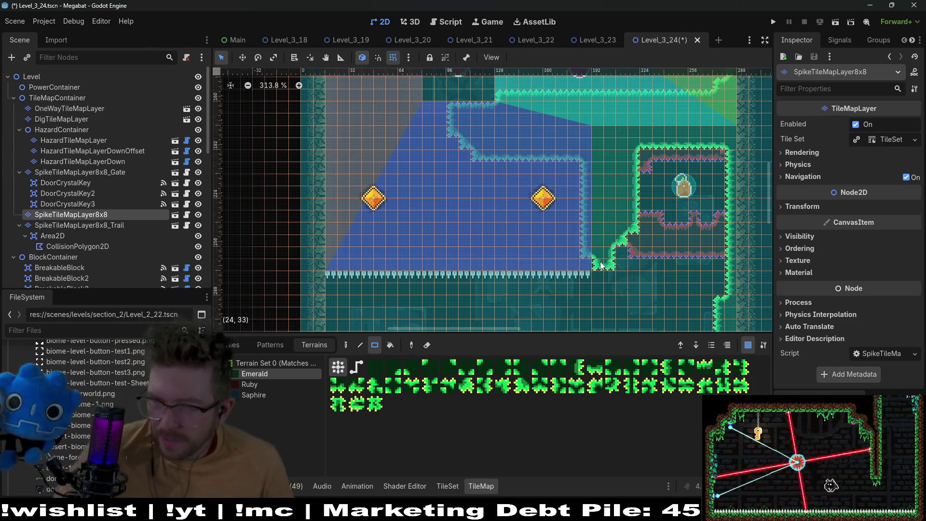
click(601, 265)
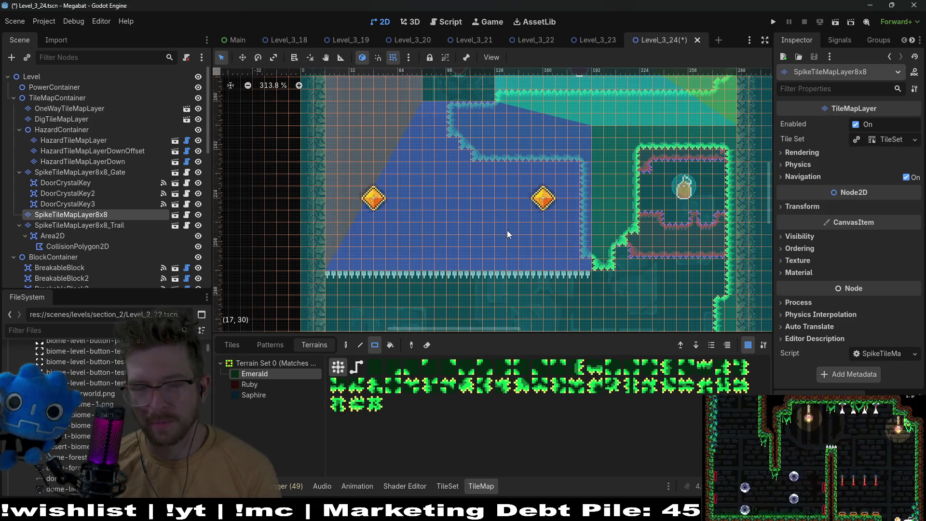
scroll(502, 230, down, 5)
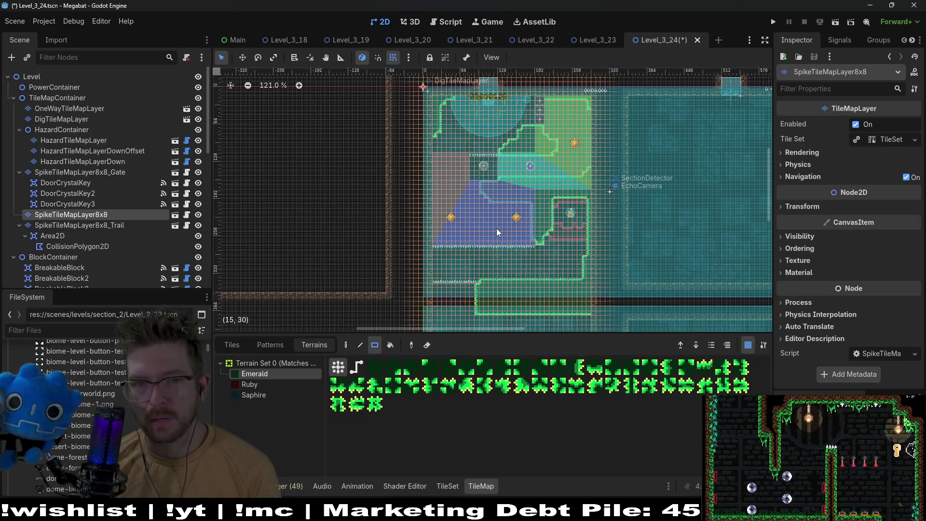
key(ctrl+s)
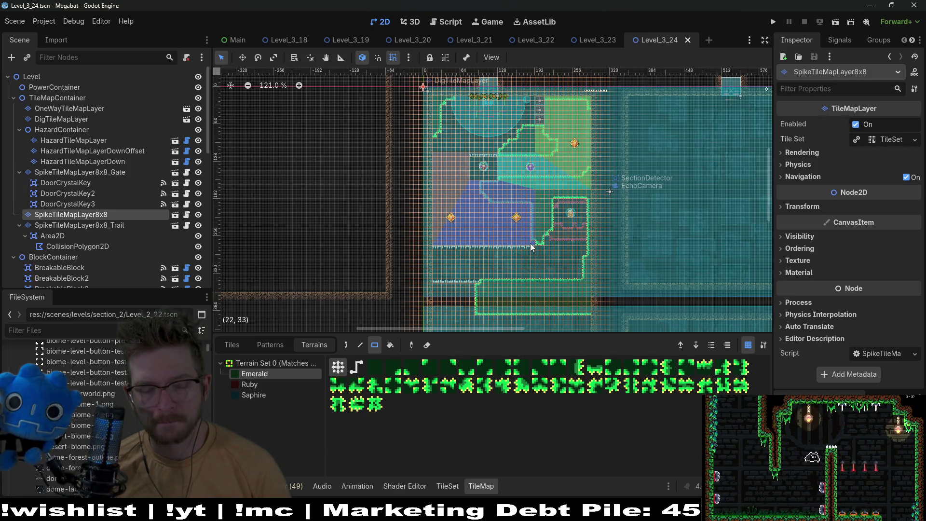
click(779, 23)
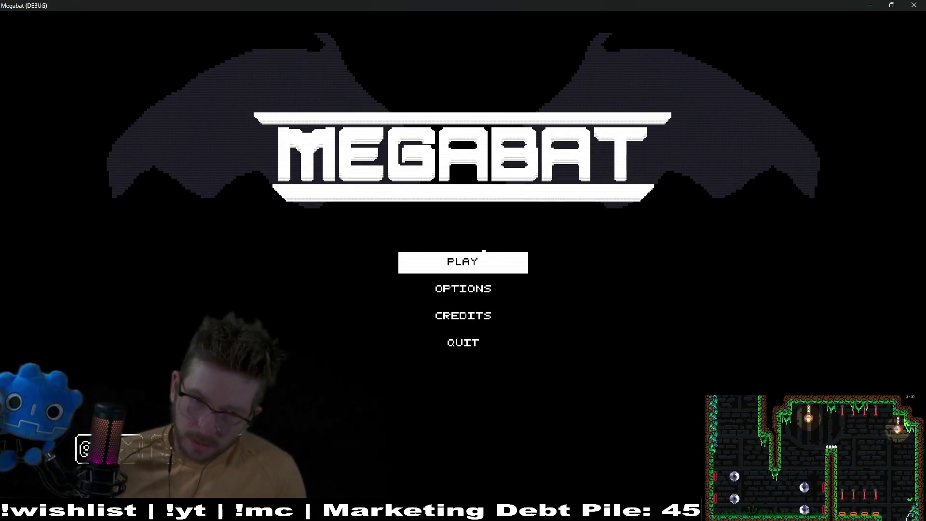
- Start on the first save profile, browse the worlds, and open the pyramid world
click(470, 266)
click(468, 168)
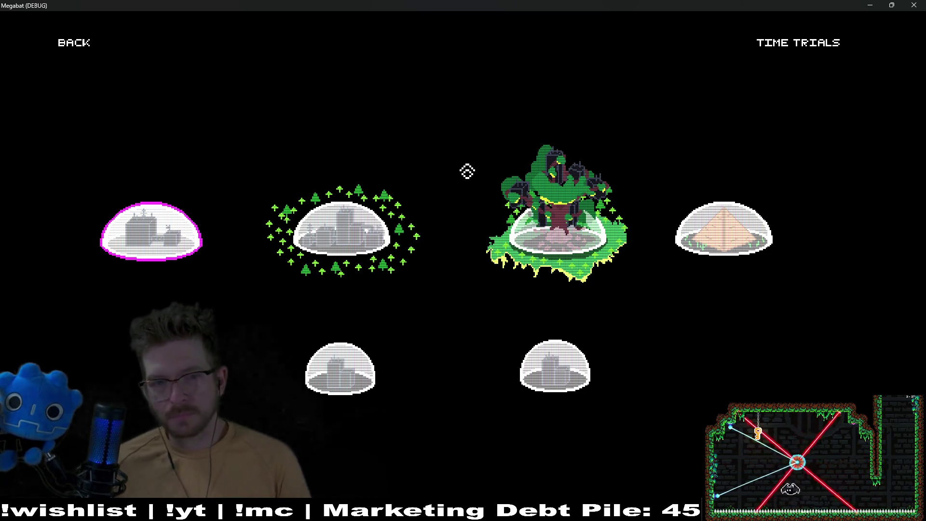
click(548, 131)
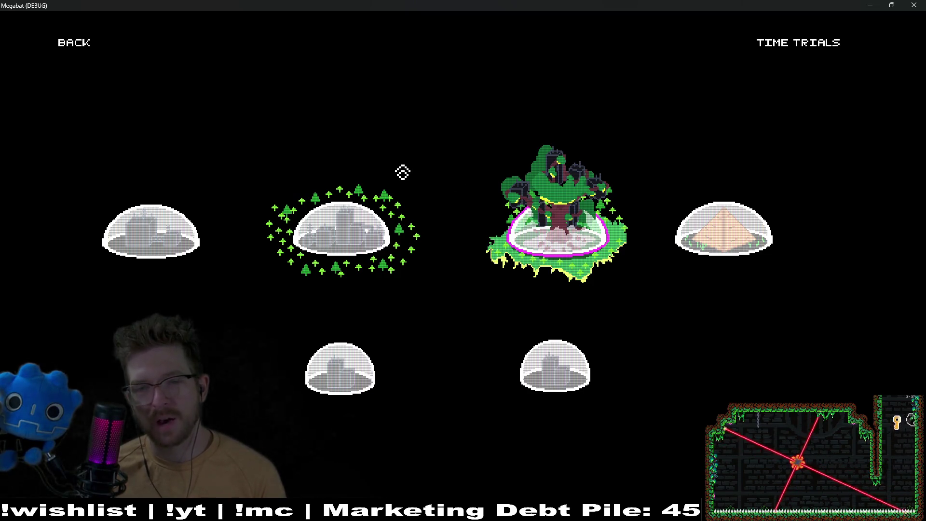
key(Left)
key(Right)
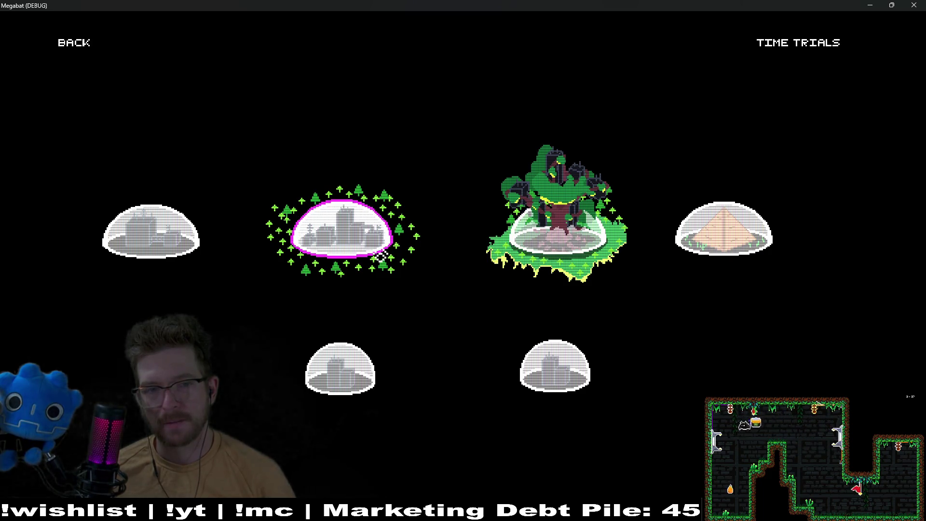
click(719, 247)
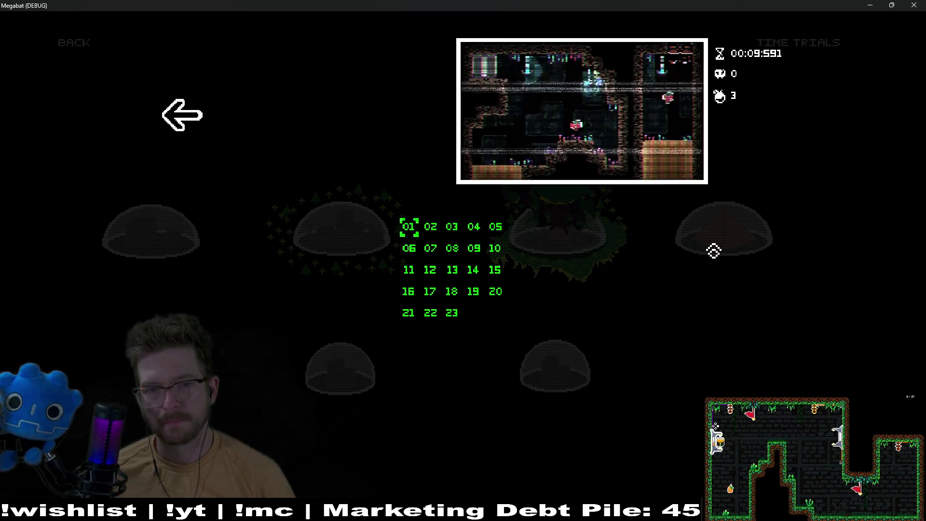
- Start level 01, then equip the gold crown from the pause menu's HATS list and resume
click(405, 236)
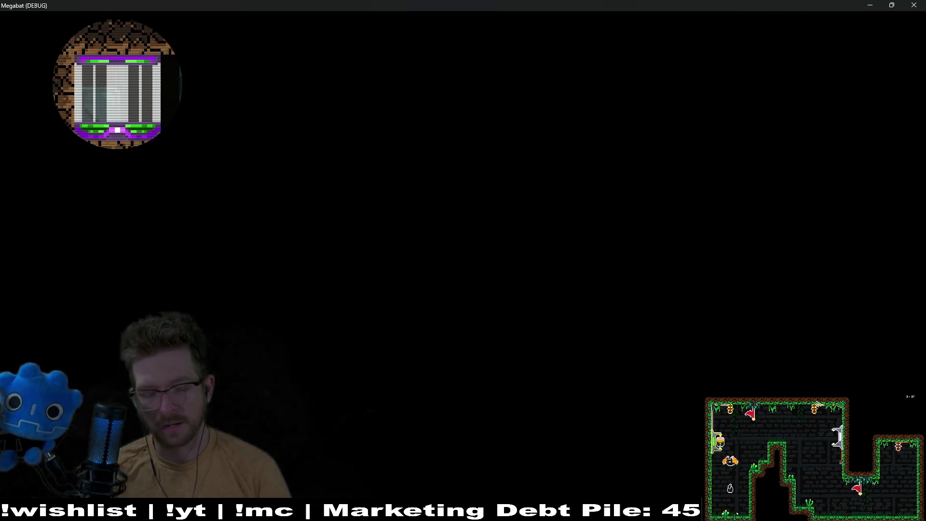
key(Right)
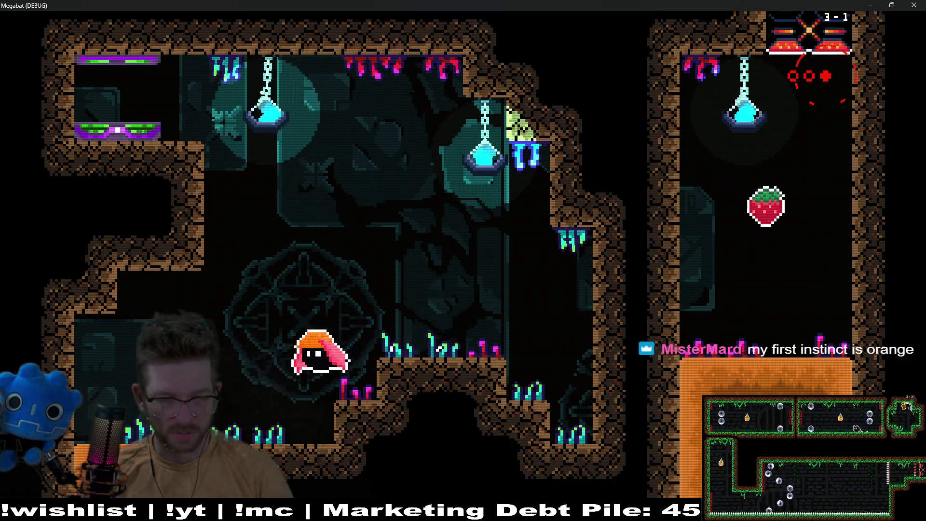
key(Escape)
key(Down)
key(Down)
key(Down)
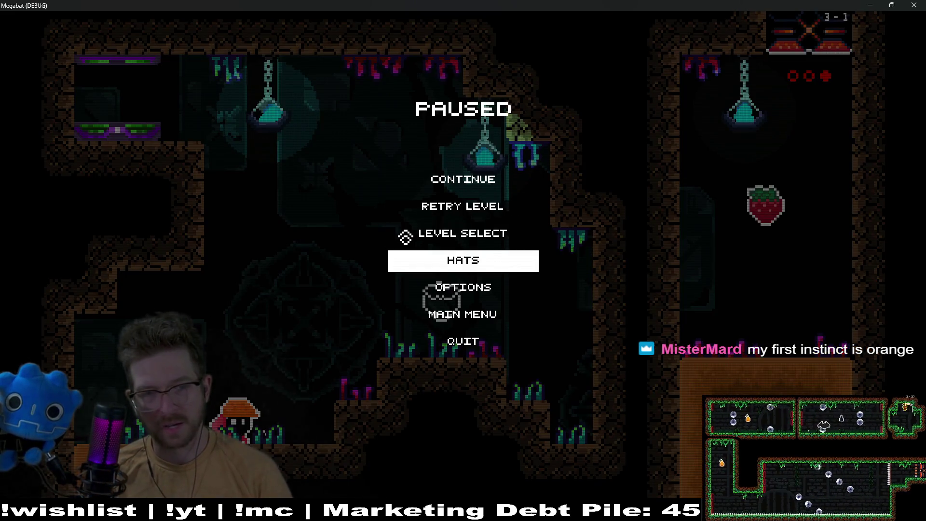
key(Return)
key(Right)
key(Right)
key(Right)
key(Right)
key(Right)
key(Right)
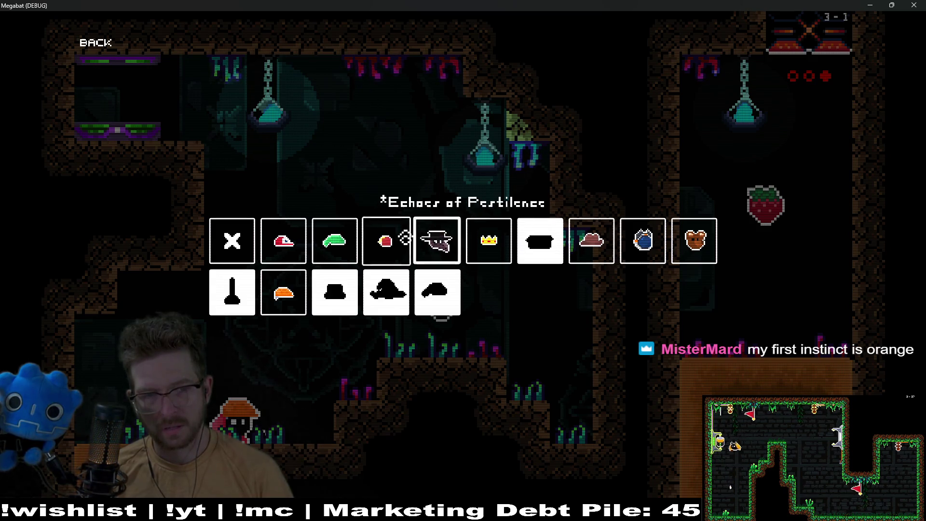
key(Escape)
key(Escape)
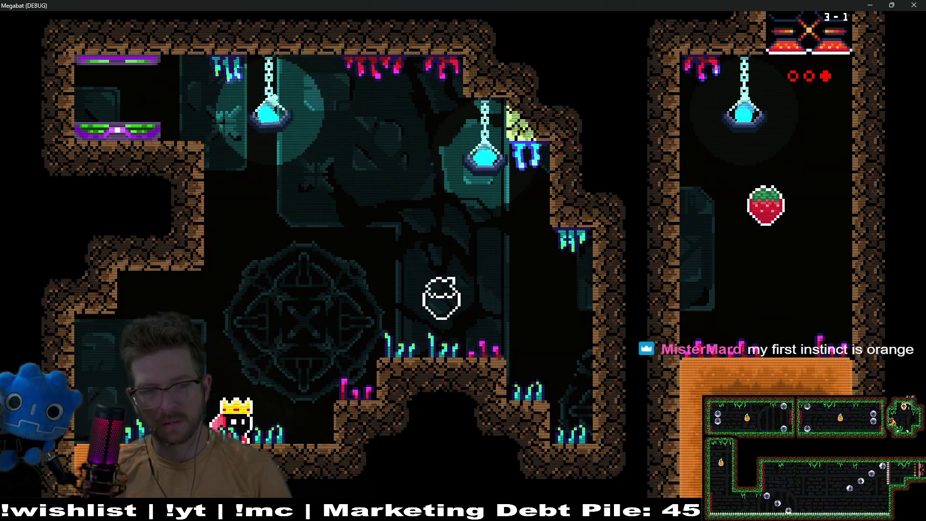
- Fly through the early rooms, digging through dirt and collecting the strawberries
key(Right)
key(Left)
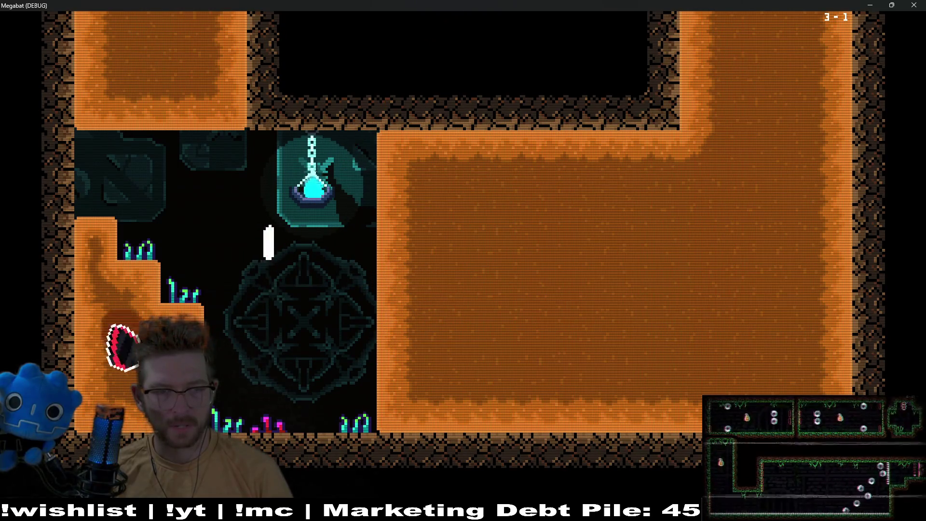
key(Right)
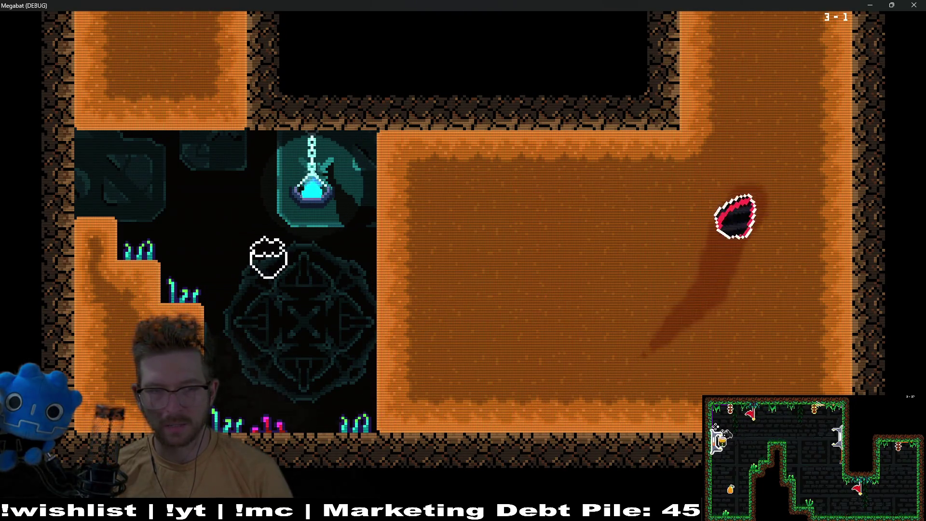
key(Left)
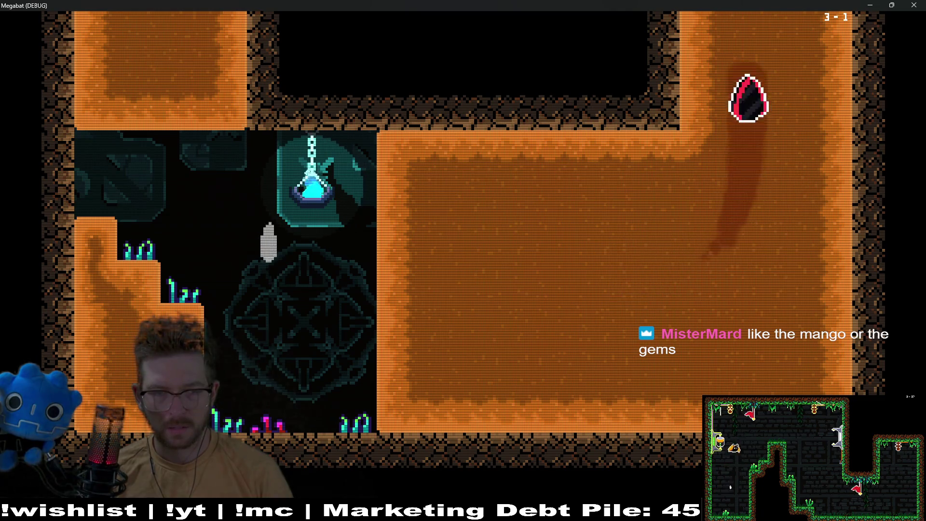
key(Right)
key(Right)
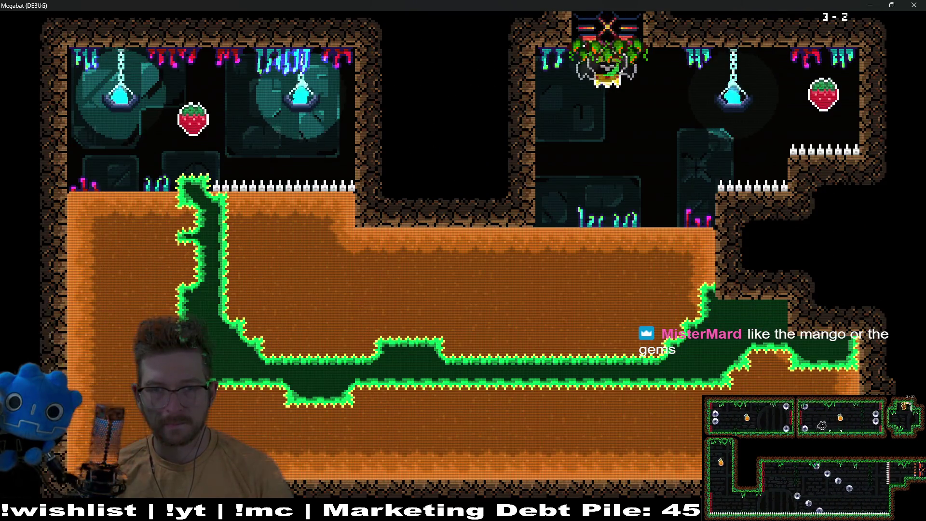
key(Right)
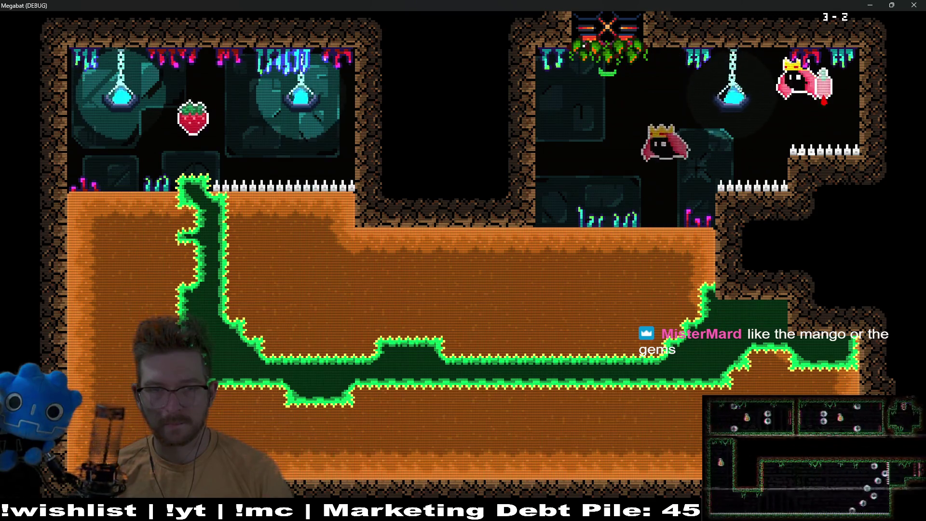
key(Left)
key(Left)
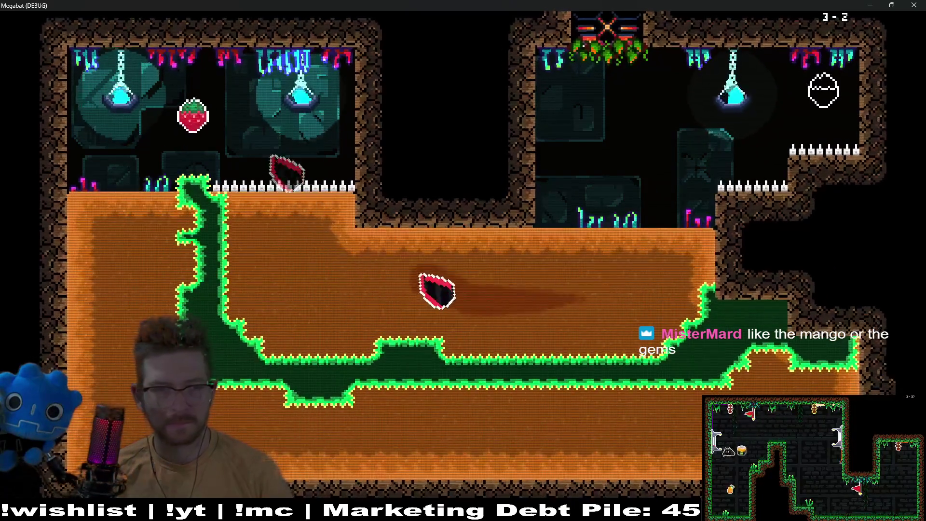
- Tunnel down and across the orange dirt to break into level 3-3's dark end room
key(Down)
key(Right)
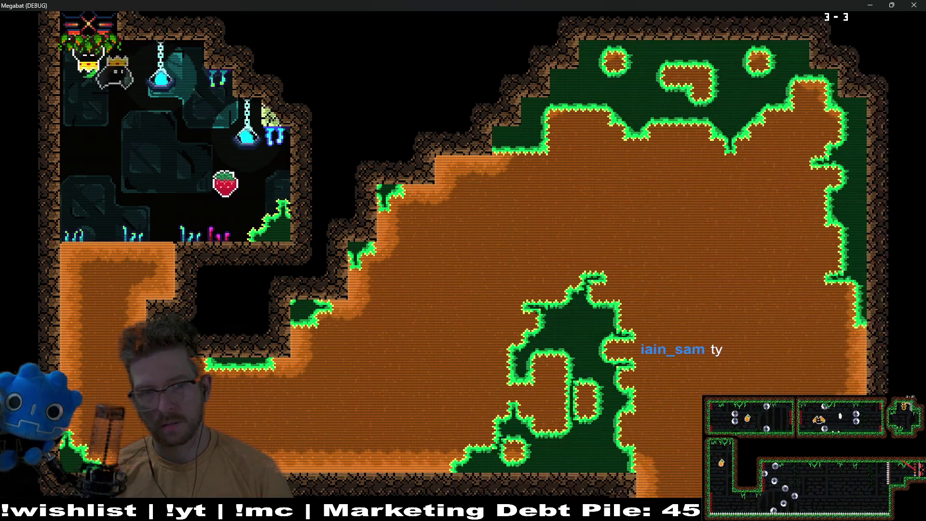
key(Left)
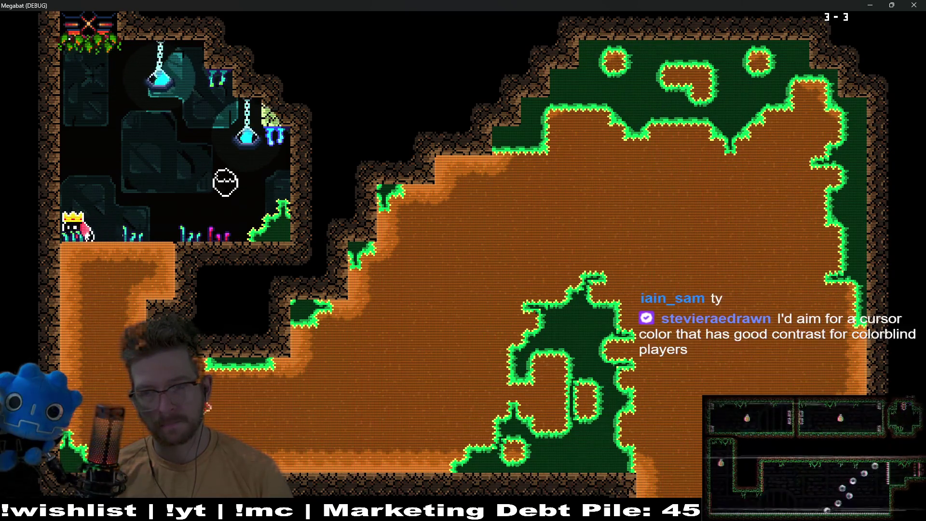
key(Down)
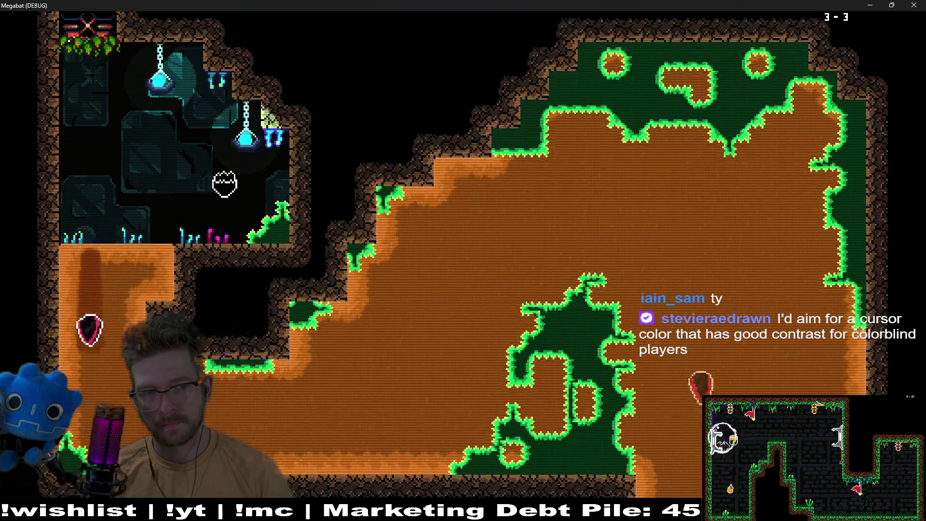
key(Right)
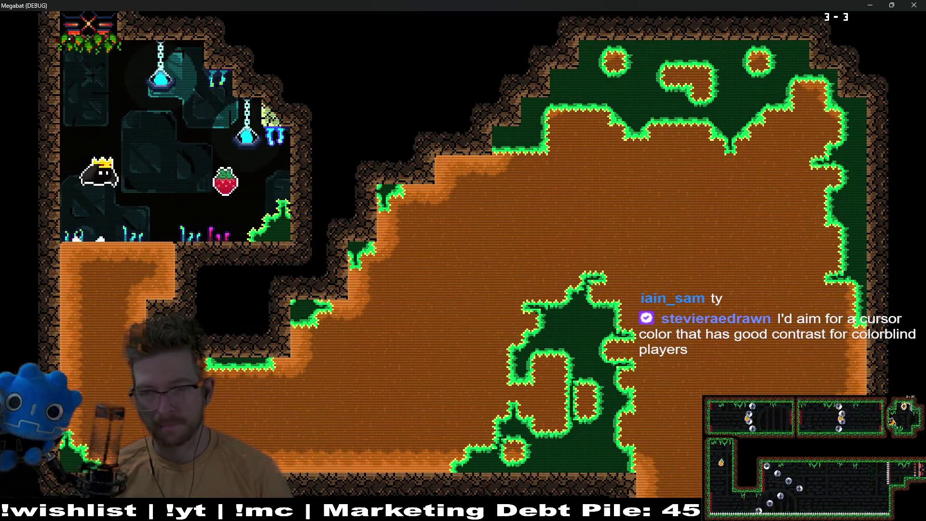
key(Down)
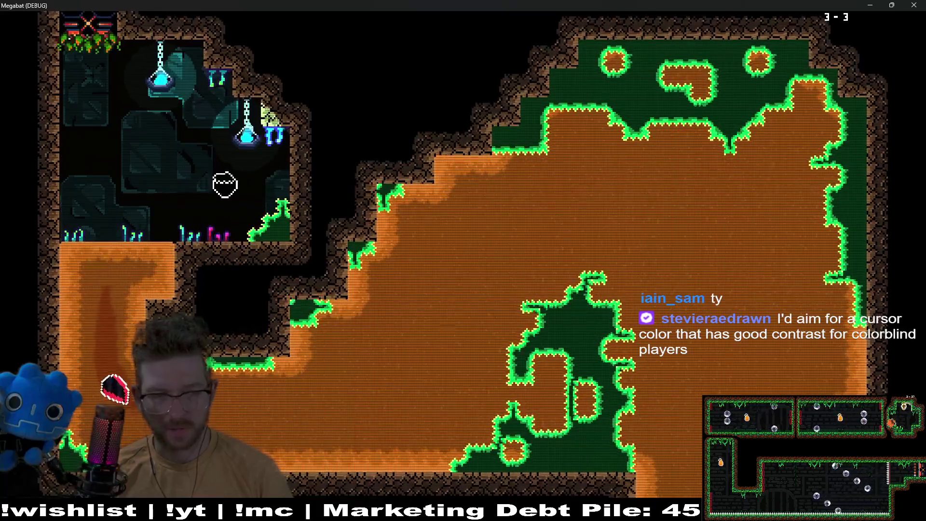
key(Down)
key(Up)
key(Right)
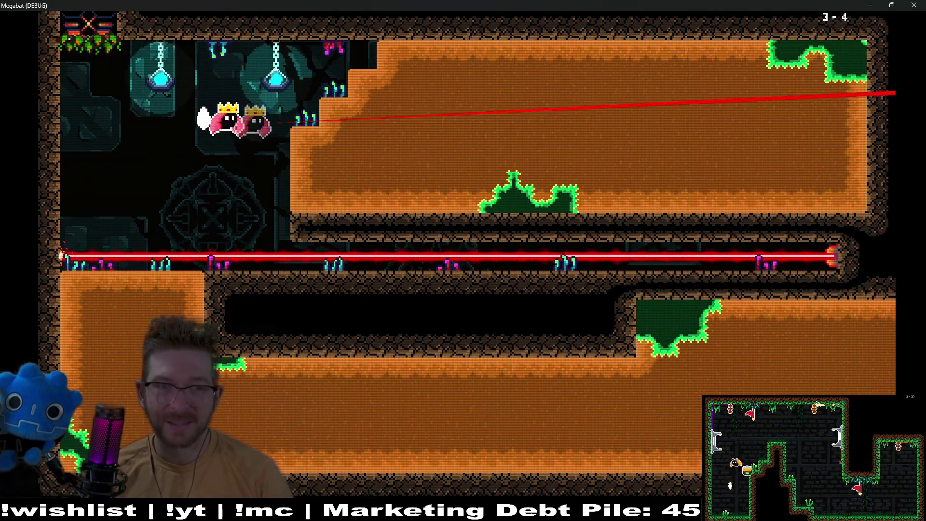
- Drill back and forth through level 3-4's dirt, retrying after deaths
key(Right)
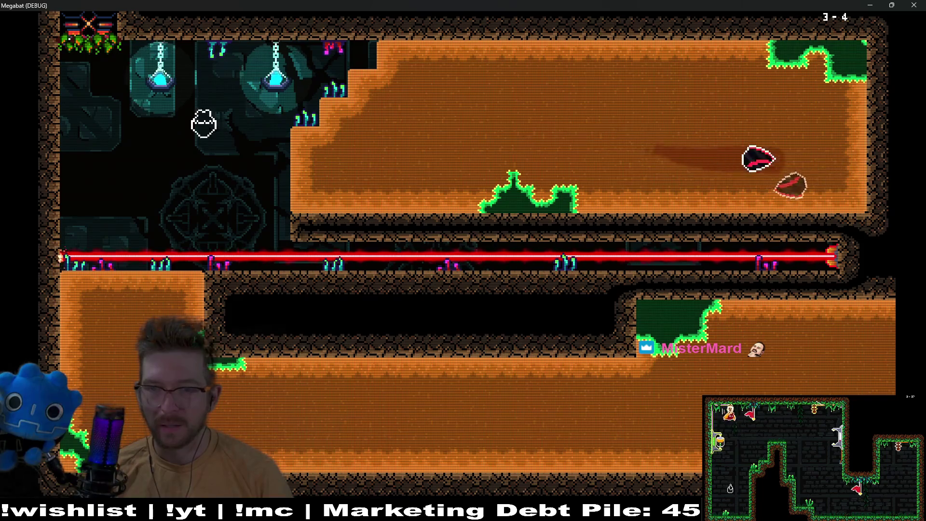
key(Left)
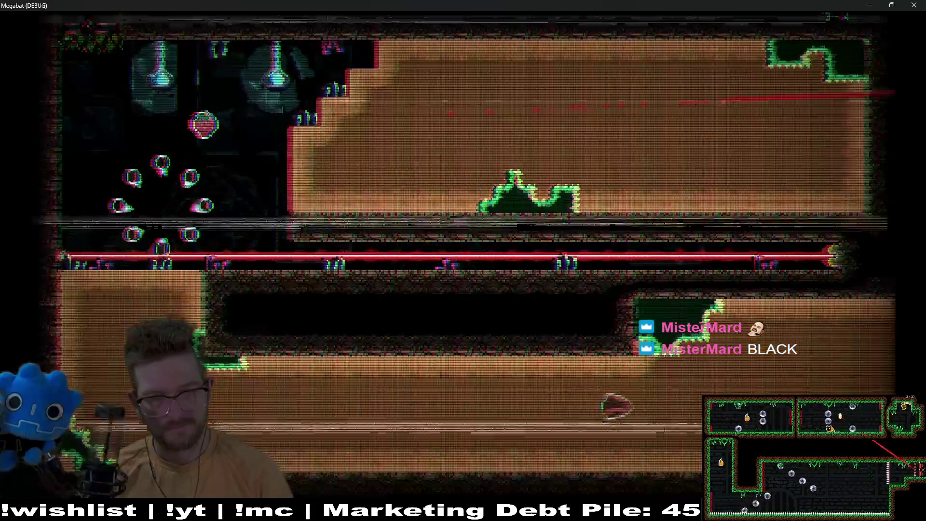
key(Right)
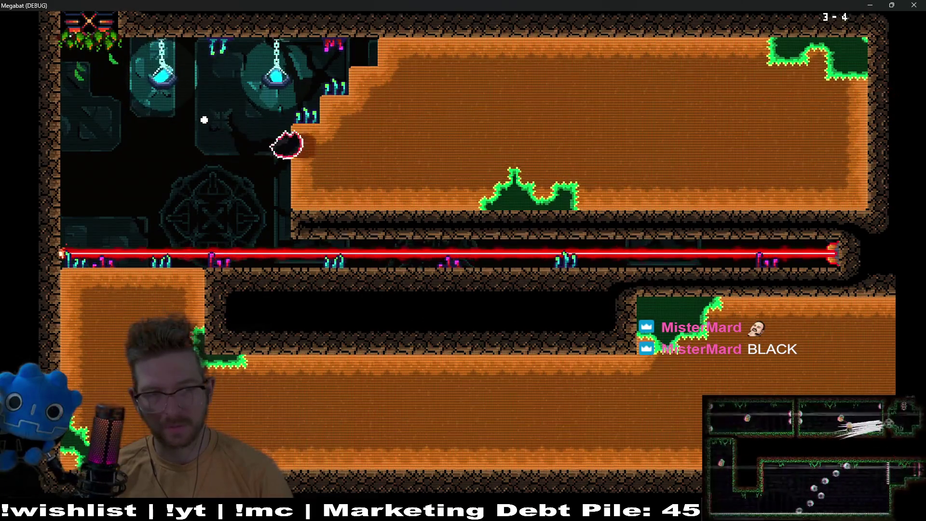
key(Left)
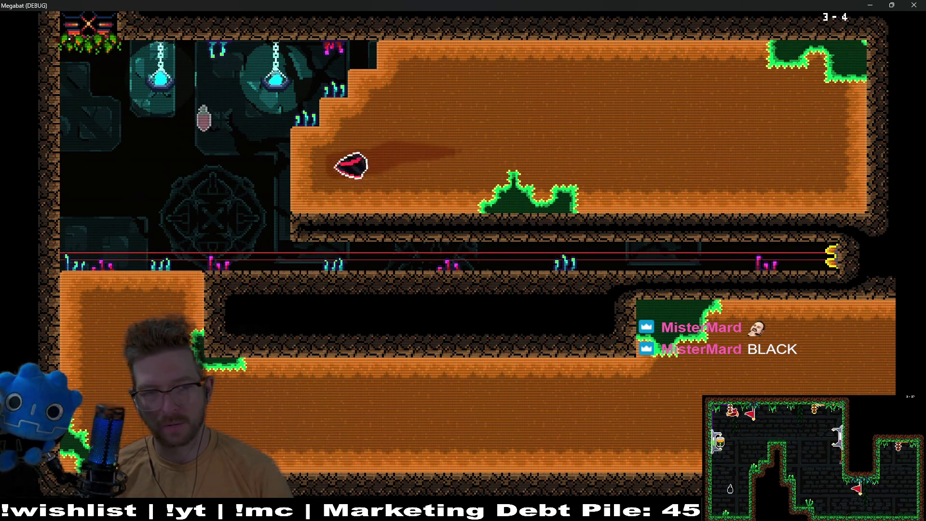
key(Right)
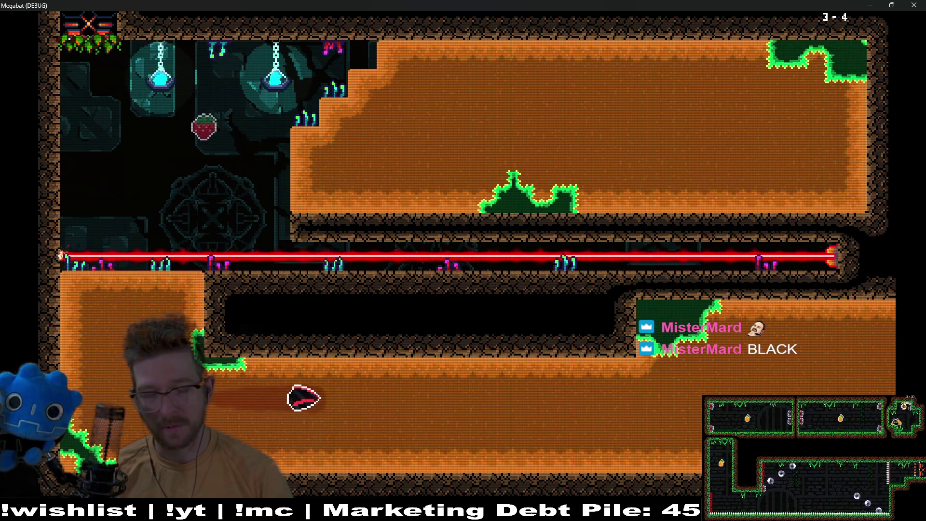
key(Left)
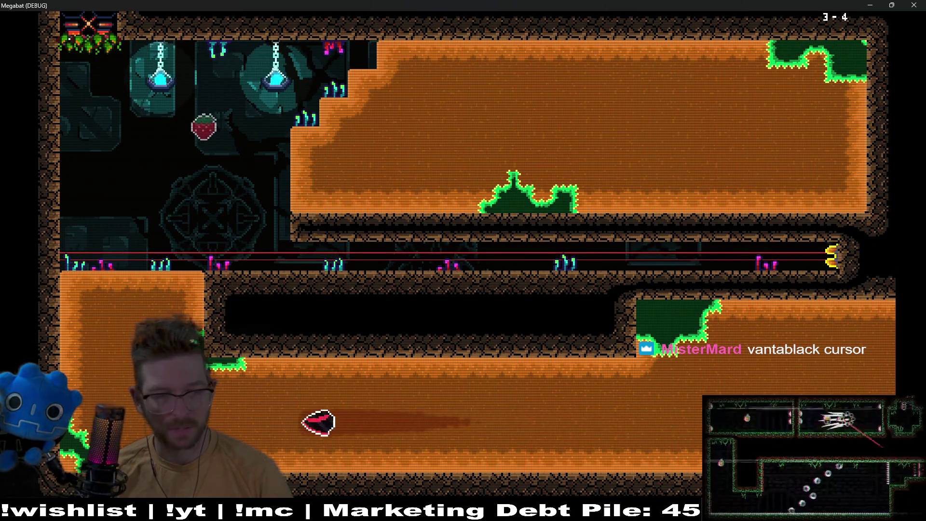
- Break up into the laser corridor, pass the strawberry, and tunnel along the bottom past it
key(Up)
key(Right)
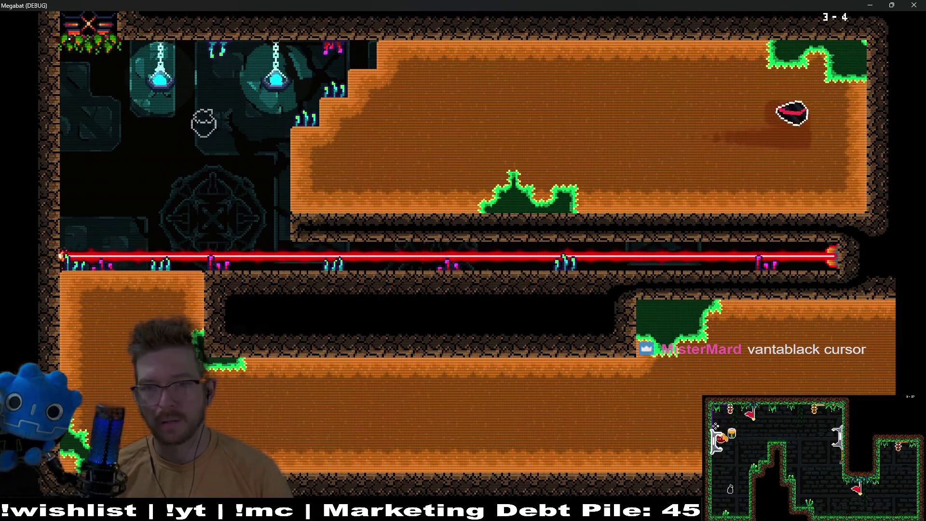
key(Left)
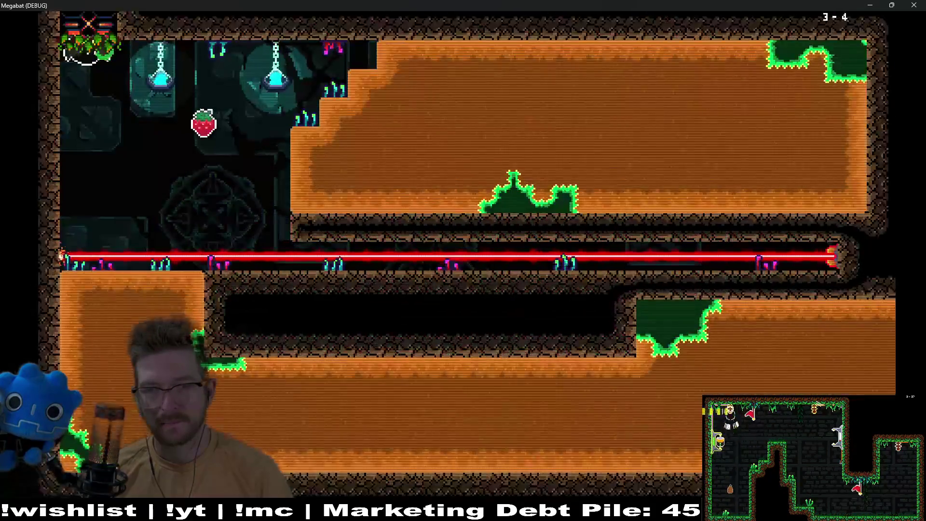
key(Right)
key(Down)
key(Left)
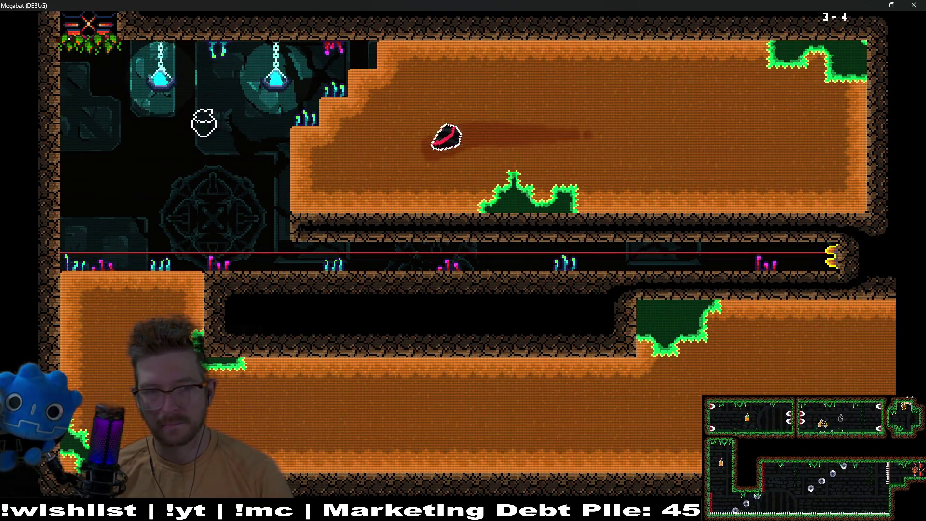
key(Down)
key(Right)
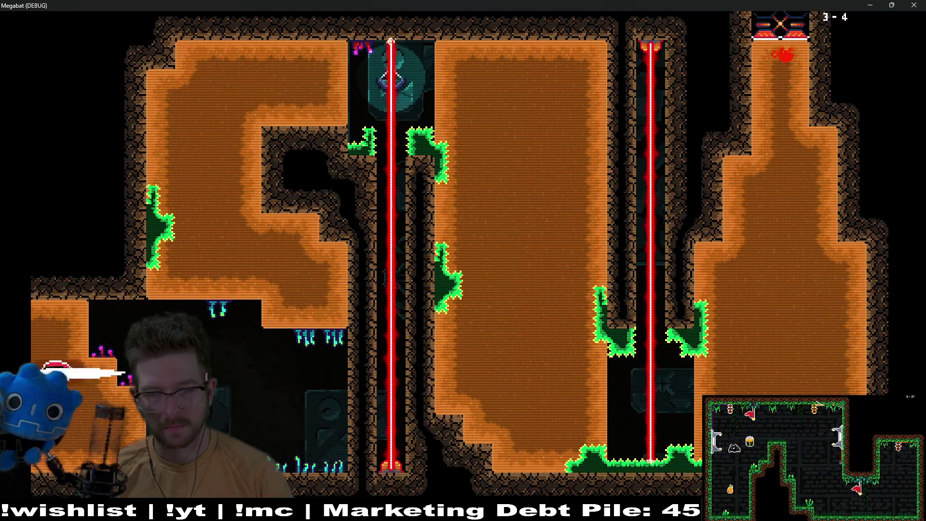
- Tunnel up, dive past the laser, and fly the bat along the lower corridors
key(Up)
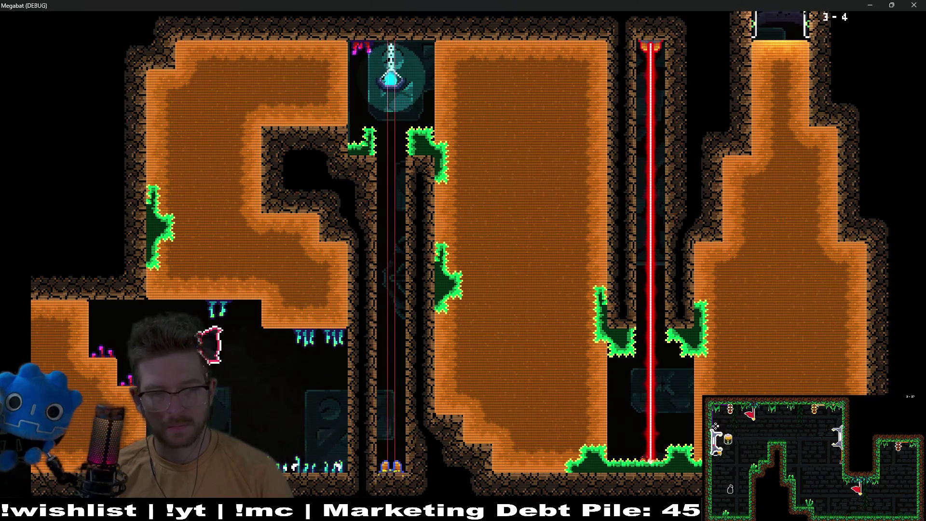
key(Right)
key(Down)
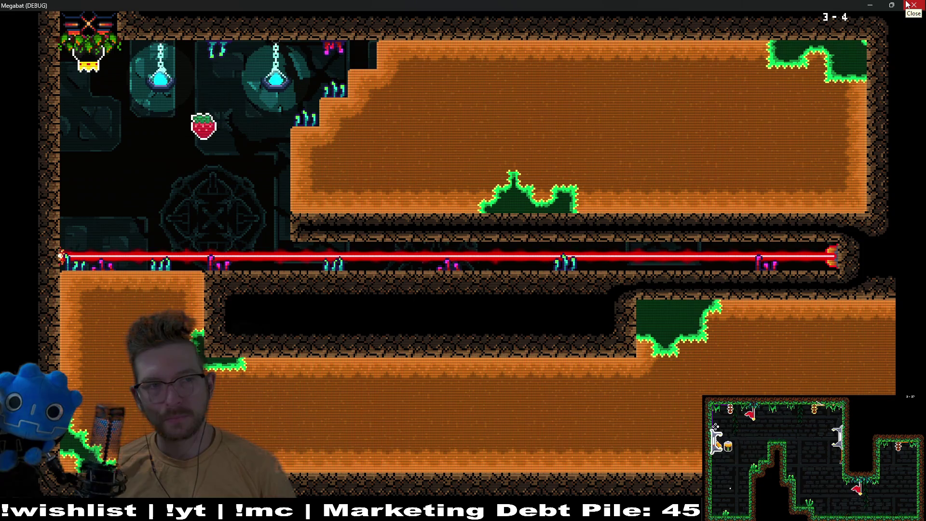
key(Right)
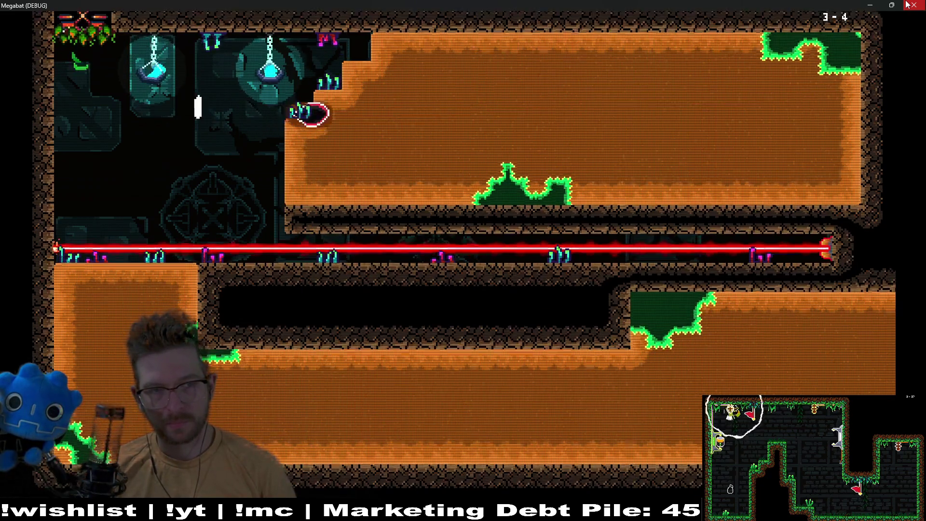
key(Left)
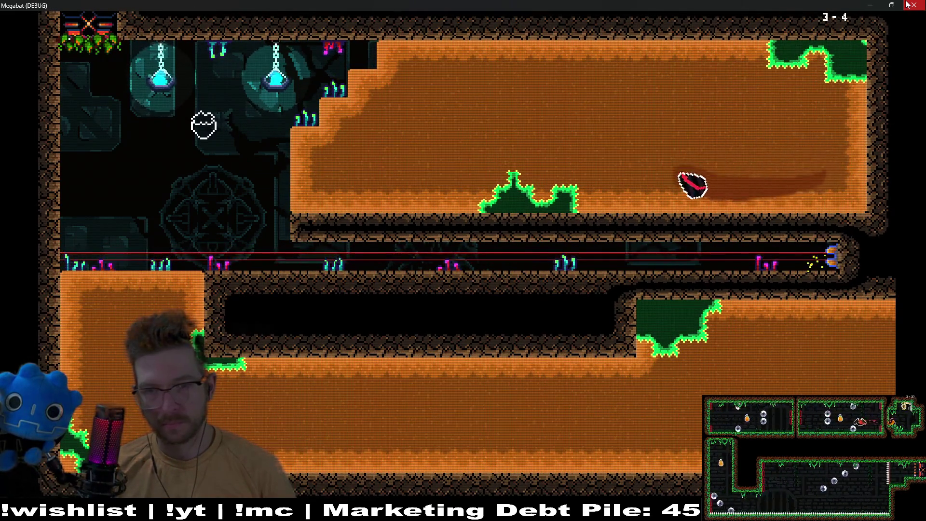
key(Down)
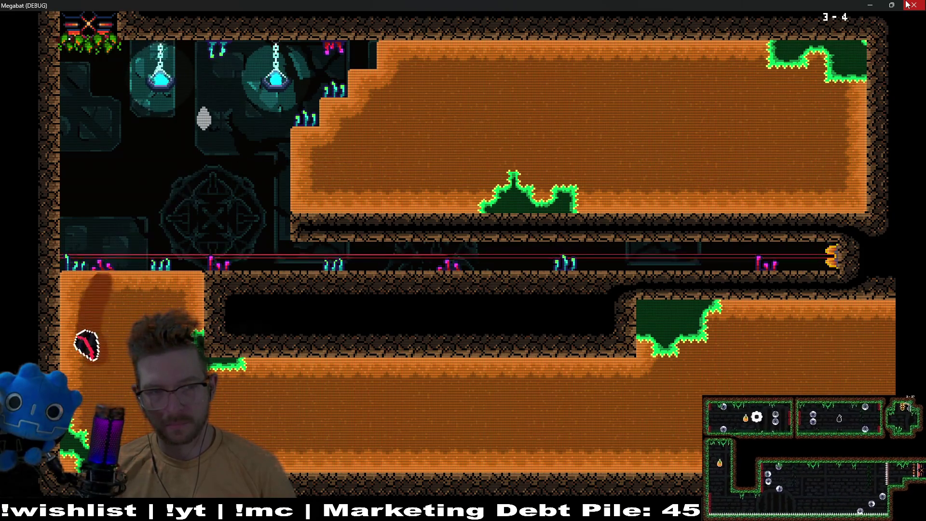
key(Right)
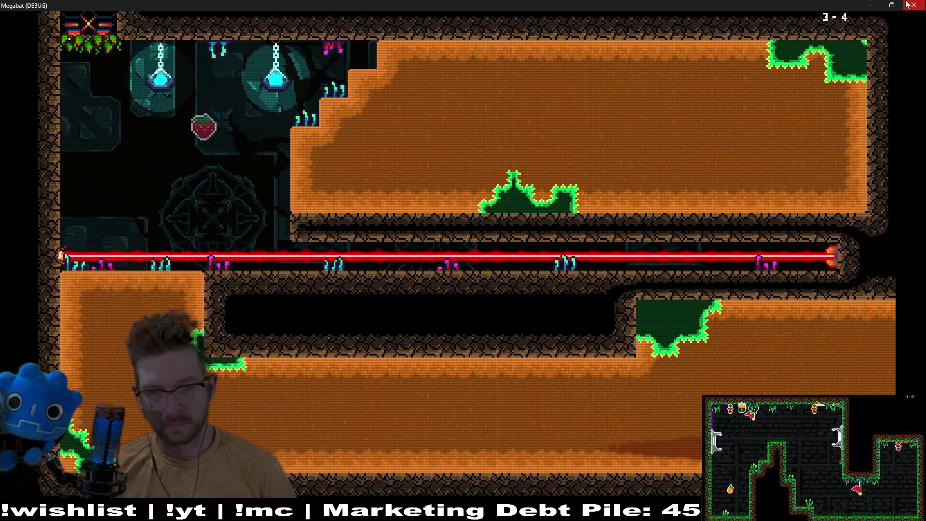
key(Down)
key(Right)
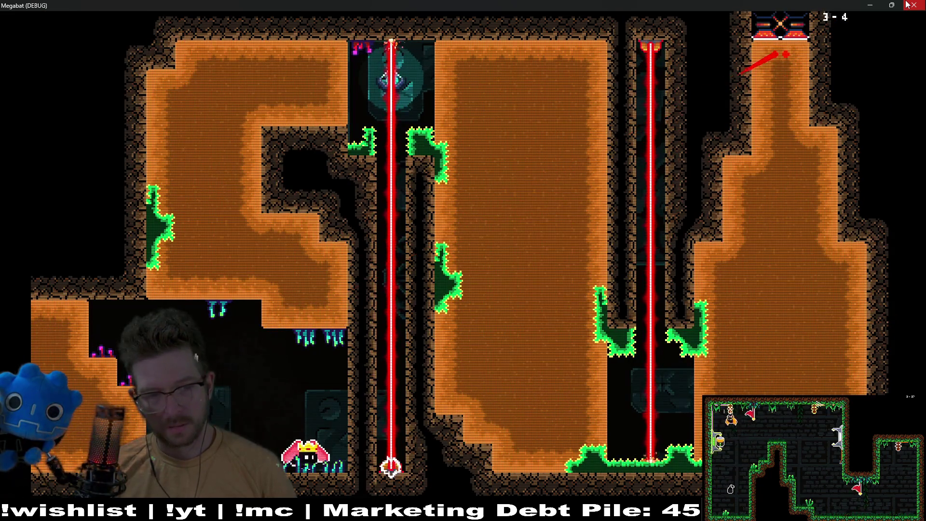
- Fly up and through the middle room to collect the strawberry, then close the game window
key(Up)
key(Right)
key(Down)
key(Right)
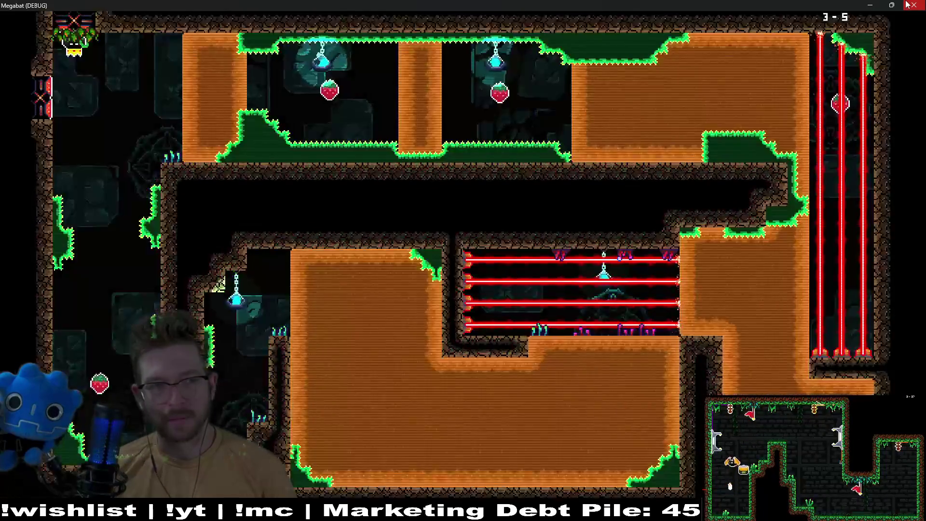
key(Right)
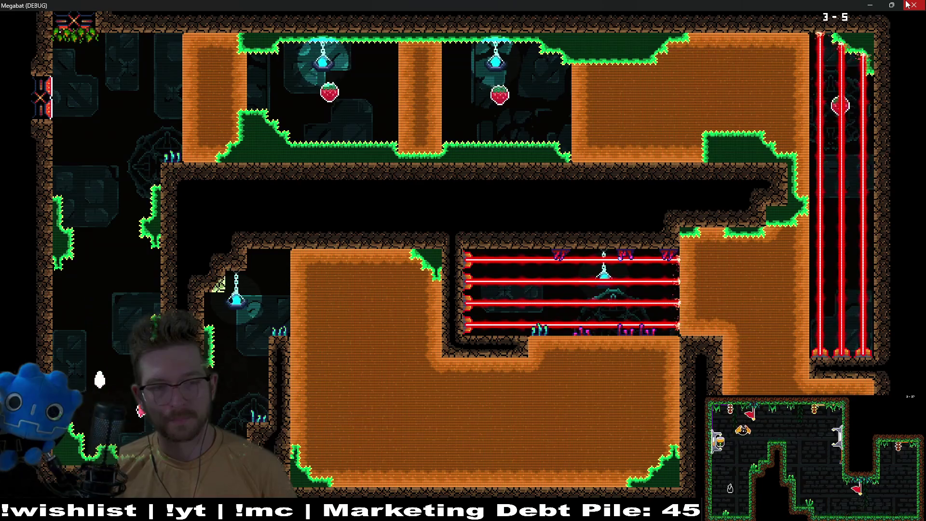
click(906, 4)
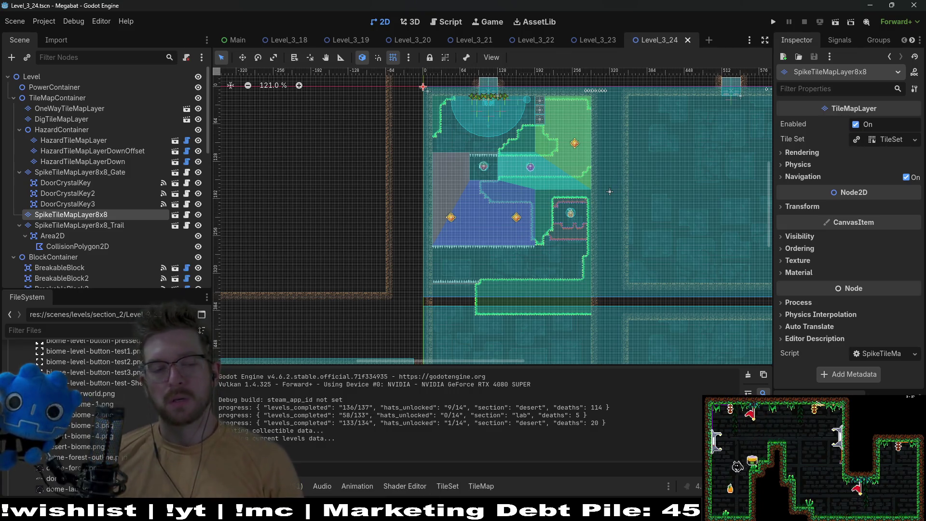
- Filter the FileSystem for 'level_4', then replace the filter with 'basedes'
scroll(97, 413, down, 10)
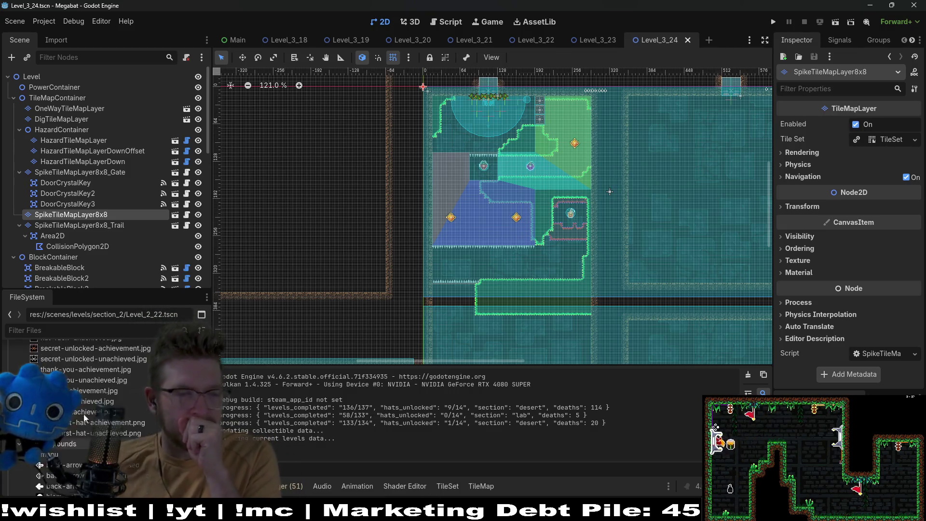
scroll(98, 385, up, 15)
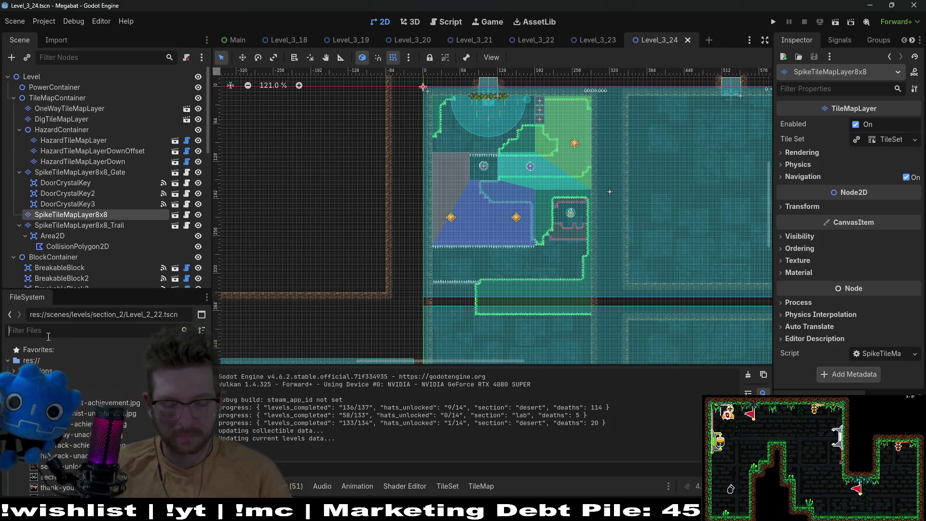
text(level_4)
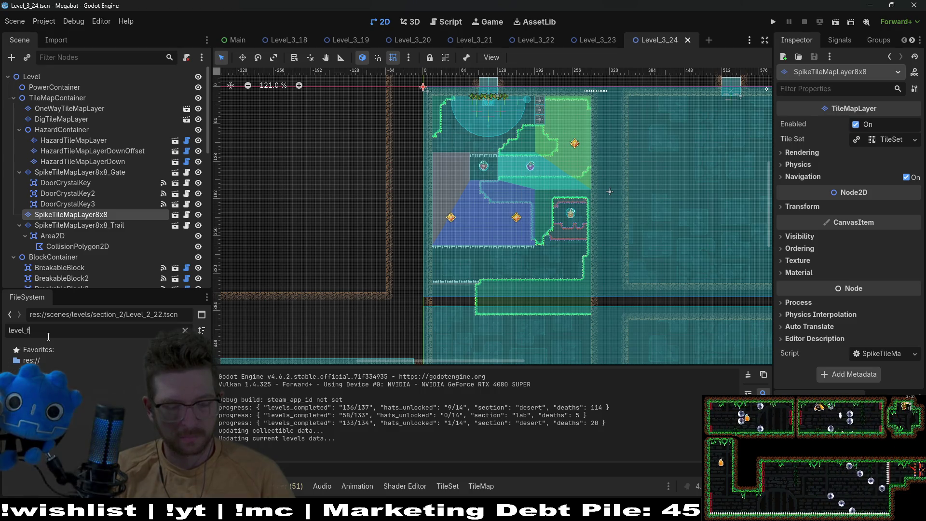
key(BackSpace)
text(4)
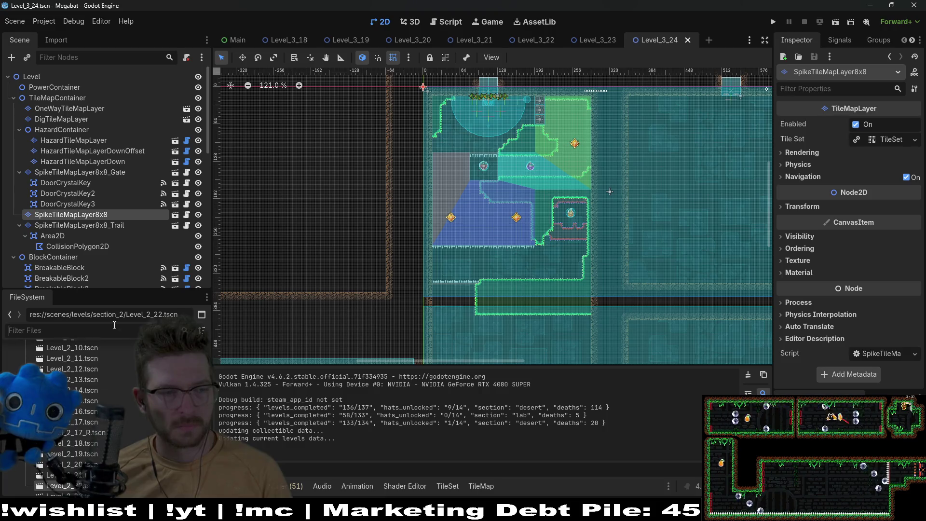
key(ctrl+a)
text(based)
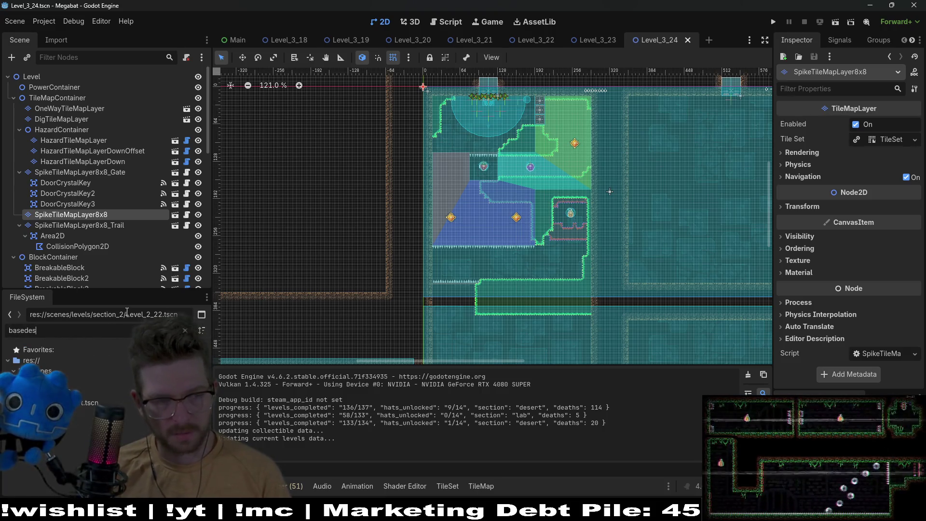
text(es)
- Duplicate BaseDesert.tscn as Level_3_A.tscn and filter the FileSystem for 'level_3_A'
click(96, 405)
key(ctrl+d)
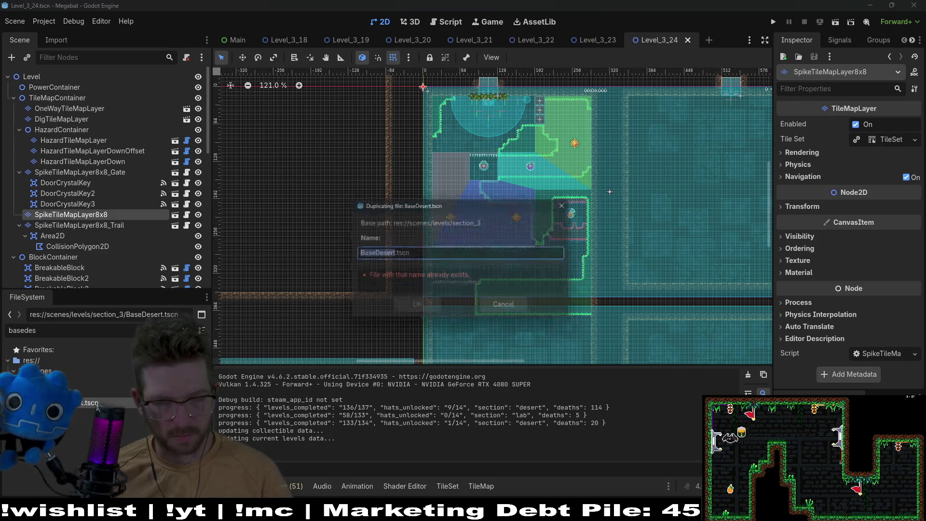
text(Level_)
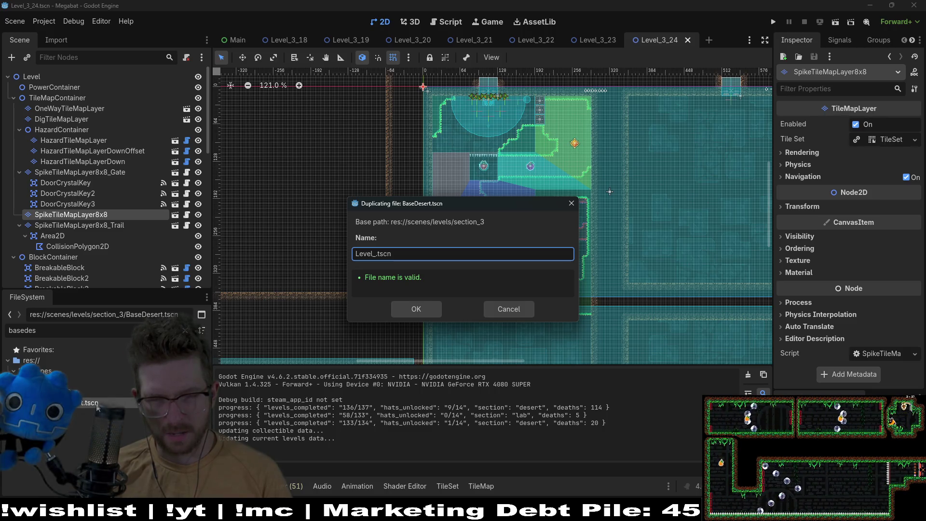
text(3_A)
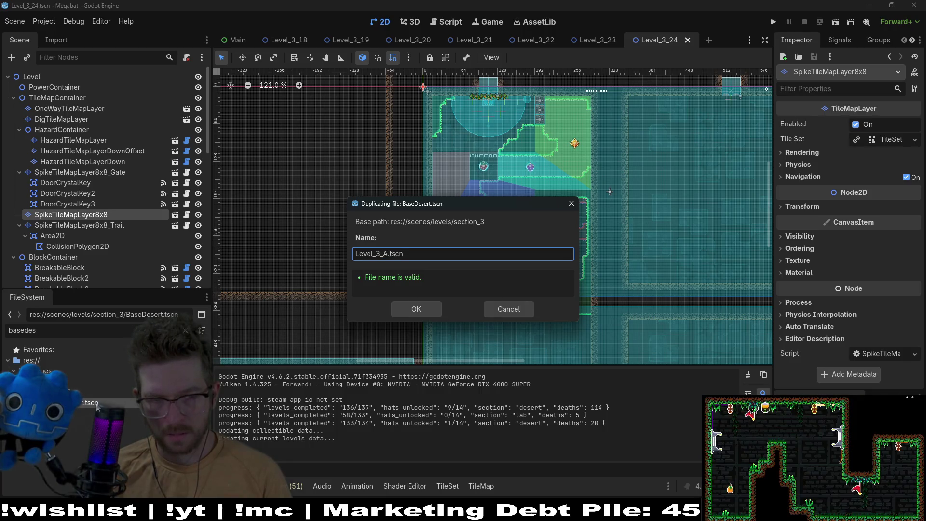
key(Return)
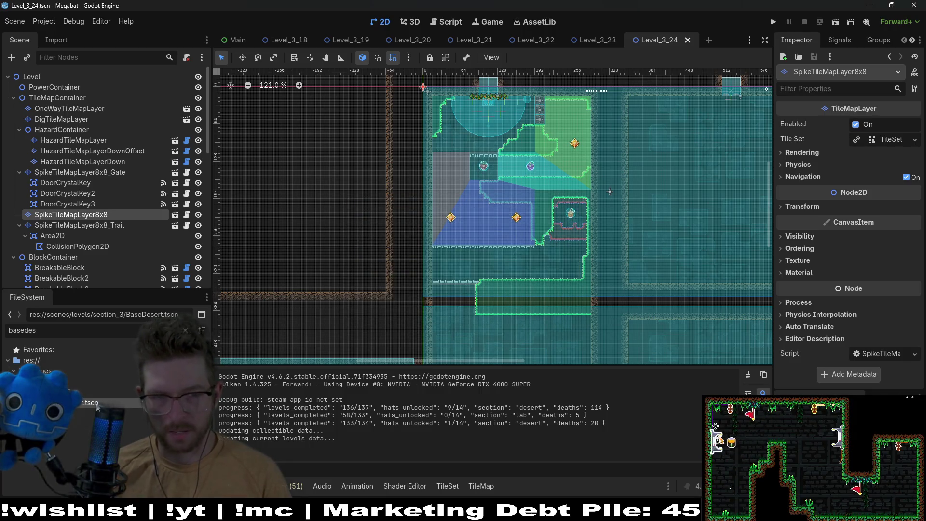
key(ctrl+a)
text(level_3_A)
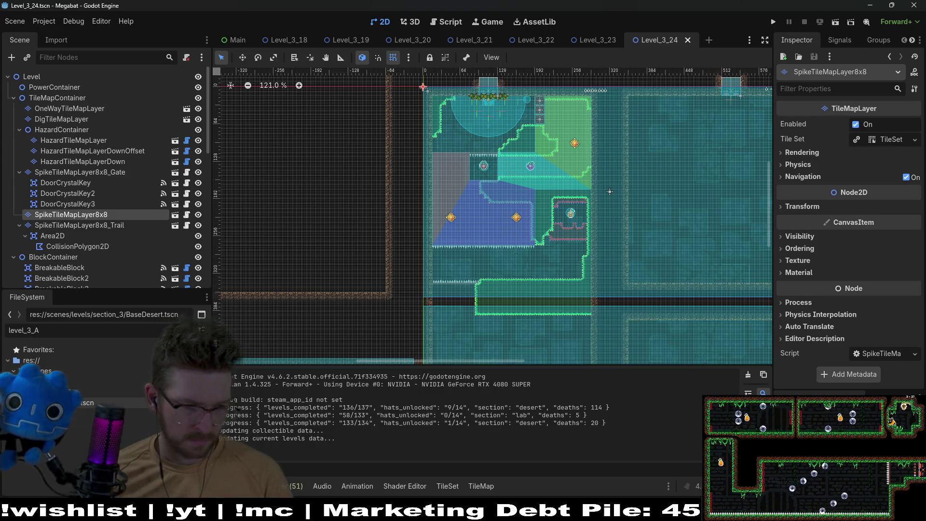
- Rename the Level_3_A.tscn copy to Level_3_3A.tscn and update the filter to match it
right_click(115, 402)
click(114, 400)
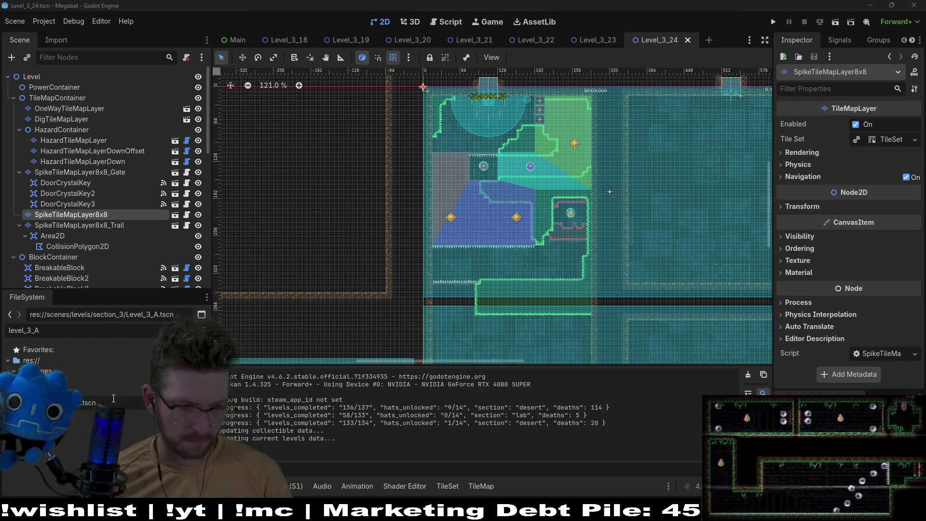
text(A)
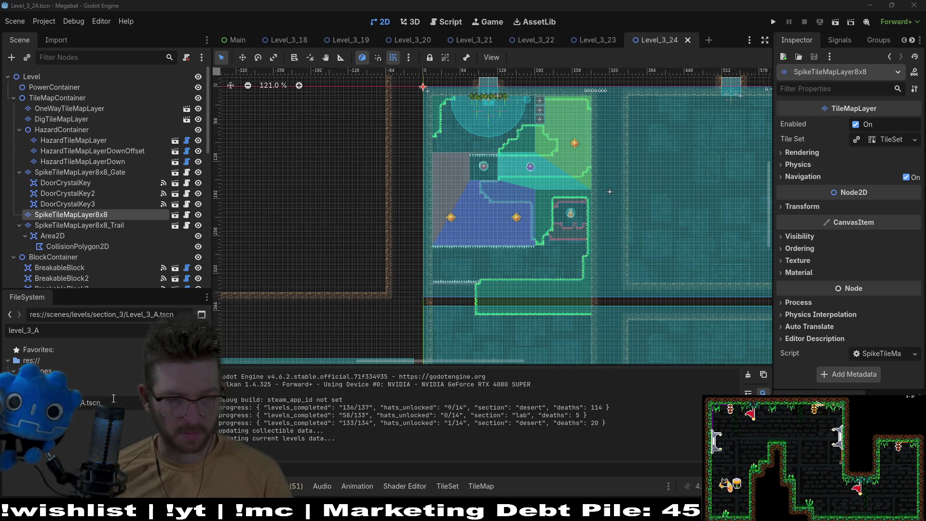
key(Return)
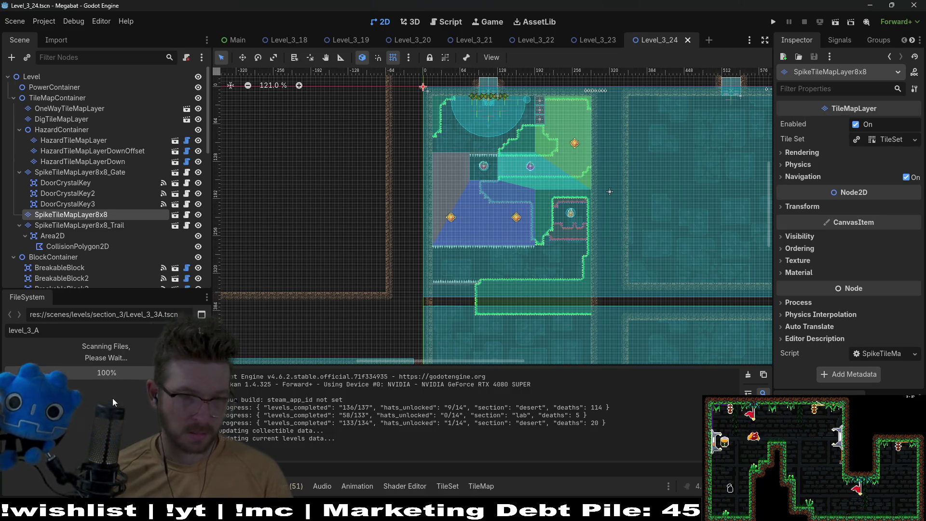
key(End)
key(BackSpace)
key(BackSpace)
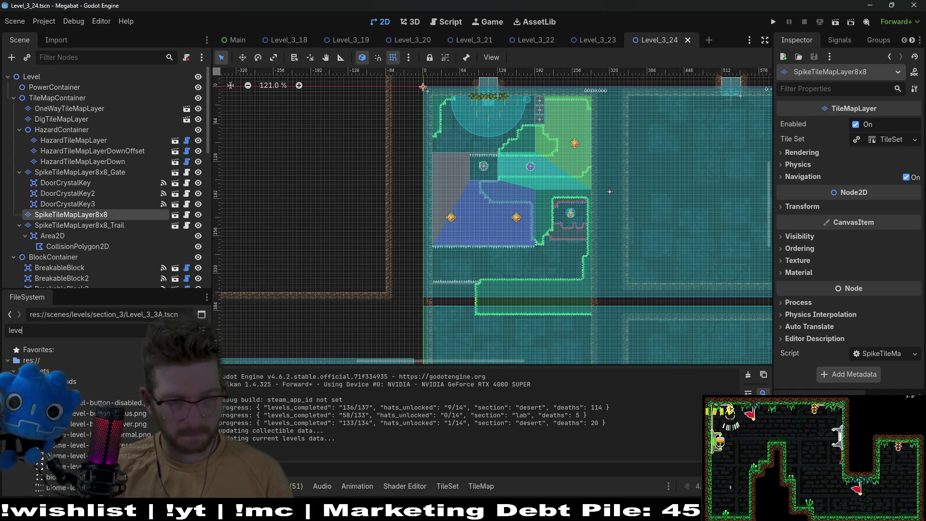
text(_)
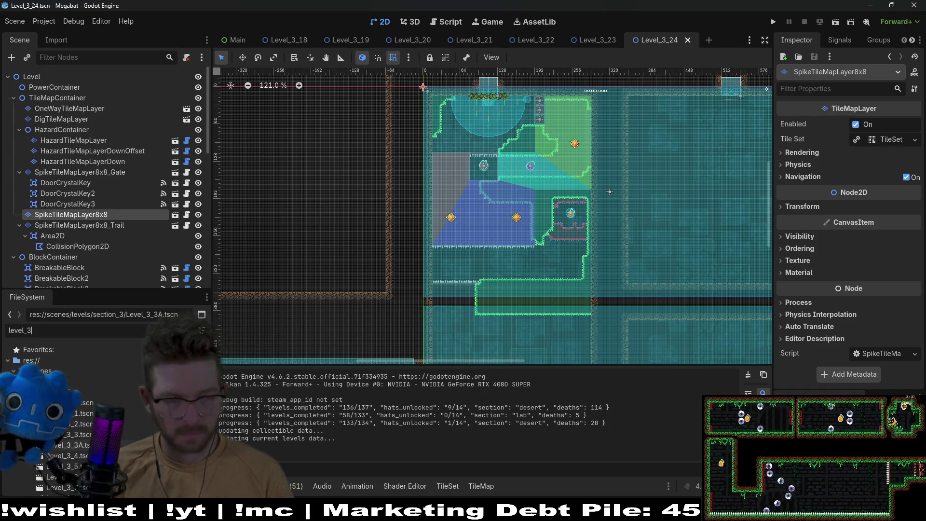
text(3A)
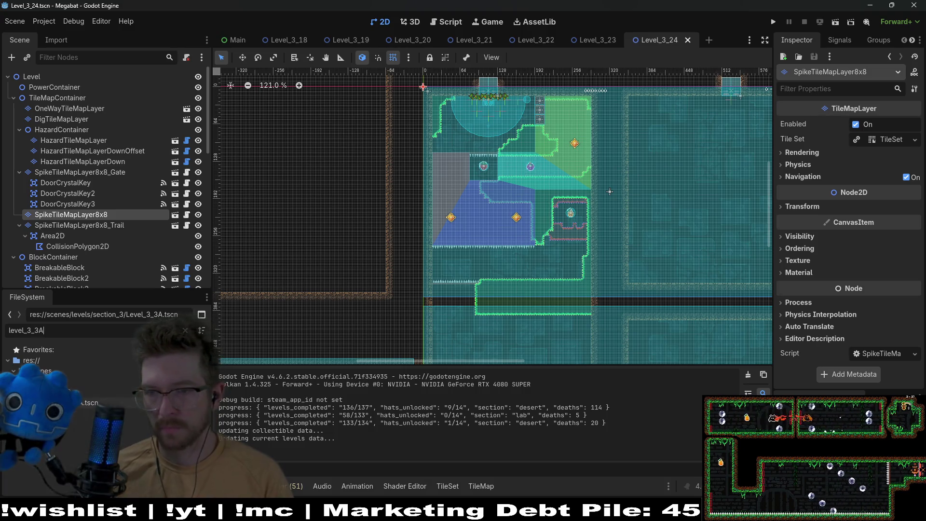
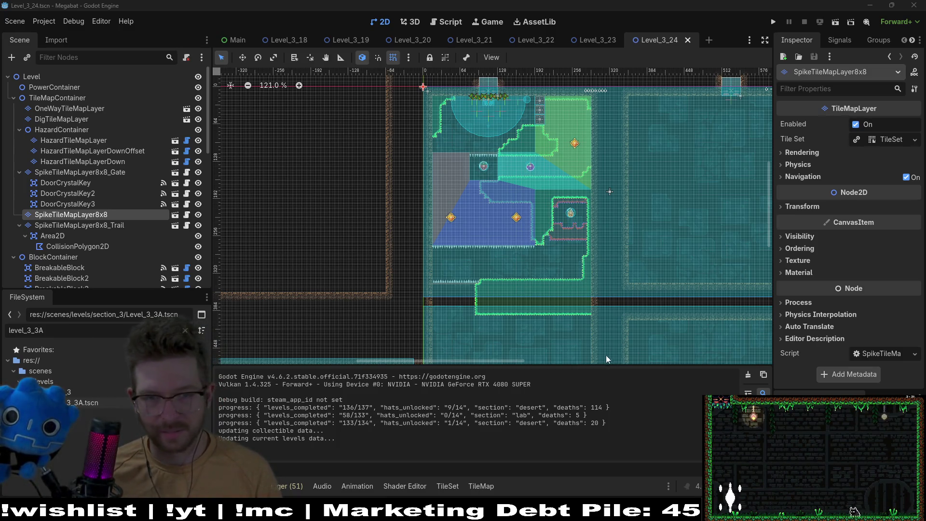
- Open the Level_3_3A scene through quick open
scroll(541, 239, down, 5)
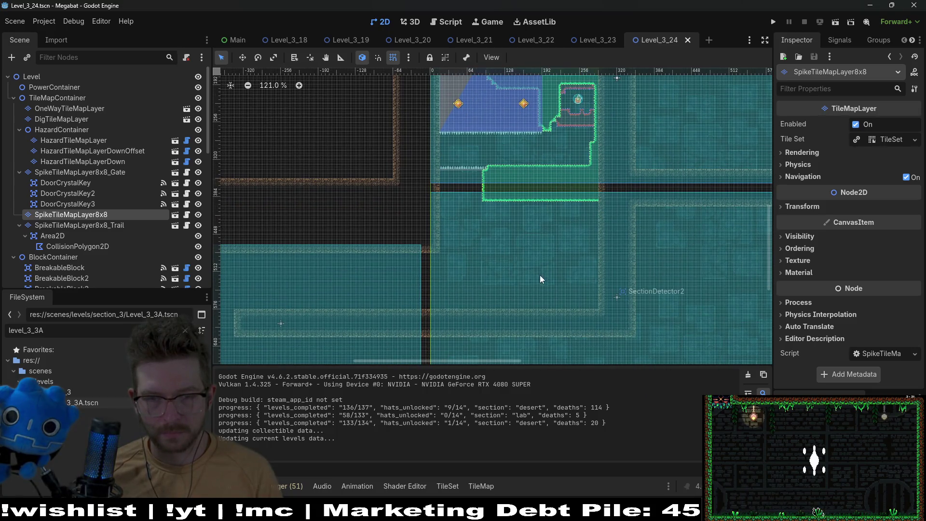
scroll(539, 275, down, 2)
scroll(583, 217, up, 4)
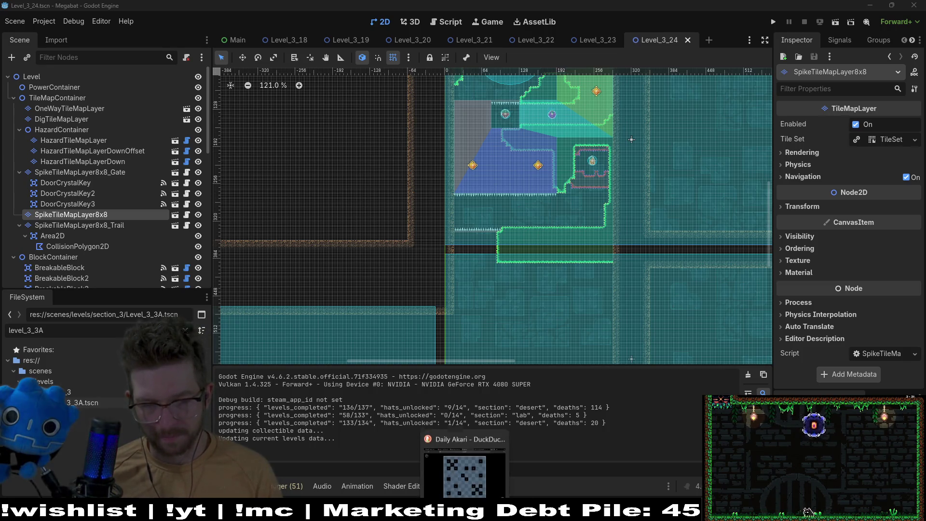
mouse_move(550, 510)
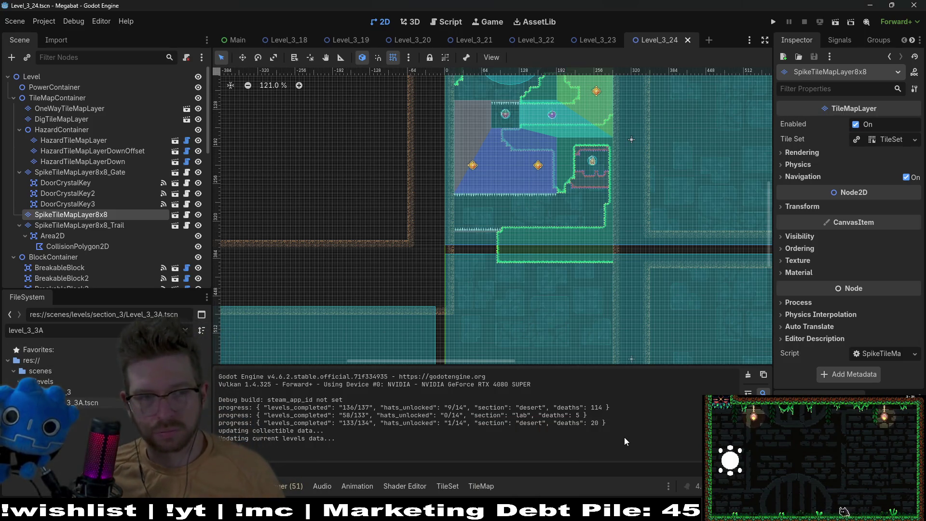
key(alt+shift+o)
text(level_3_)
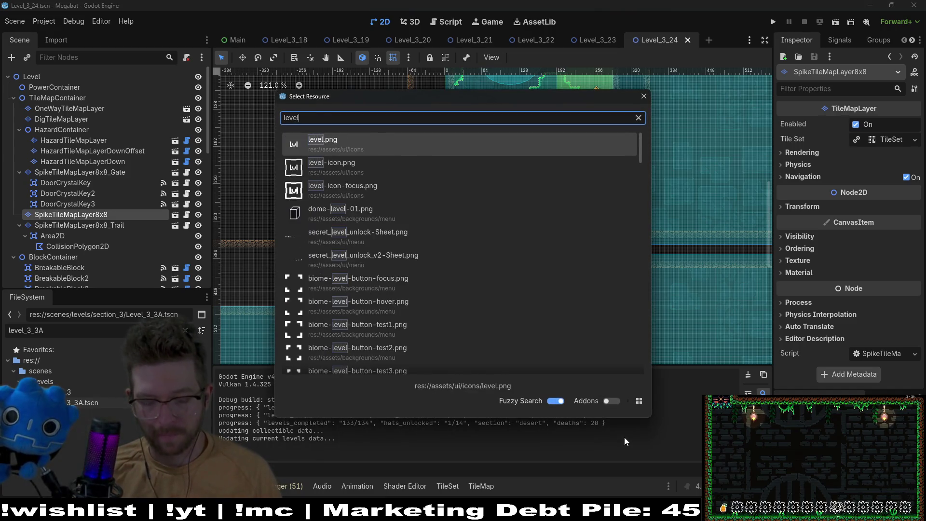
text(3a)
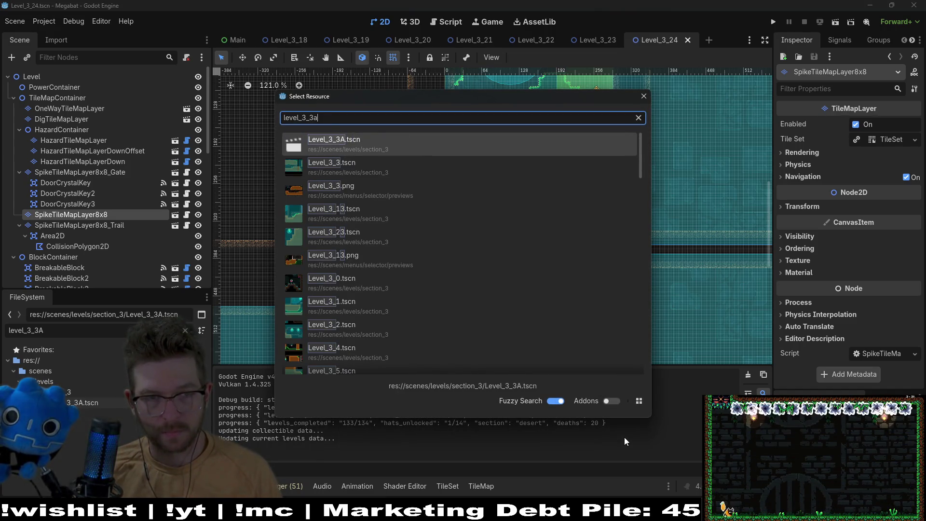
key(Return)
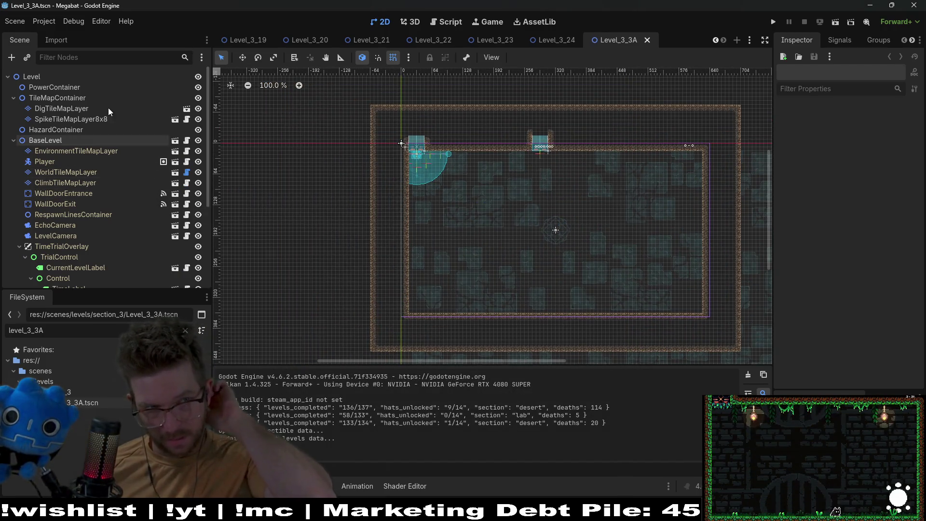
- Instance Monitor.tscn under PowerContainer and move it into the room's upper area
click(71, 91)
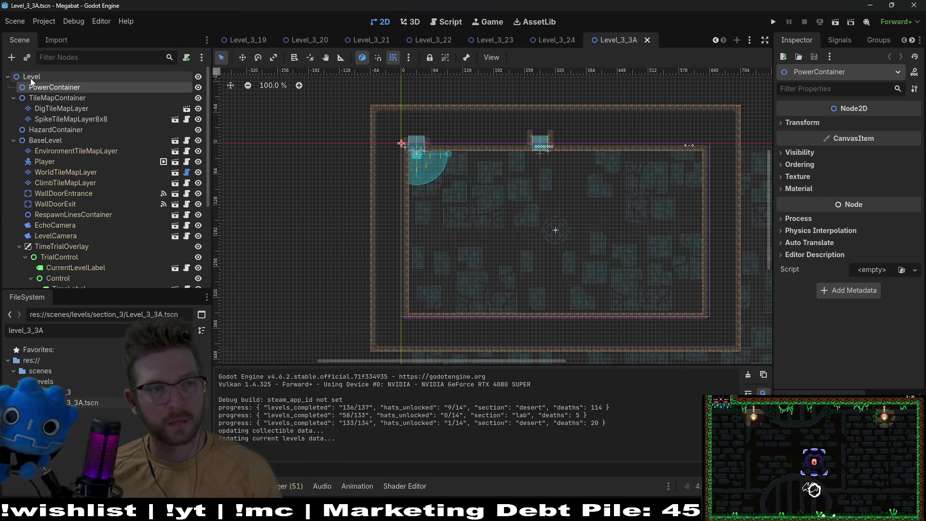
key(ctrl+shift+a)
text(monit)
key(Return)
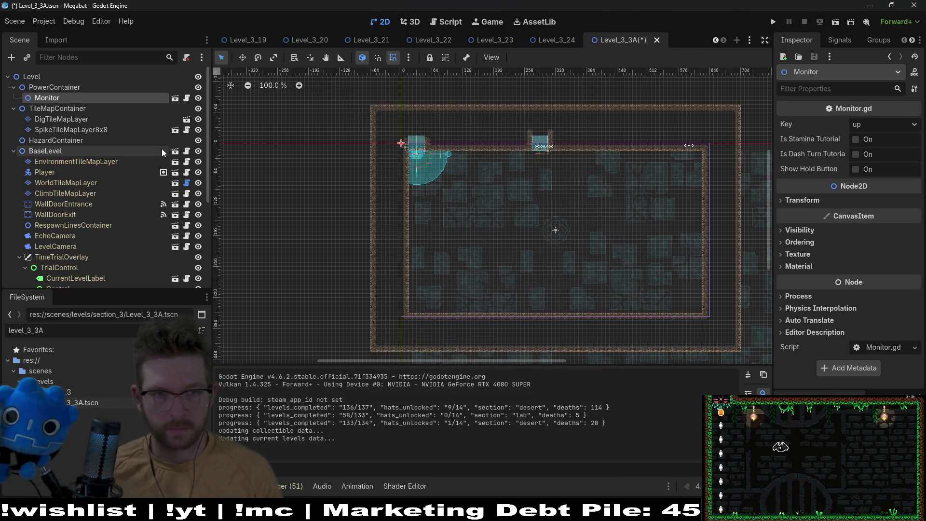
key(w)
drag(417, 167, 522, 205)
key(shift+f)
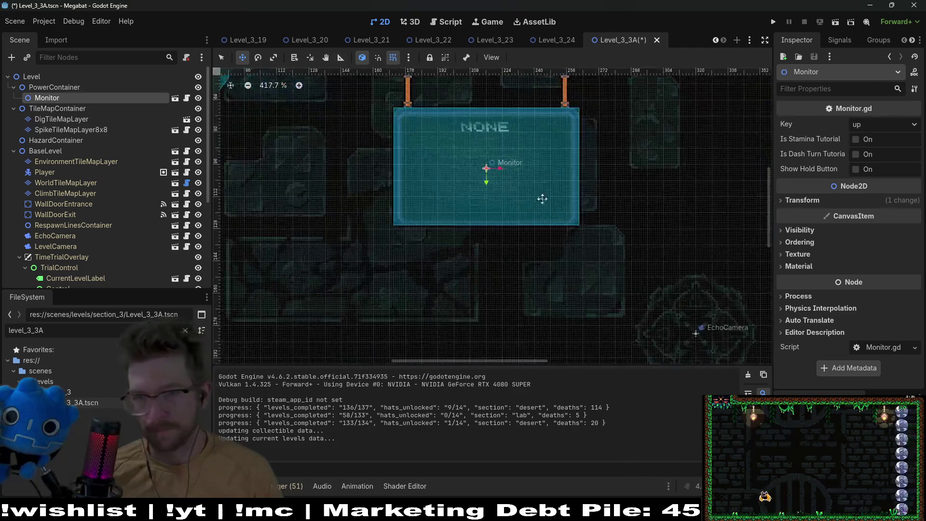
- Switch the monitor's key to climb and back to up, then open Monitor.gd
click(879, 127)
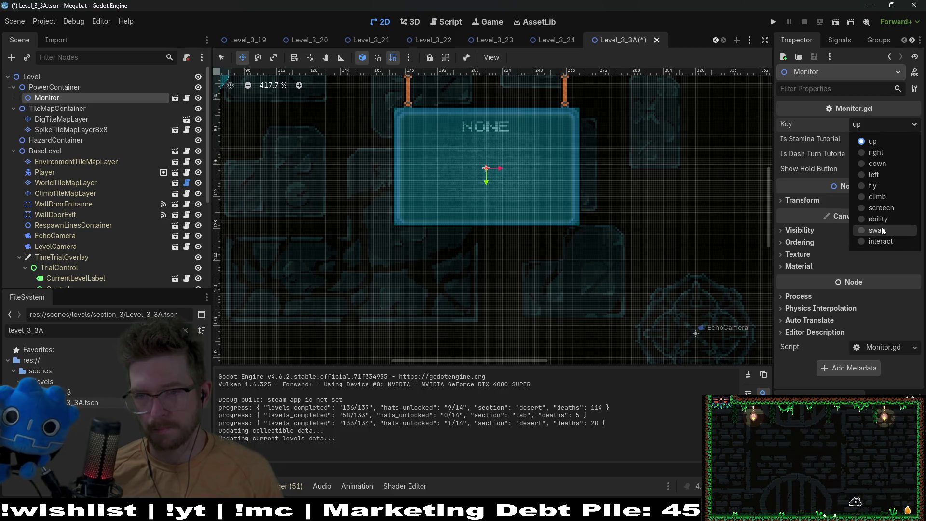
click(886, 196)
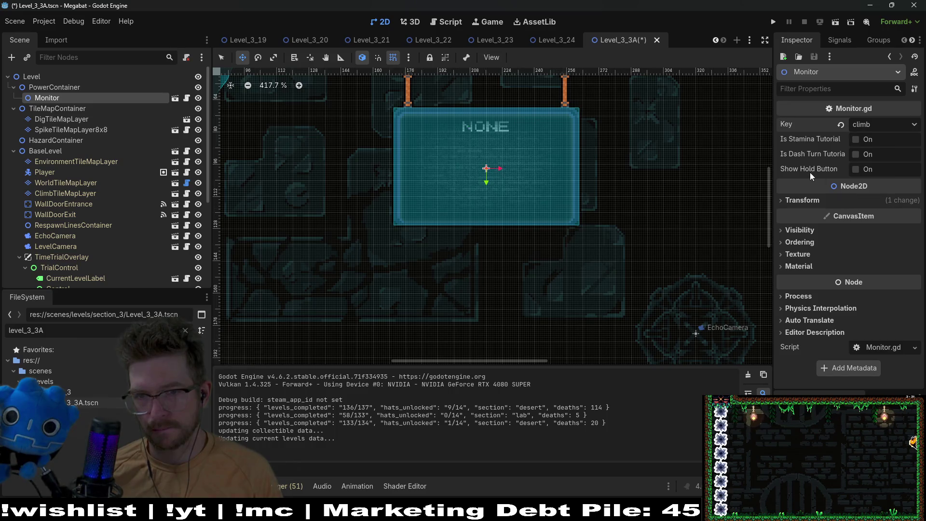
click(839, 124)
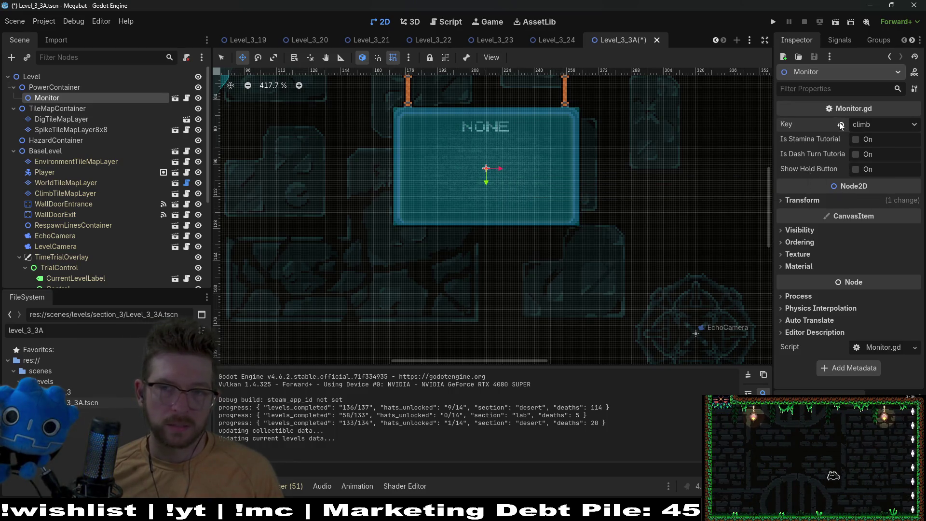
click(187, 98)
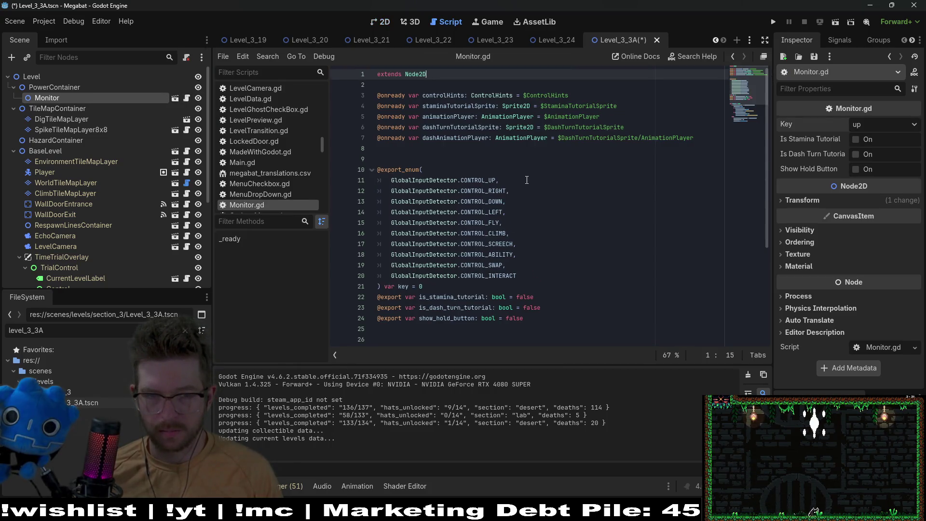
- Open the Monitor scene and select its Monitor root node in the 2D view
scroll(527, 179, down, 5)
scroll(538, 185, up, 4)
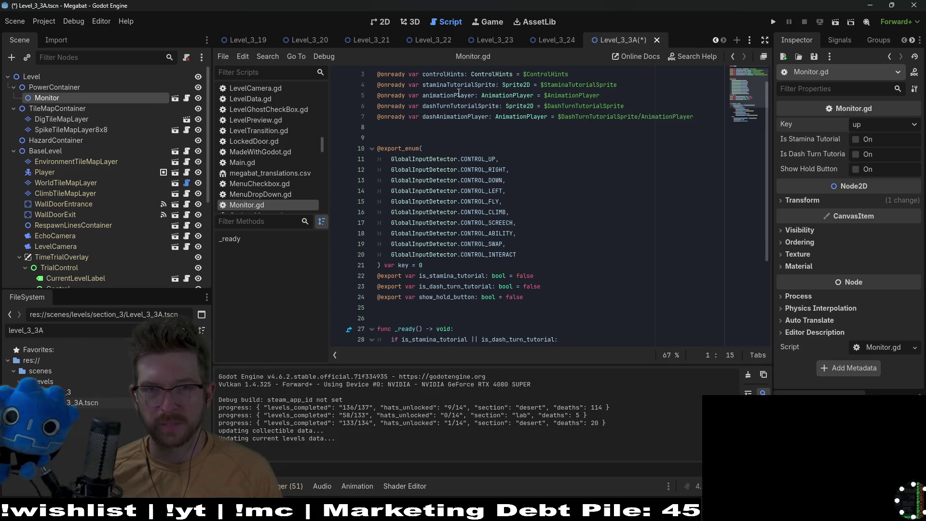
click(174, 98)
click(54, 100)
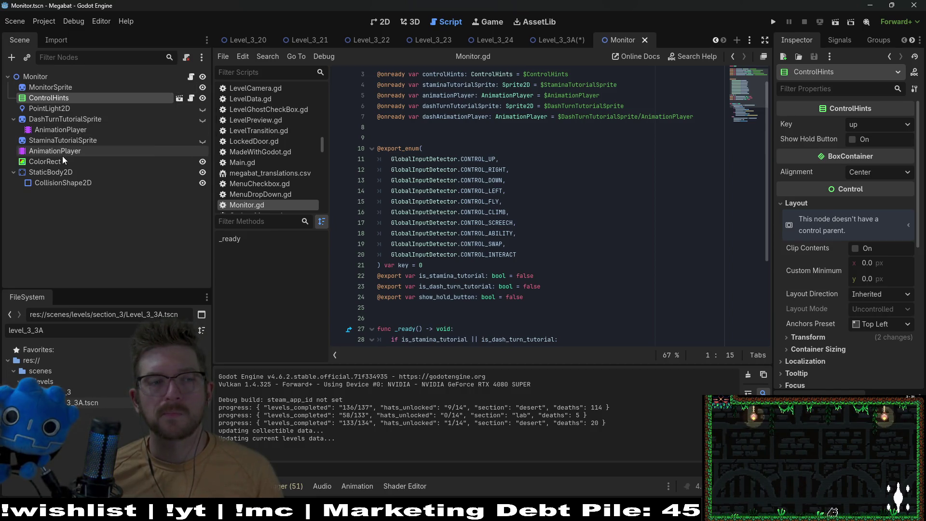
click(37, 76)
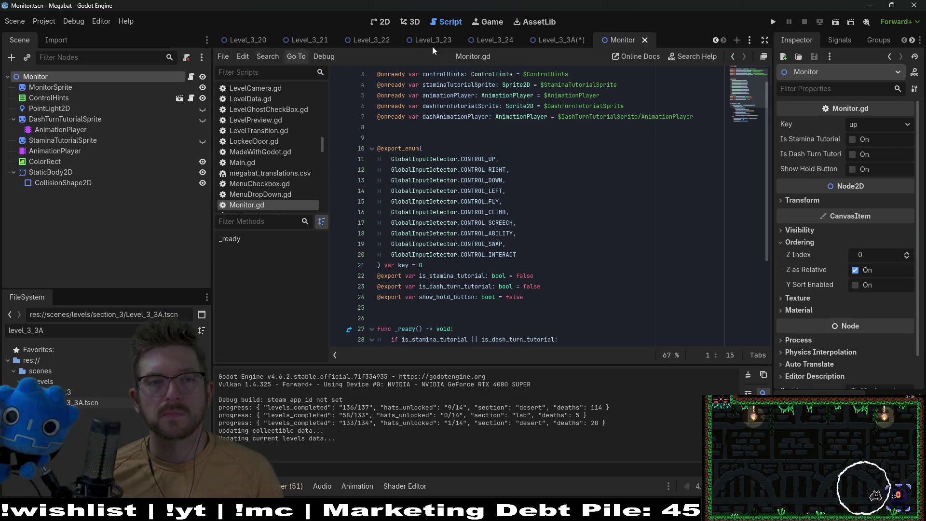
click(378, 21)
- Enable Show Hold Button on the Monitor and run the current scene
scroll(539, 181, up, 3)
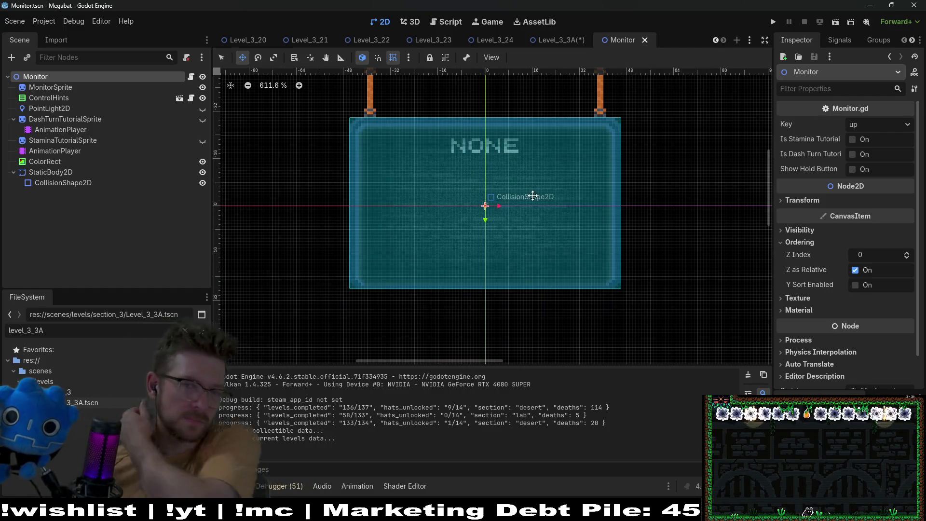
click(852, 169)
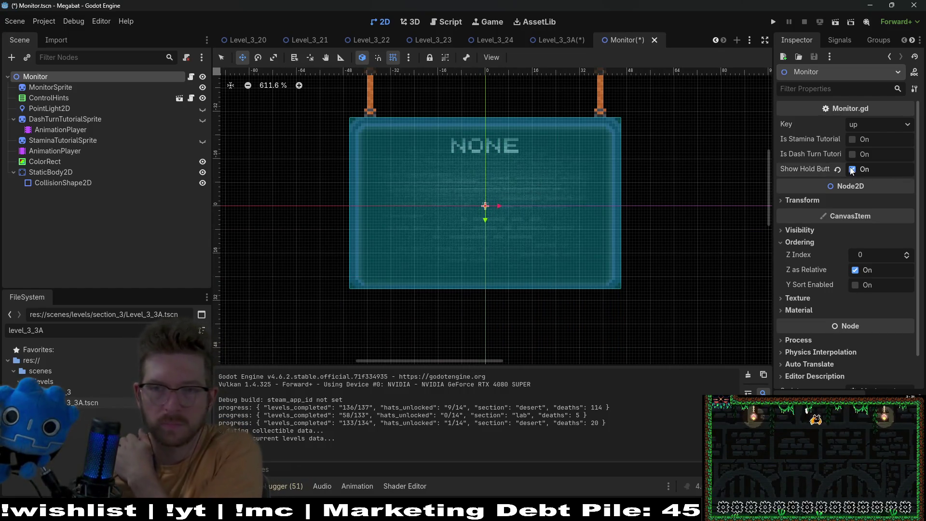
click(852, 169)
click(851, 169)
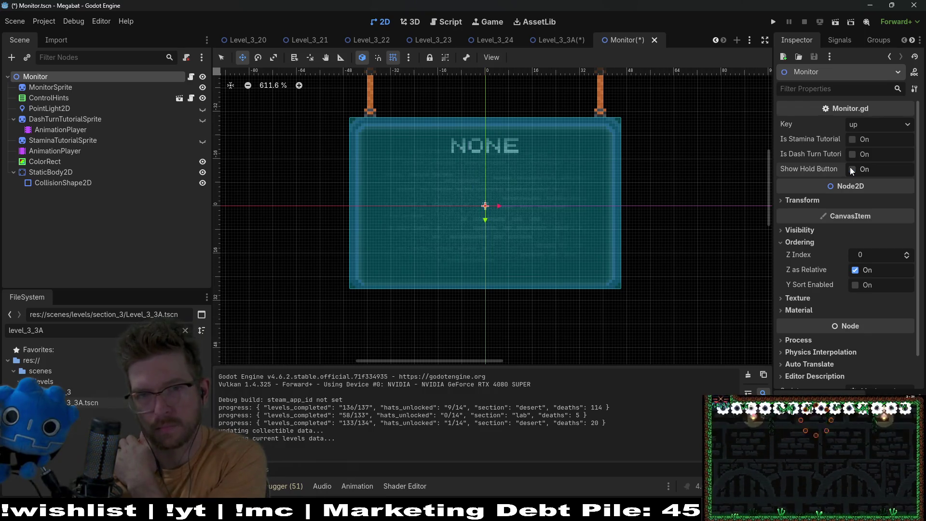
click(833, 23)
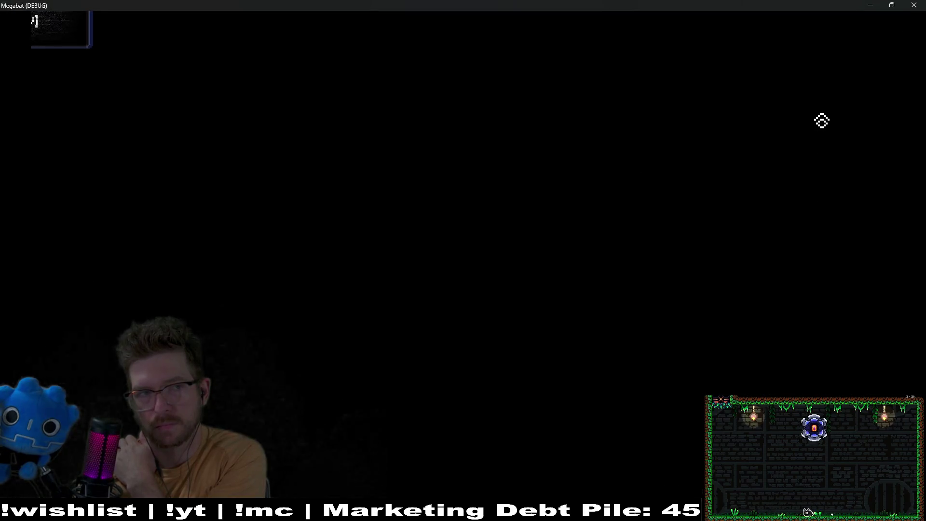
- Close the game, go back to Level_3_3A, and test-run the level
click(914, 5)
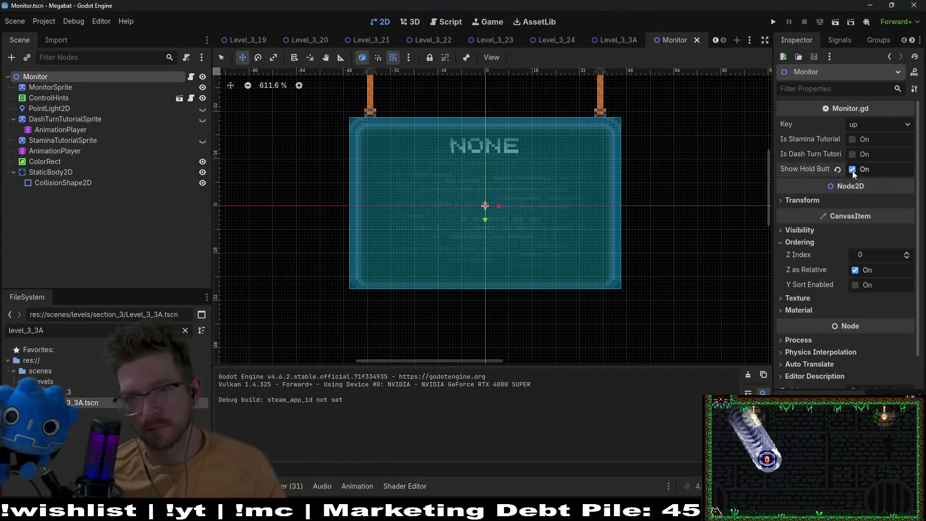
click(553, 41)
click(613, 40)
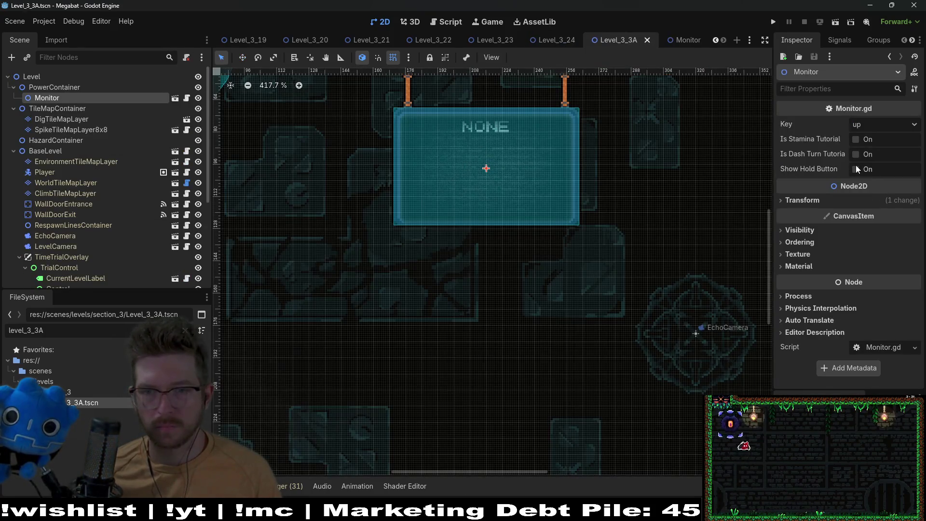
click(835, 22)
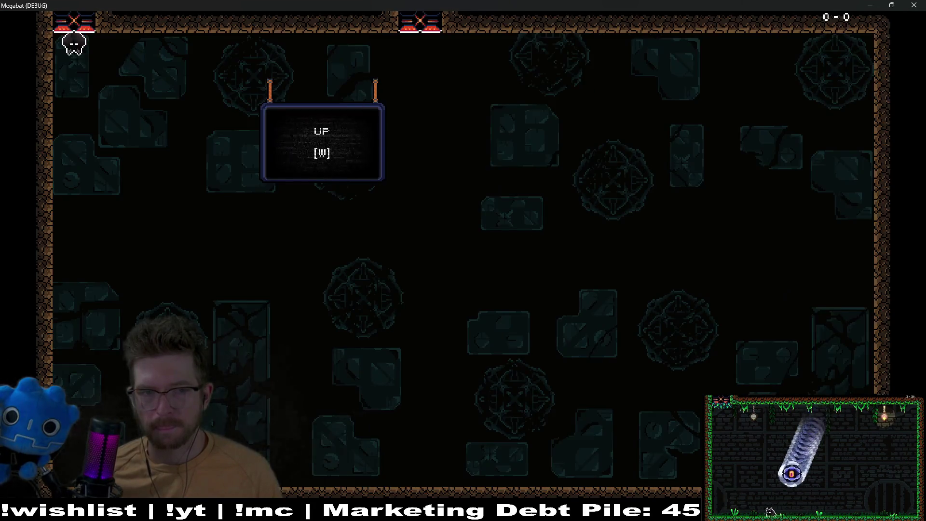
click(908, 5)
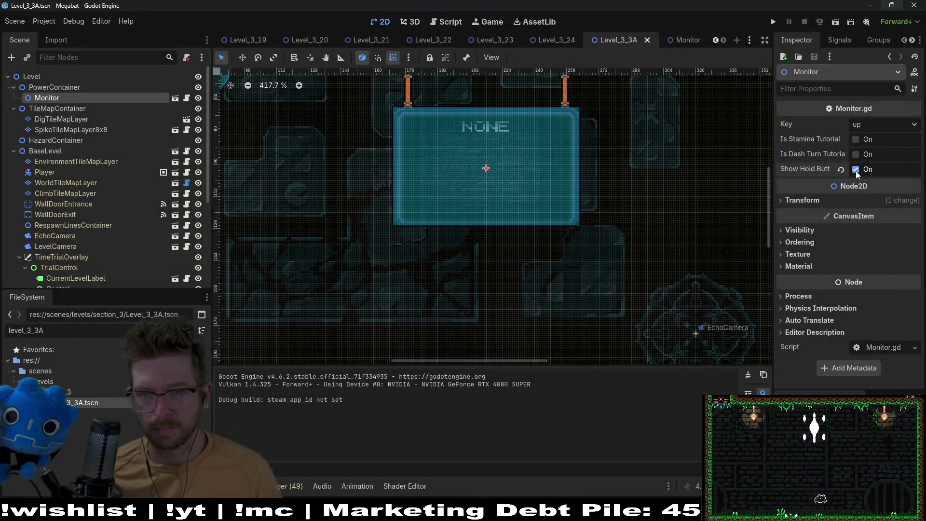
- Widen the Inspector and leave Show Hold Button off on the monitor
click(855, 171)
drag(773, 164, 651, 151)
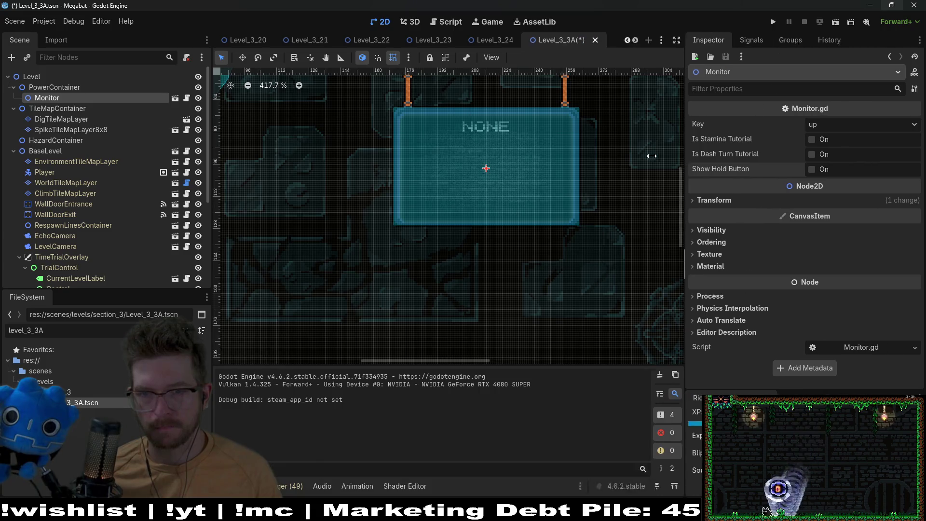
click(795, 170)
click(796, 169)
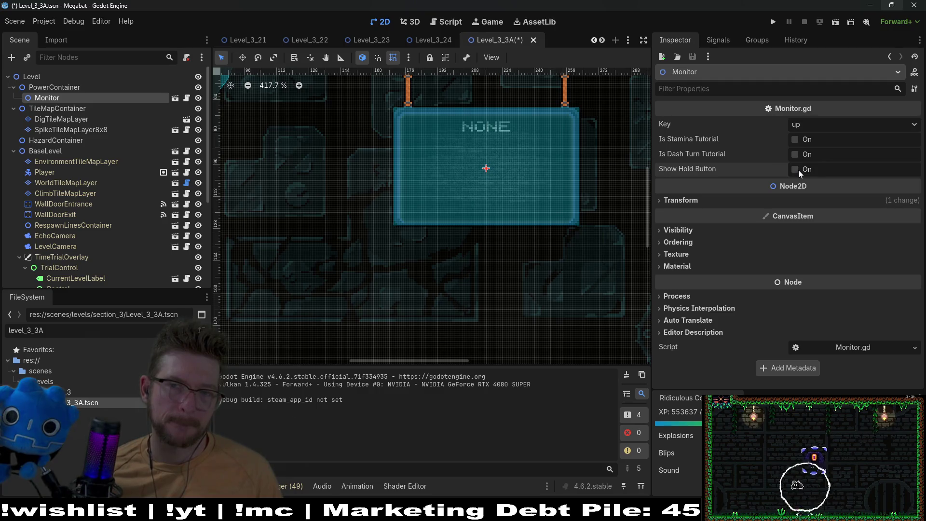
- Set the monitor's key to climb with Show Hold Button on, and test-run the level
click(805, 124)
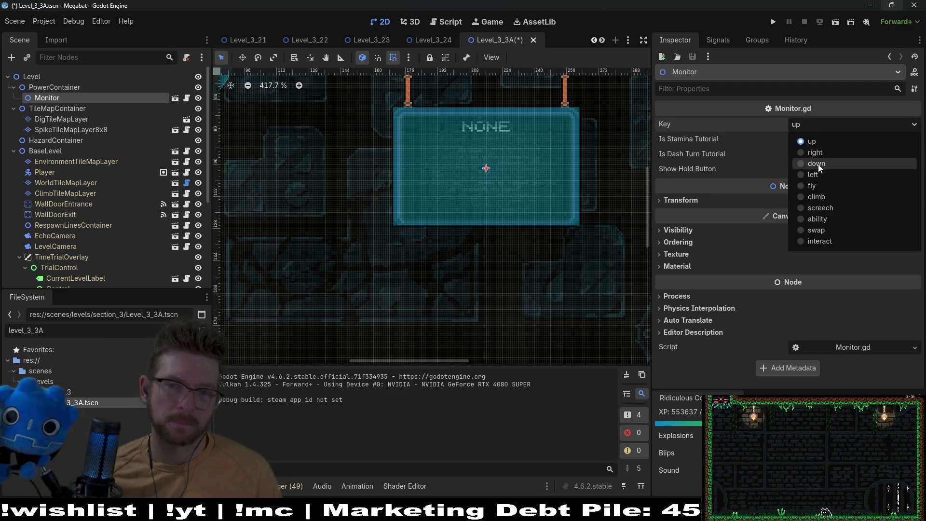
click(822, 198)
click(800, 173)
click(833, 24)
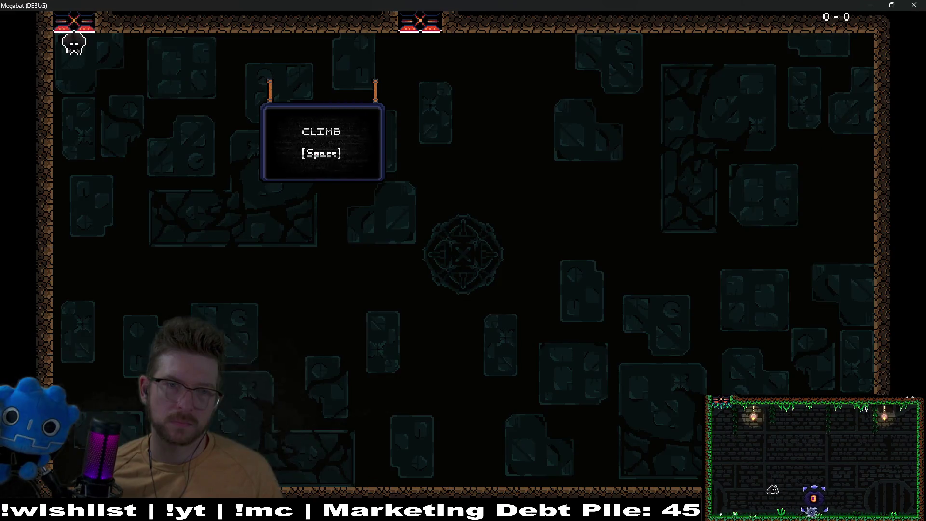
click(914, 6)
- Turn Show Hold Button off, save Level_3_3A, and open the instanced Monitor scene
click(800, 169)
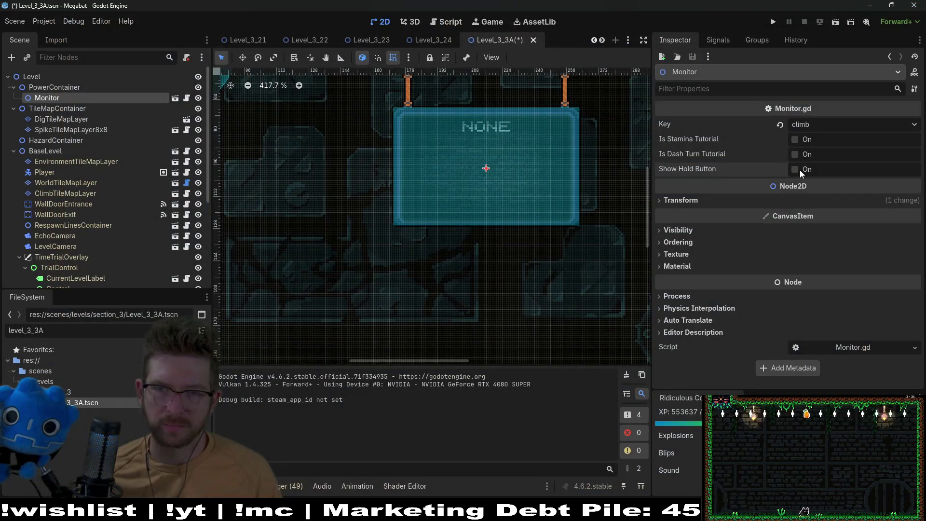
key(ctrl+s)
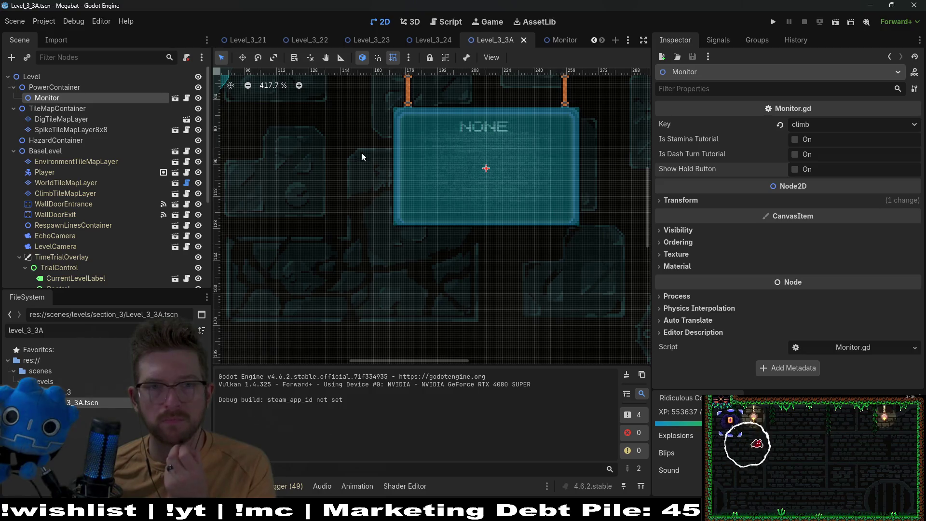
click(175, 98)
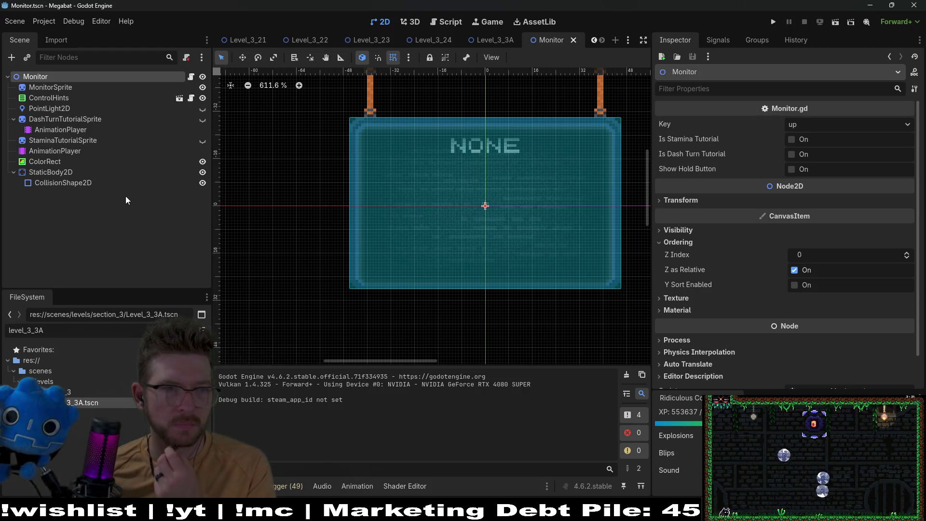
- Open Monitor.gd and step through the show_hold_button matches
click(191, 77)
scroll(531, 200, down, 2)
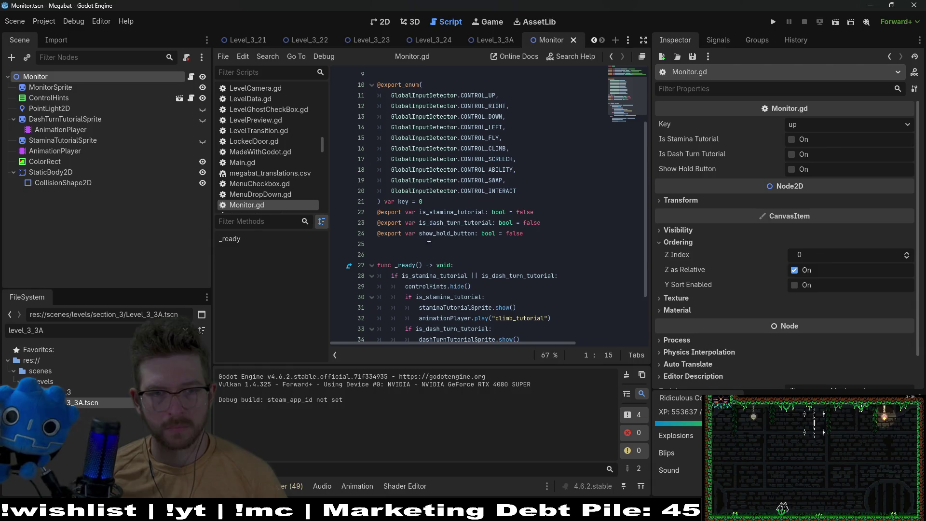
double_click(447, 233)
key(ctrl+f)
key(Return)
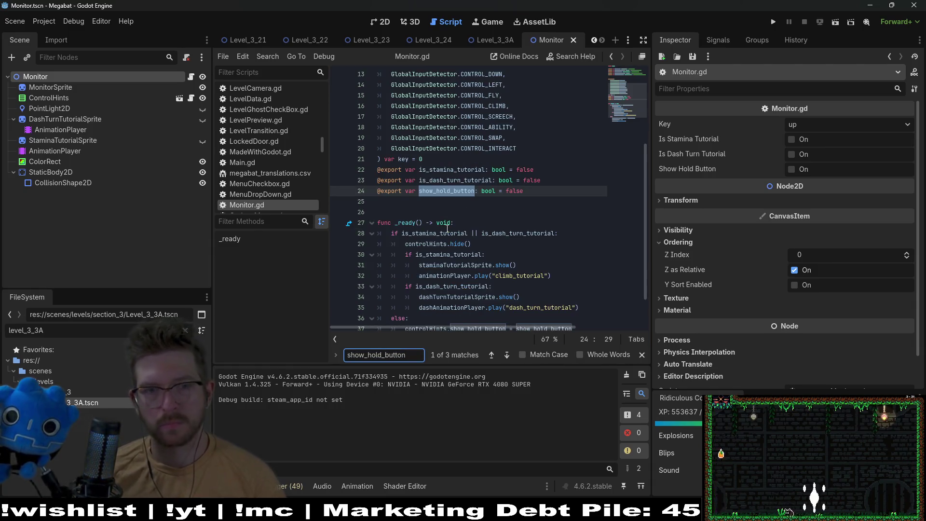
key(Return)
key(Return)
key(Return)
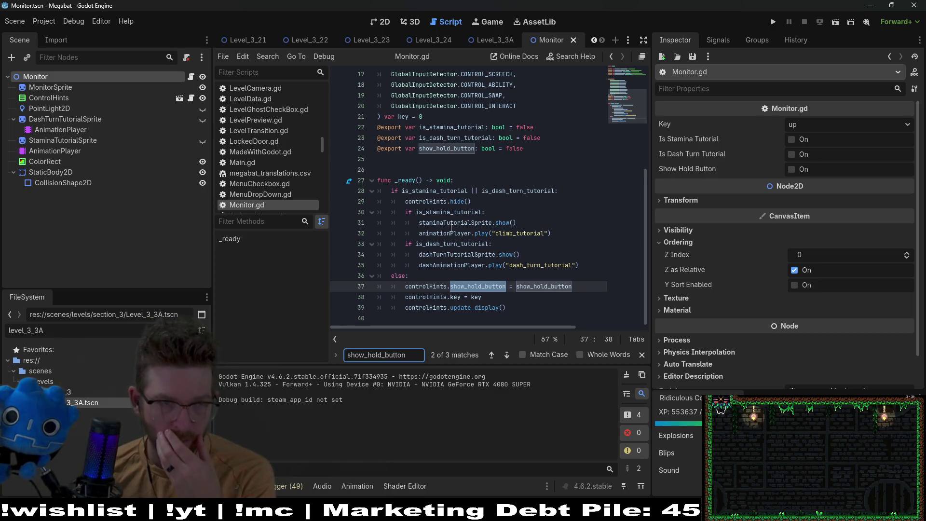
- Open ControlHints.gd and find where show_hold_button sets the hold label
click(100, 98)
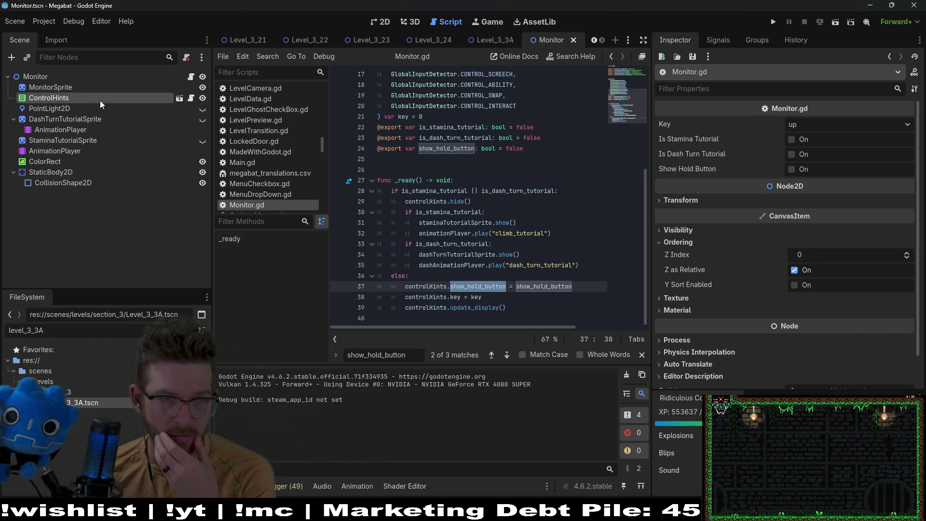
click(190, 98)
scroll(445, 220, up, 7)
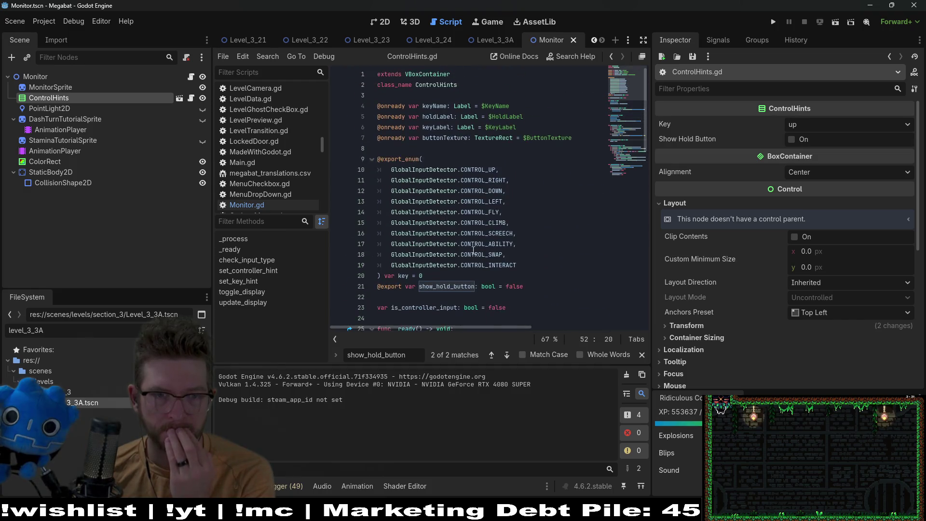
double_click(449, 224)
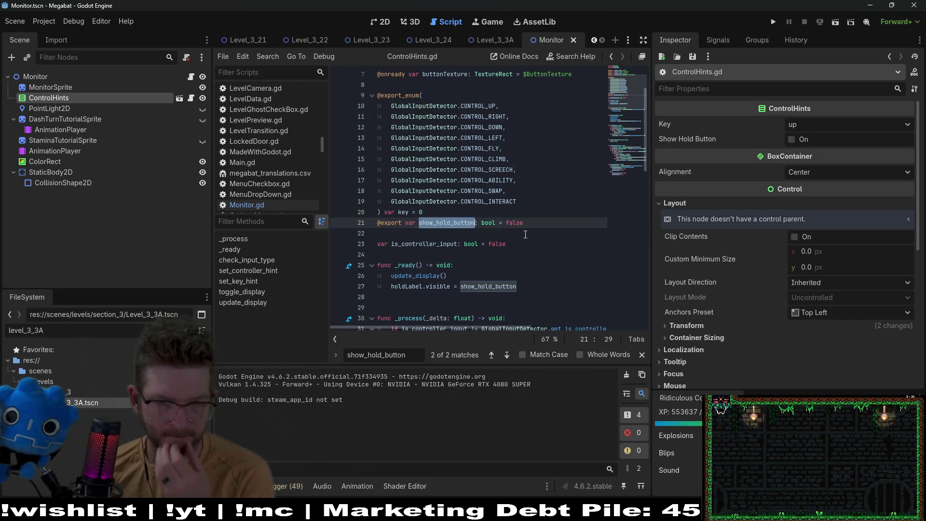
key(ctrl+f)
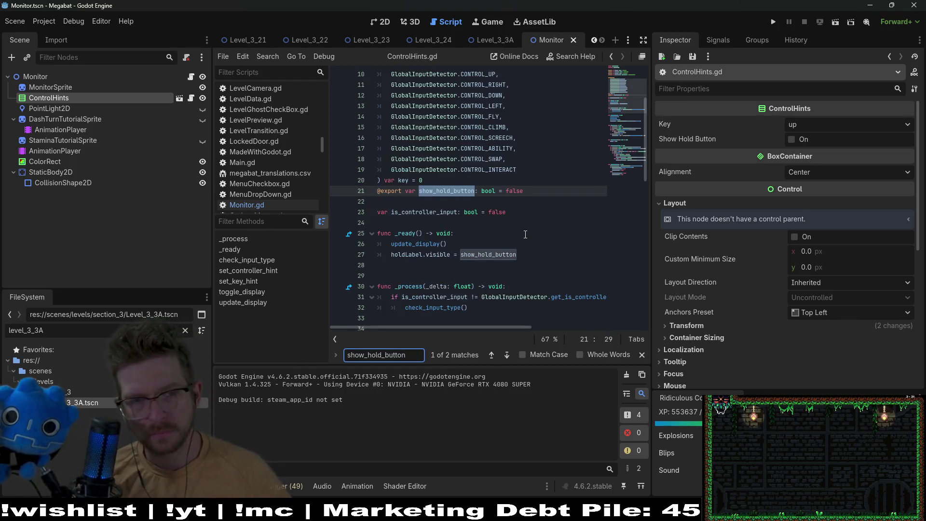
key(Return)
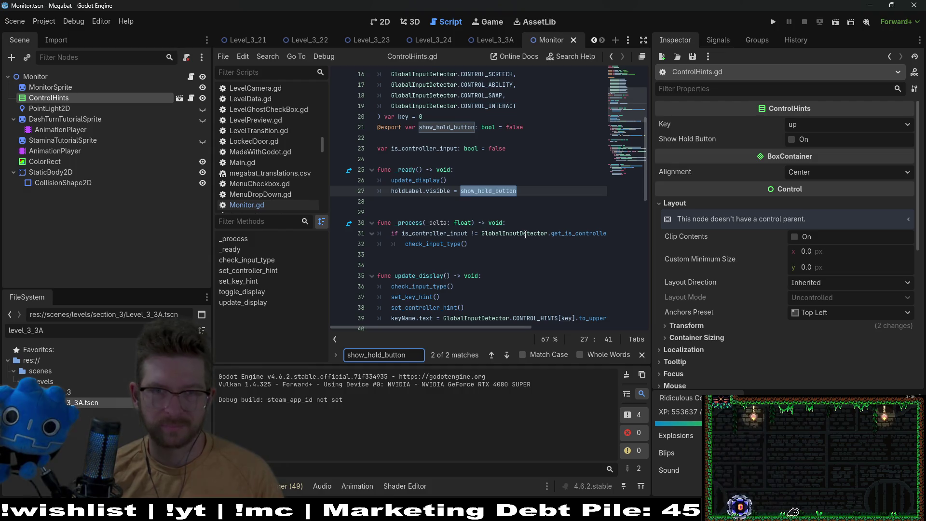
- Browse ControlHints.gd and jump to the check_input_type definition
scroll(500, 195, up, 5)
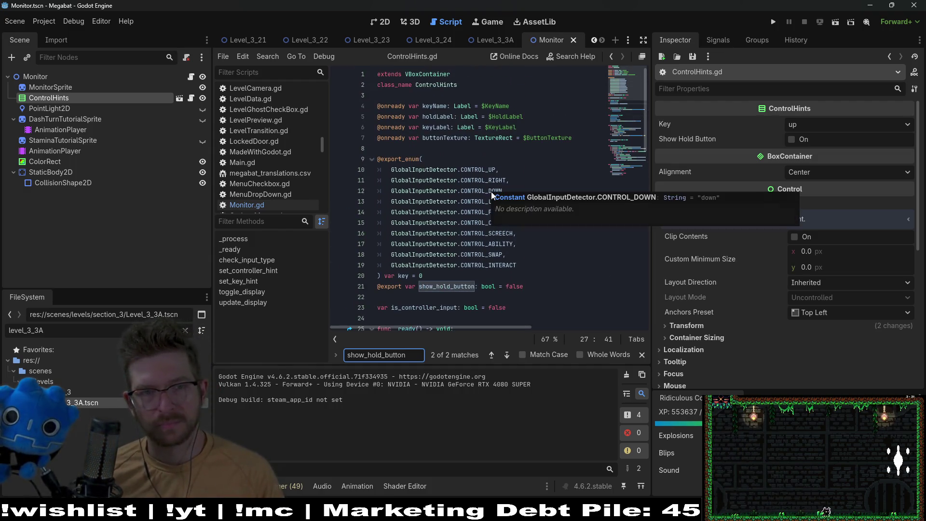
scroll(472, 203, down, 3)
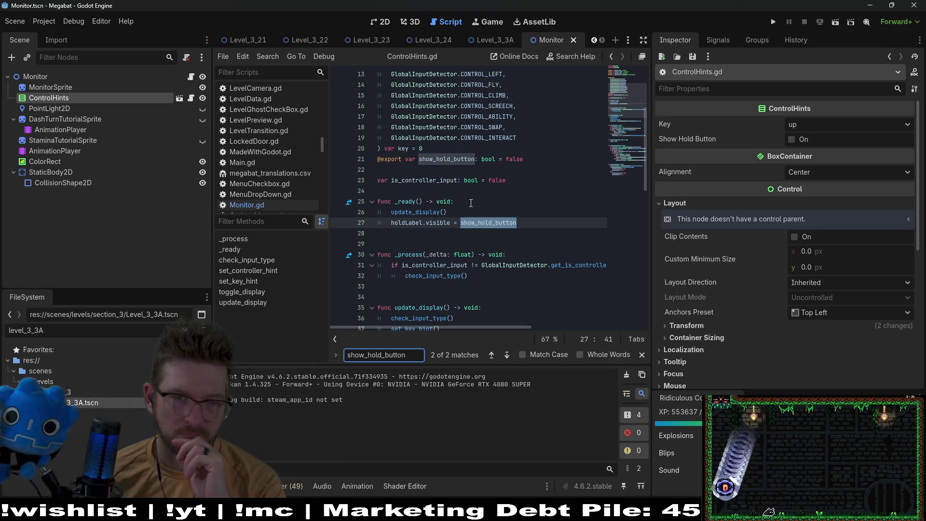
scroll(469, 203, down, 4)
scroll(469, 203, down, 9)
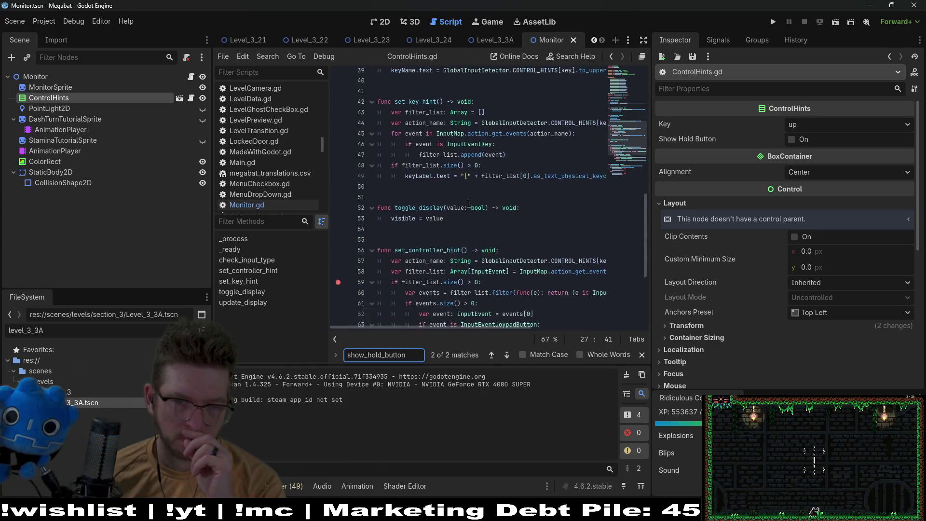
scroll(469, 203, up, 8)
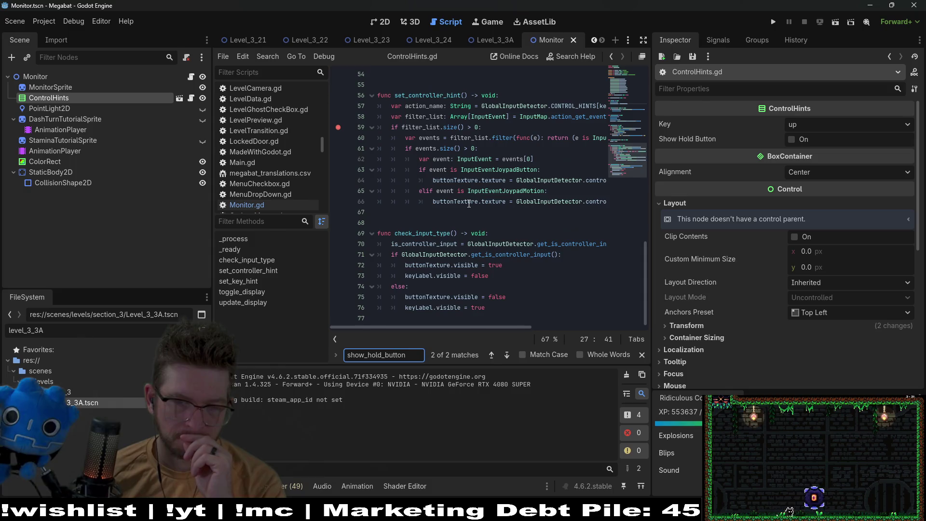
scroll(469, 203, up, 3)
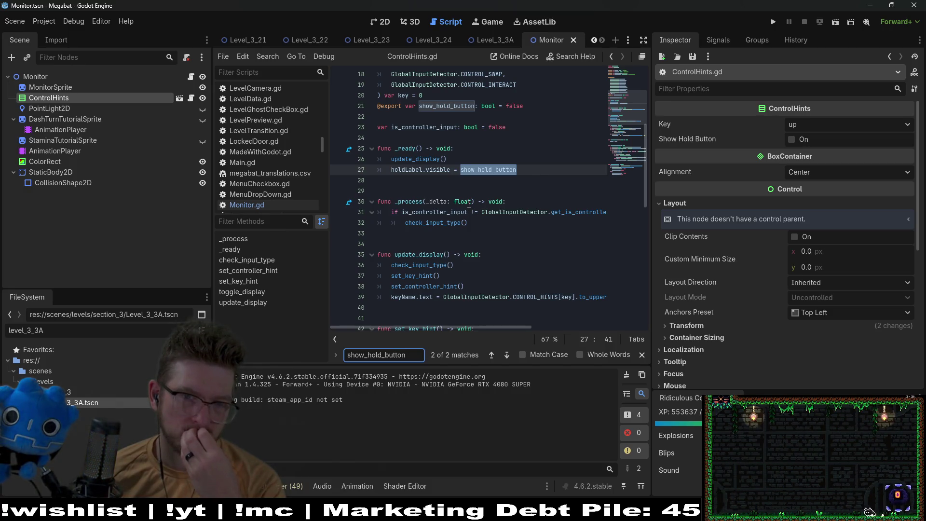
double_click(437, 223)
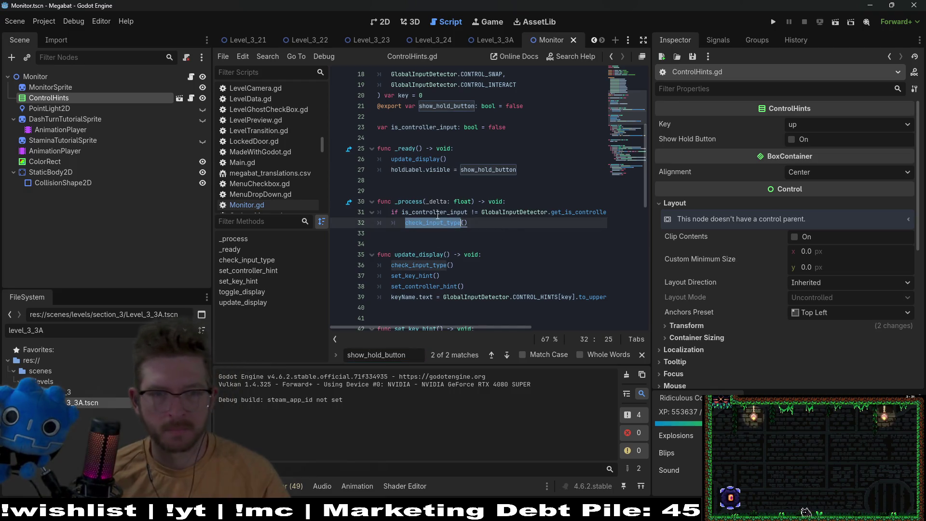
ctrl+click(443, 223)
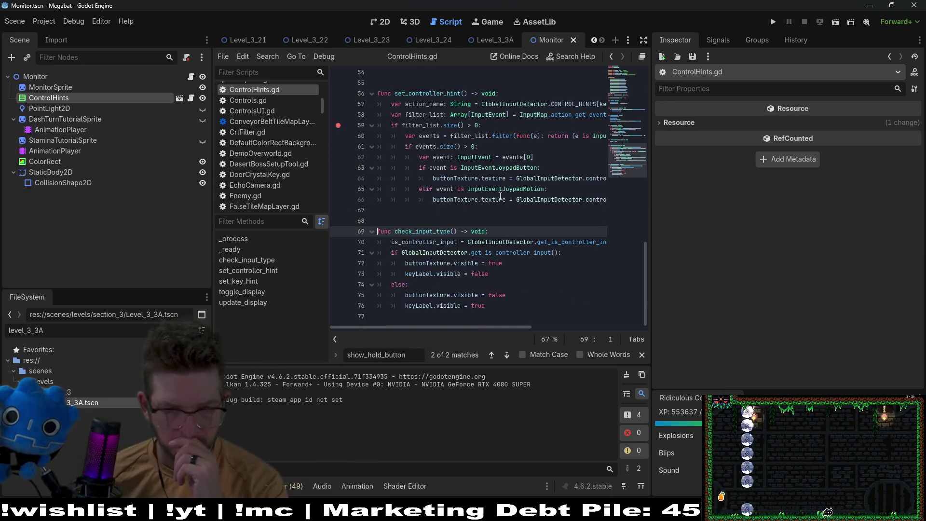
- Review the show_hold_button export and hold-label visibility line, then return to Monitor.gd
scroll(490, 203, up, 5)
scroll(490, 203, up, 4)
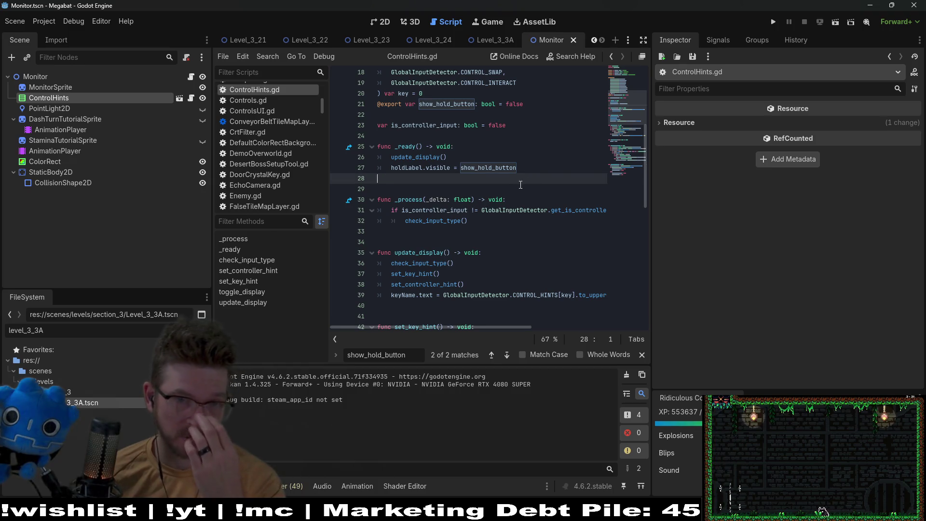
double_click(461, 106)
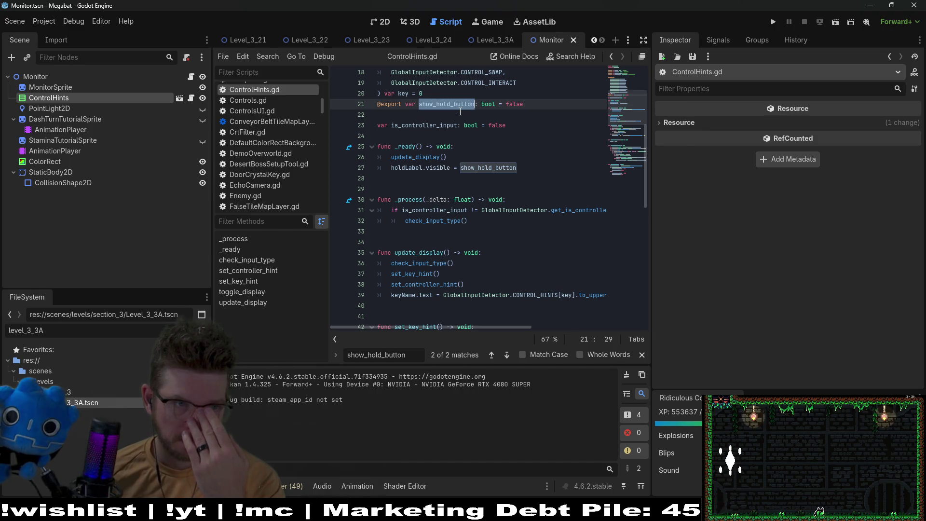
click(534, 170)
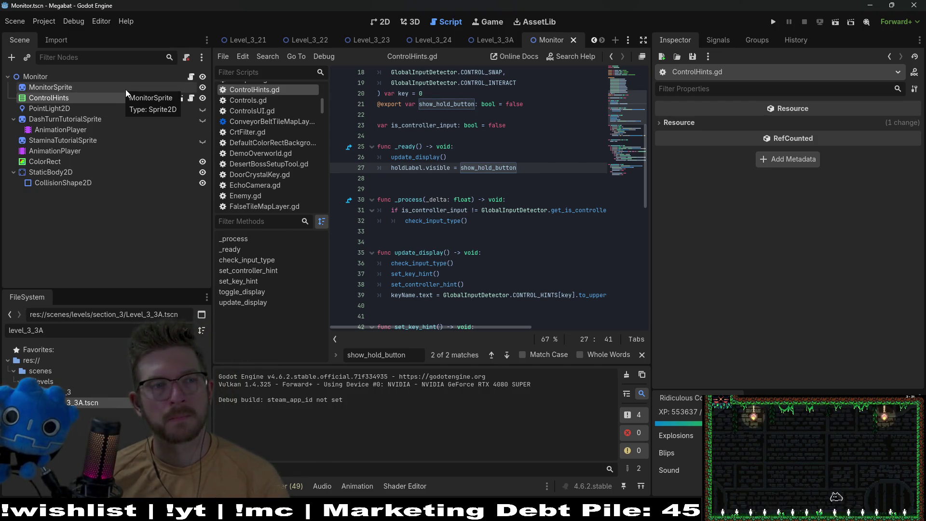
click(192, 77)
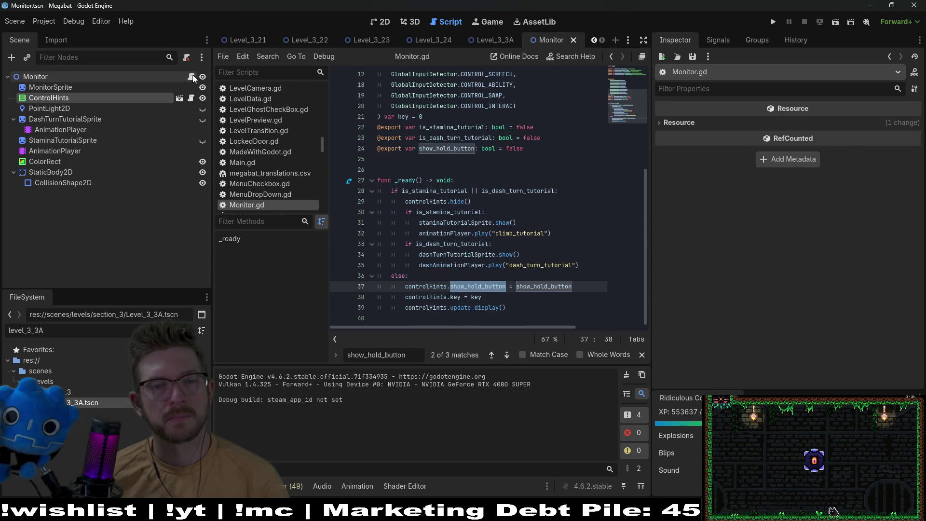
- Add line 38 in Monitor.gd reading controlHints.show_hold_button via autocomplete
double_click(533, 287)
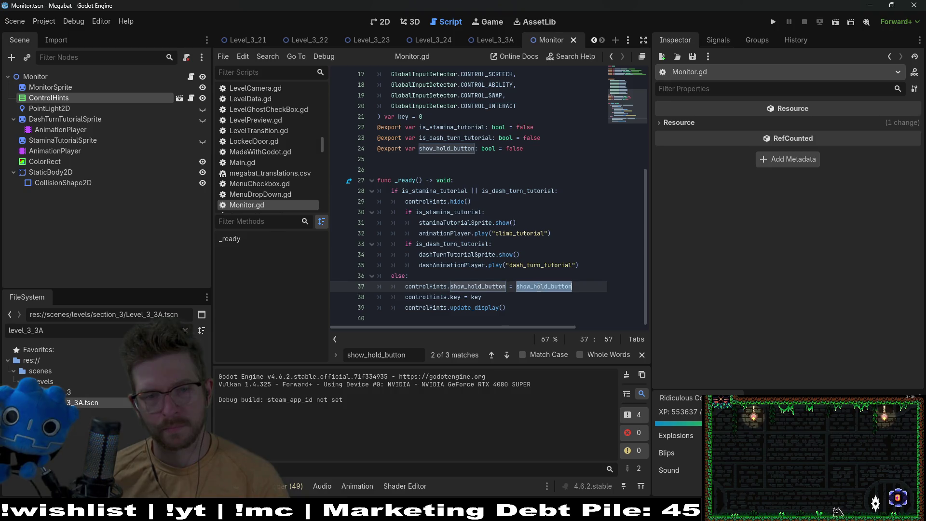
click(586, 285)
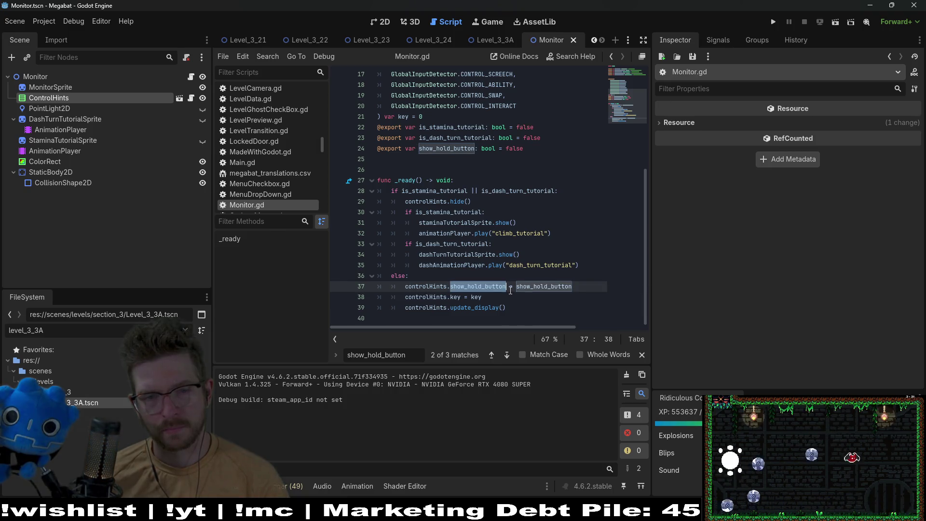
key(Return)
text(controlHints.ho)
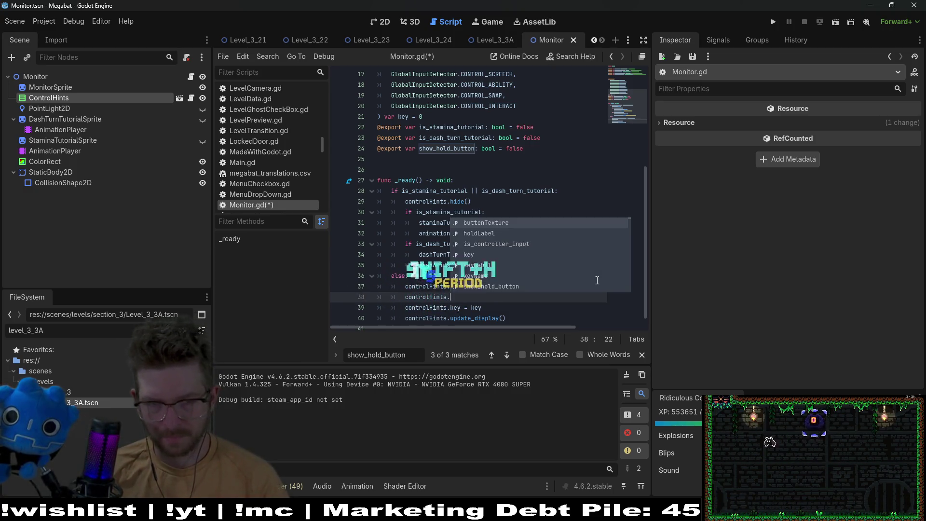
text(ld)
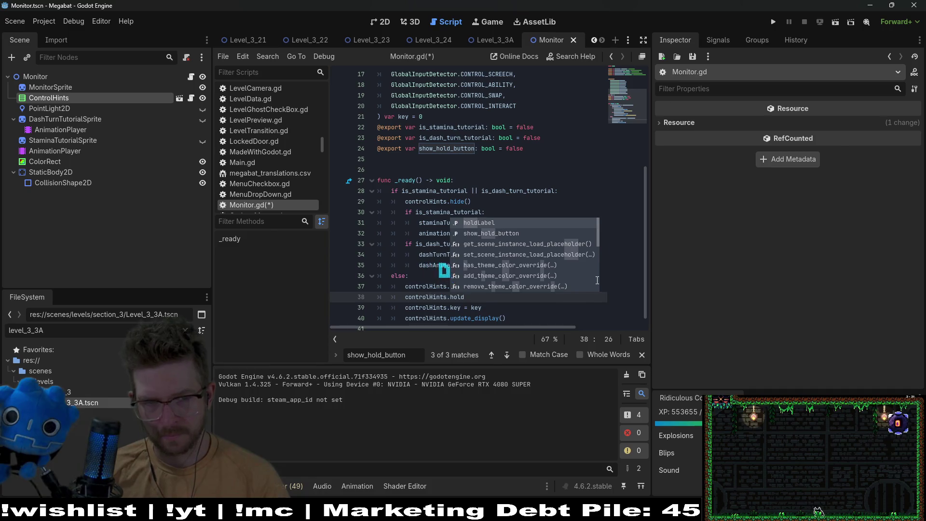
key(BackSpace)
key(BackSpace)
key(BackSpace)
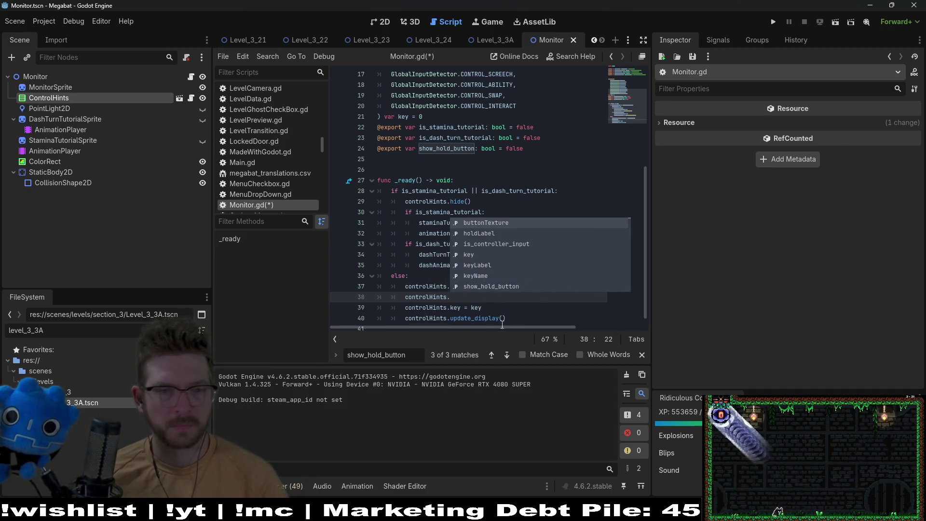
click(482, 287)
- Jump to show_hold_button's definition in ControlHints.gd, below _ready
ctrl+click(482, 296)
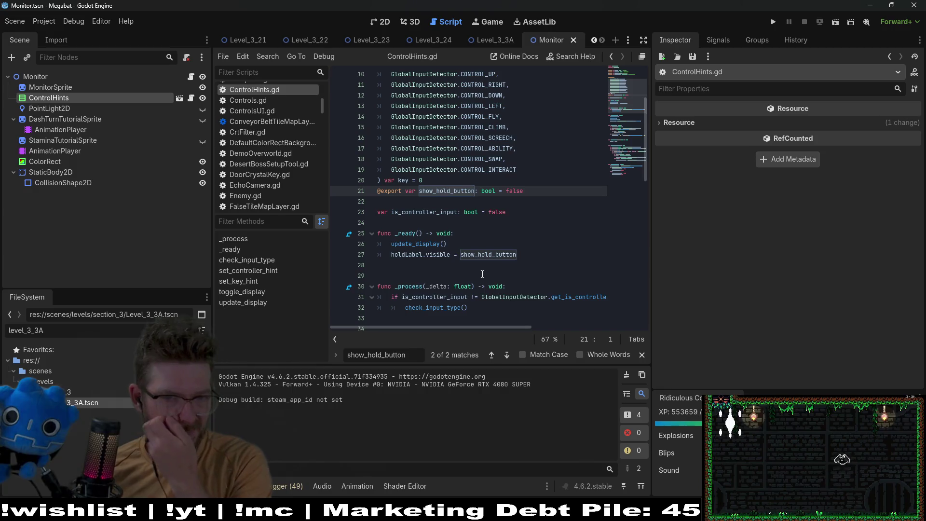
drag(451, 256, 418, 258)
click(486, 264)
scroll(488, 261, down, 4)
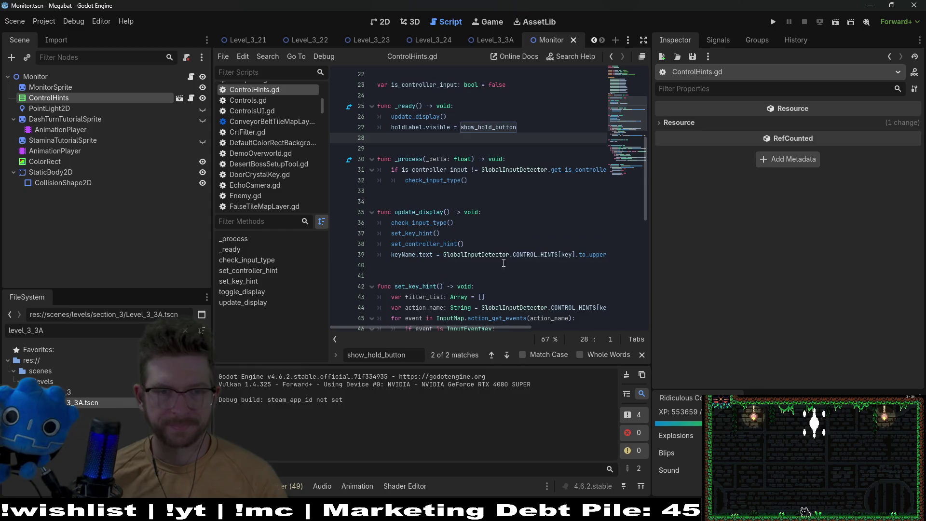
- Add a function header func set_hold_label_visibility() -> void: after _ready
key(Return)
key(Return)
key(Return)
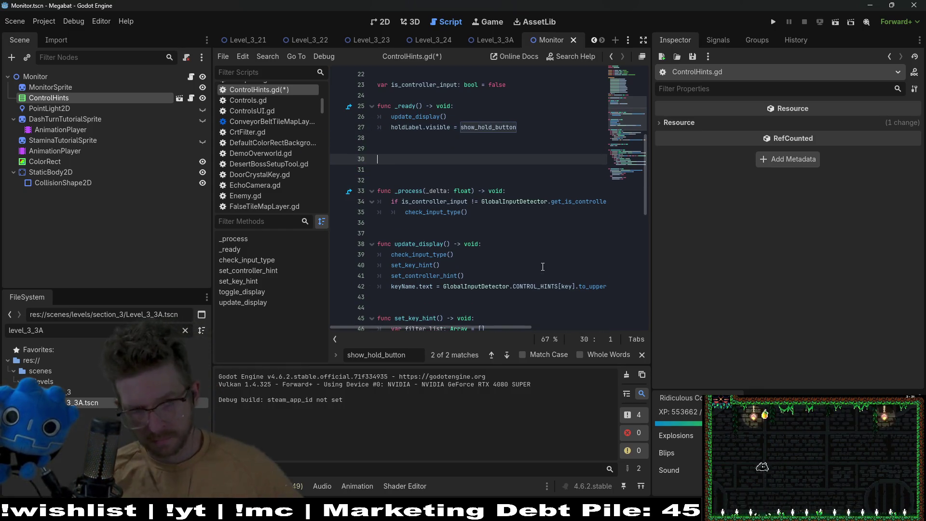
text(func set_hold_label)
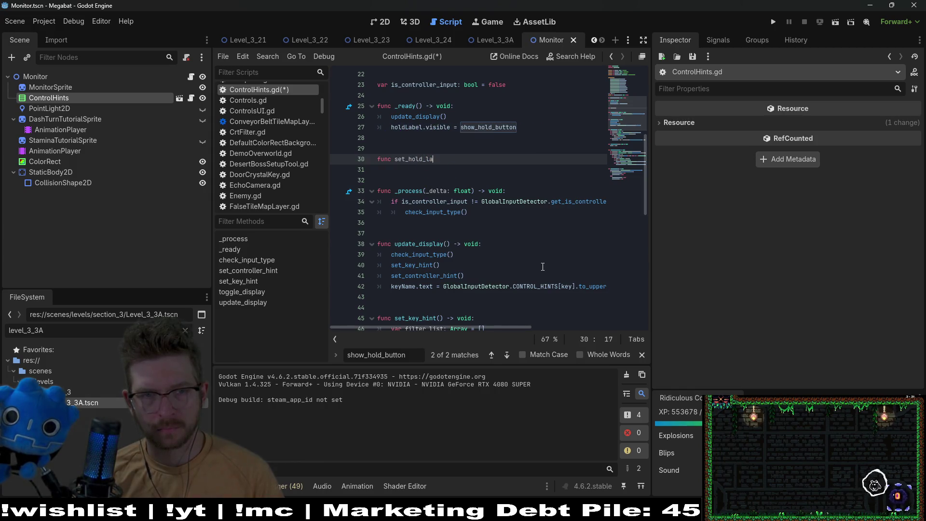
text(_visi)
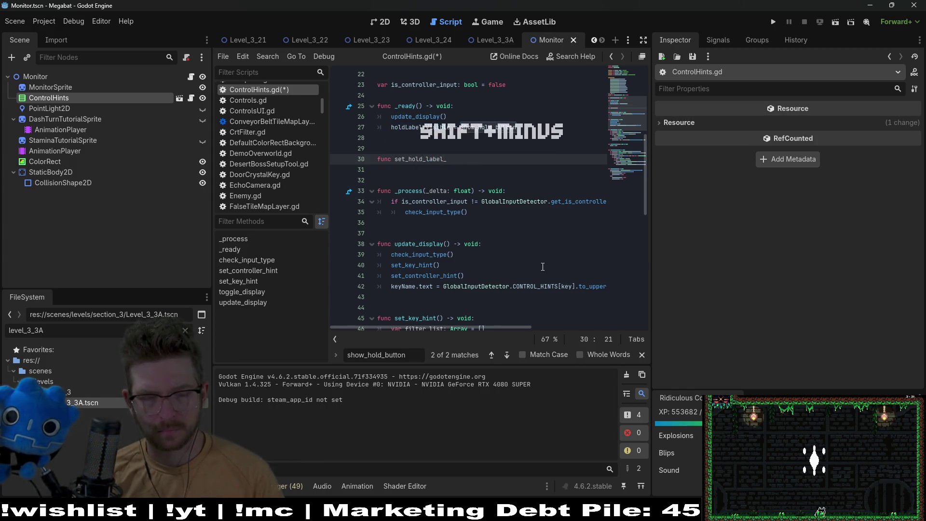
text(bility())
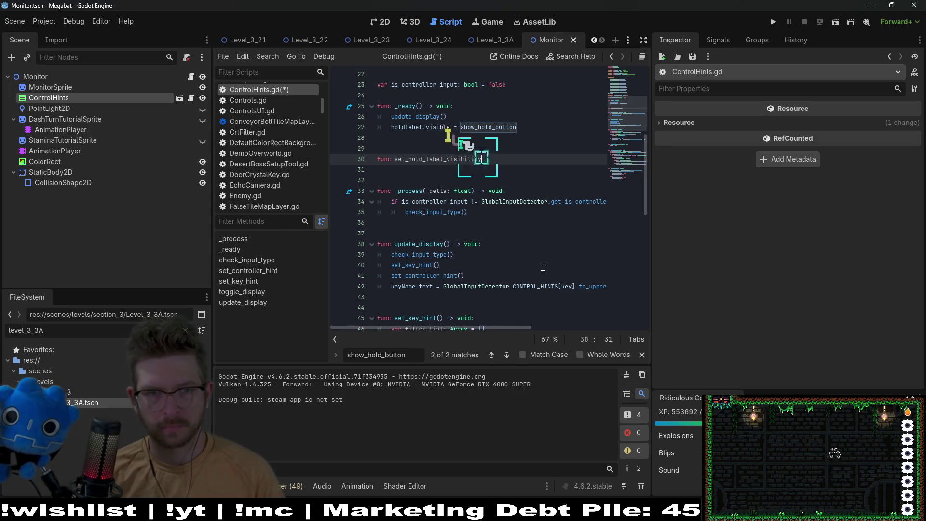
text( -)
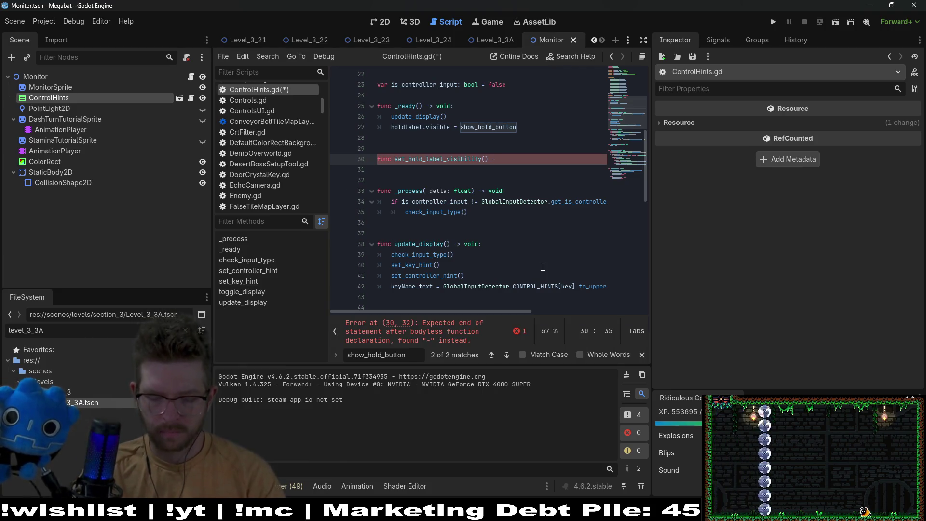
text(> void)
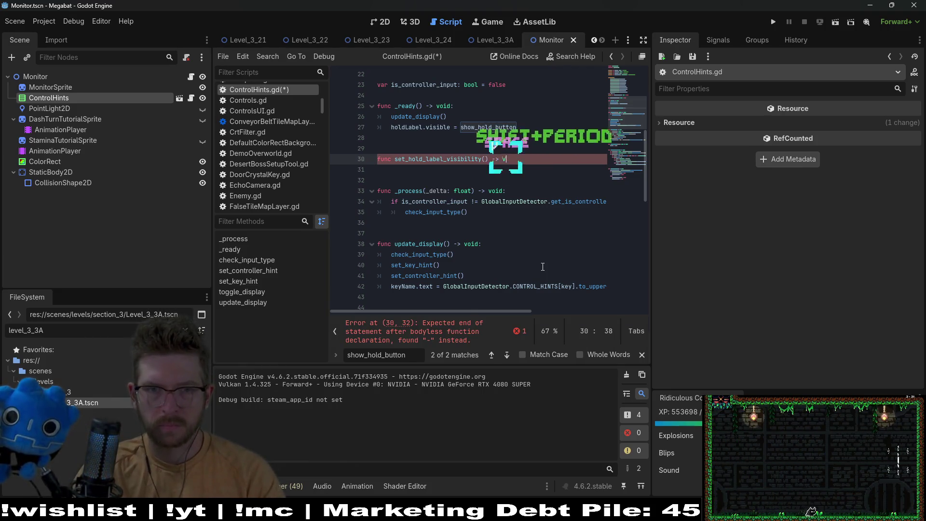
text(:)
key(Return)
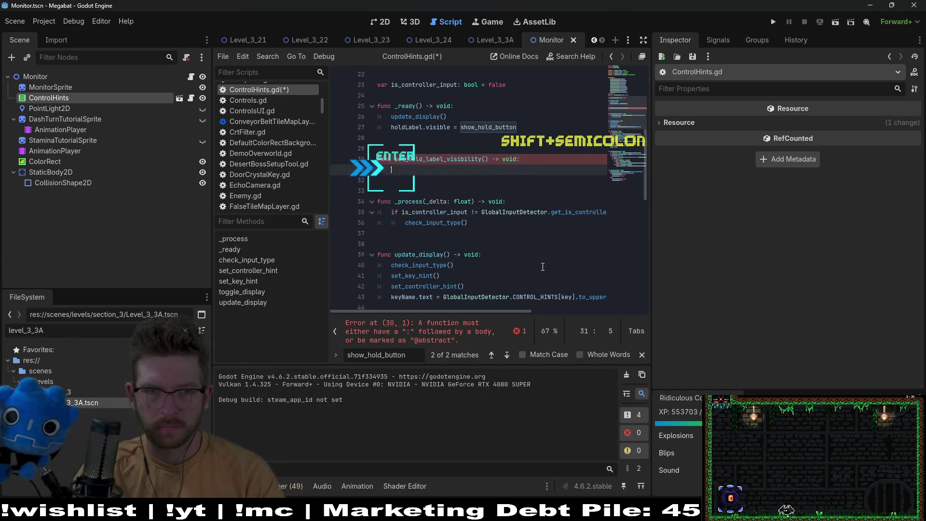
- Move the holdLabel.visible line from _ready into the new function's body
drag(517, 128, 523, 117)
key(ctrl+x)
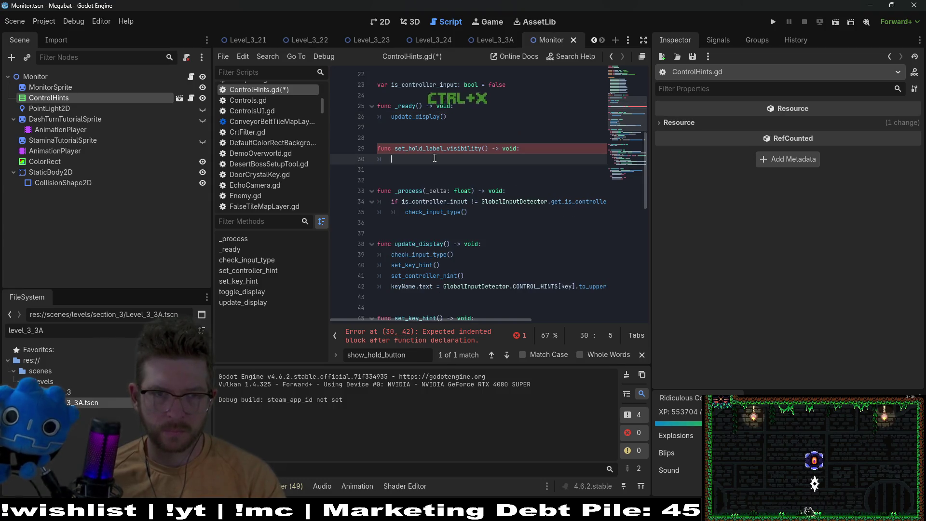
click(453, 155)
key(BackSpace)
key(ctrl+v)
key(Up)
key(BackSpace)
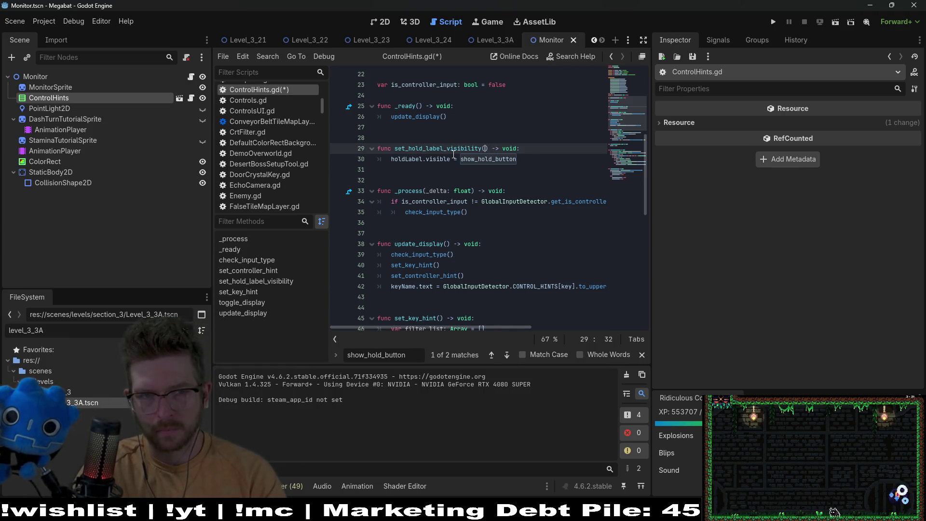
- Give set_hold_label_visibility the parameter value: bool
text(p)
key(BackSpace)
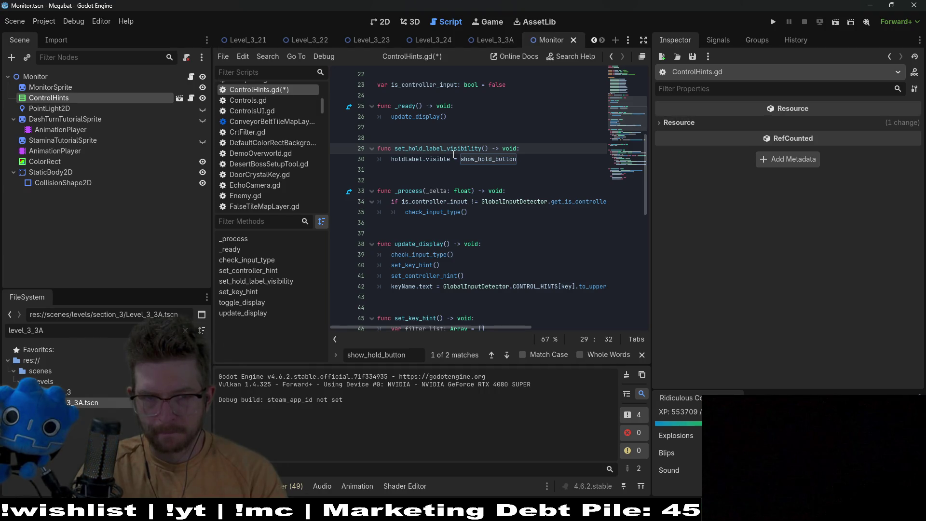
text(value: bool)
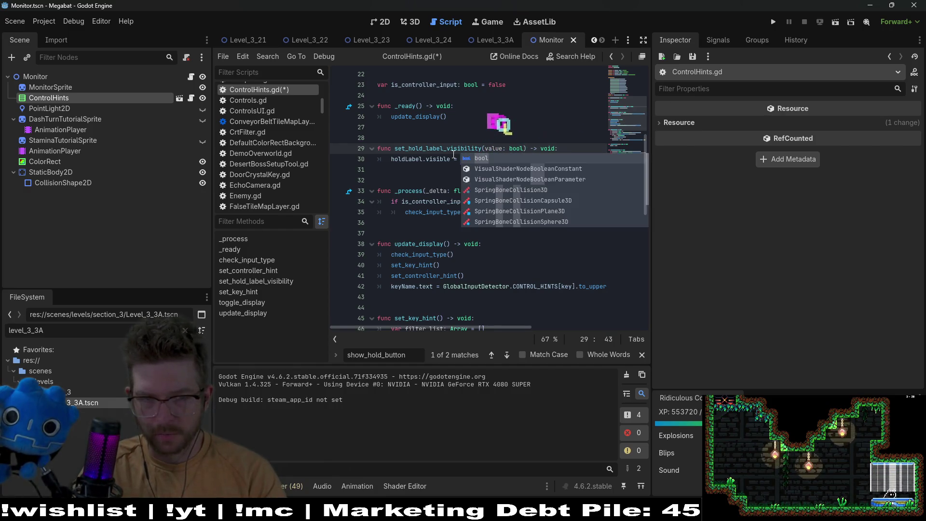
key(Escape)
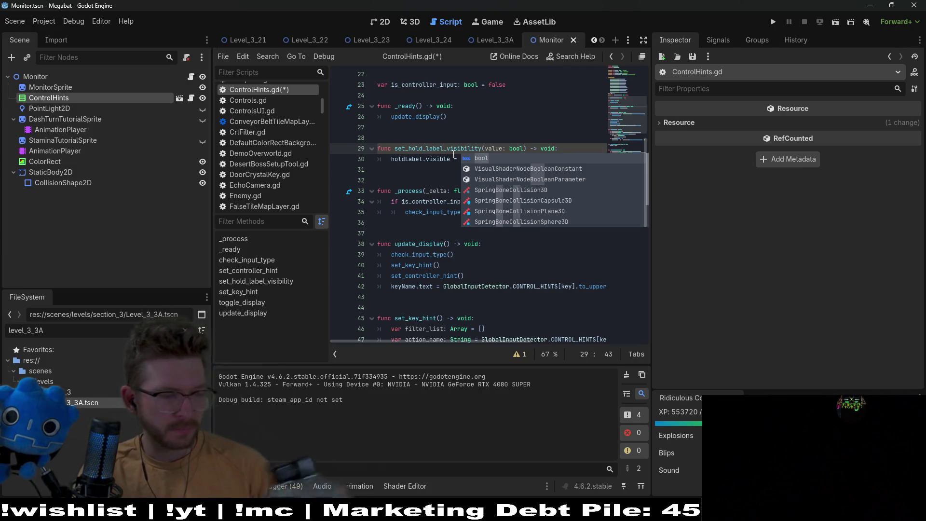
click(505, 107)
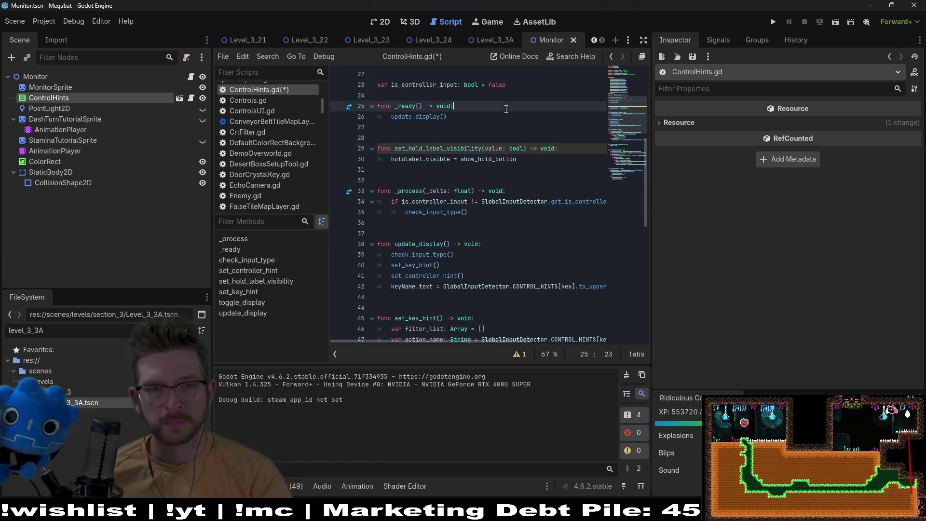
- Paste the holdLabel.visible line back into _ready and separate the two functions
scroll(497, 142, up, 2)
drag(516, 223, 594, 215)
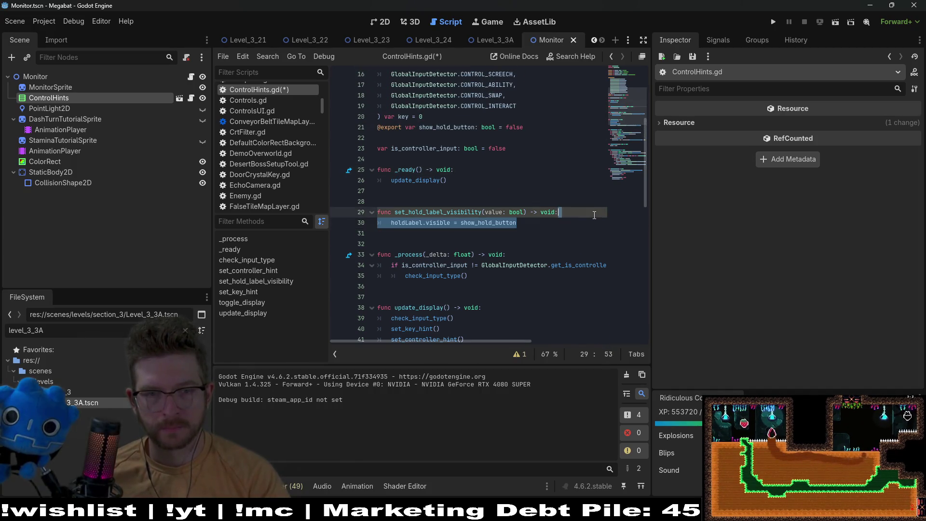
click(490, 190)
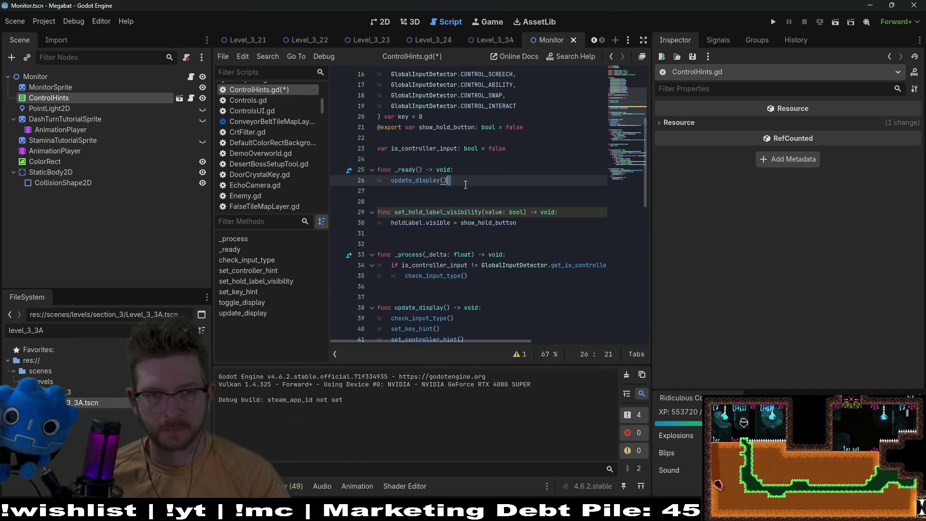
key(ctrl+v)
click(502, 201)
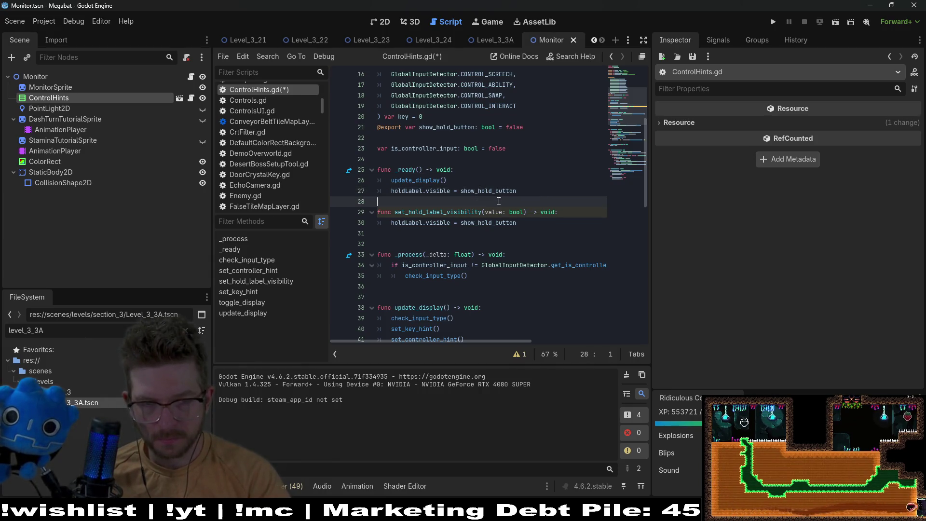
key(Return)
- Change the new function's body to holdLabel.visible = value
double_click(488, 233)
click(447, 222)
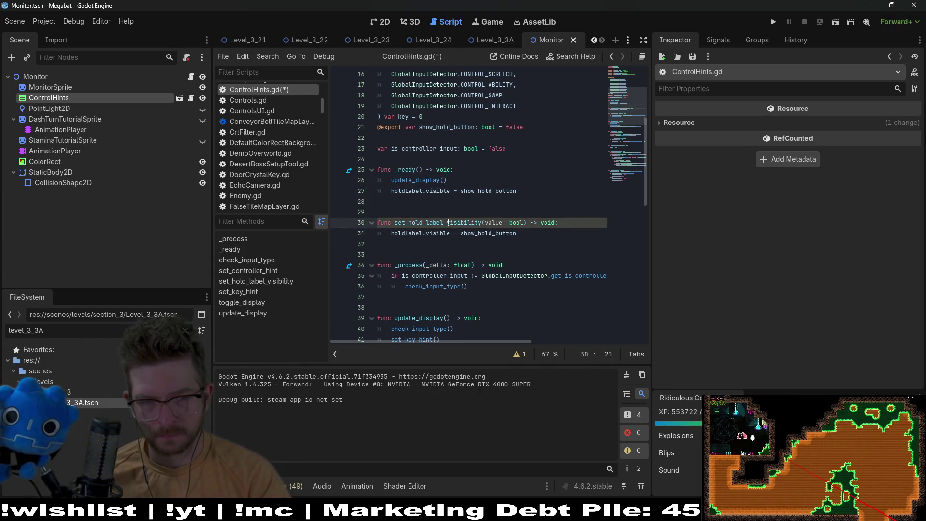
double_click(486, 234)
text(value)
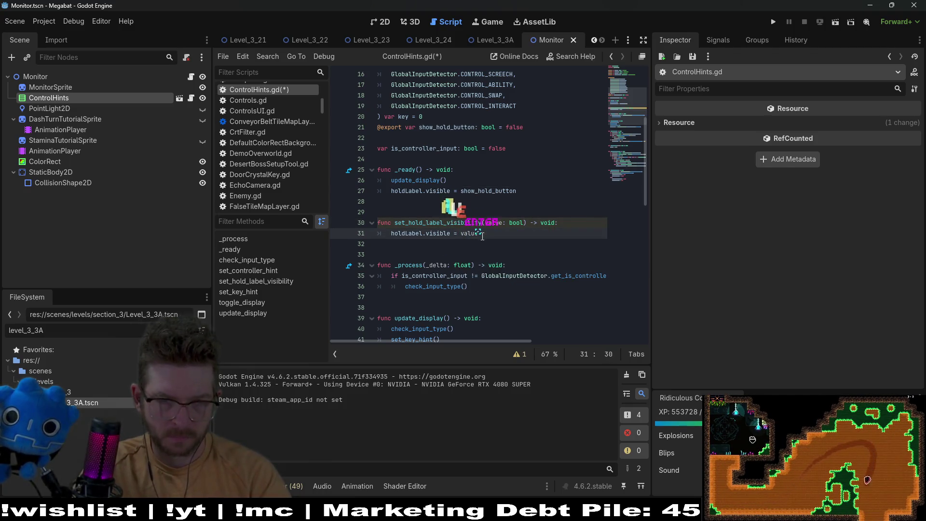
key(Return)
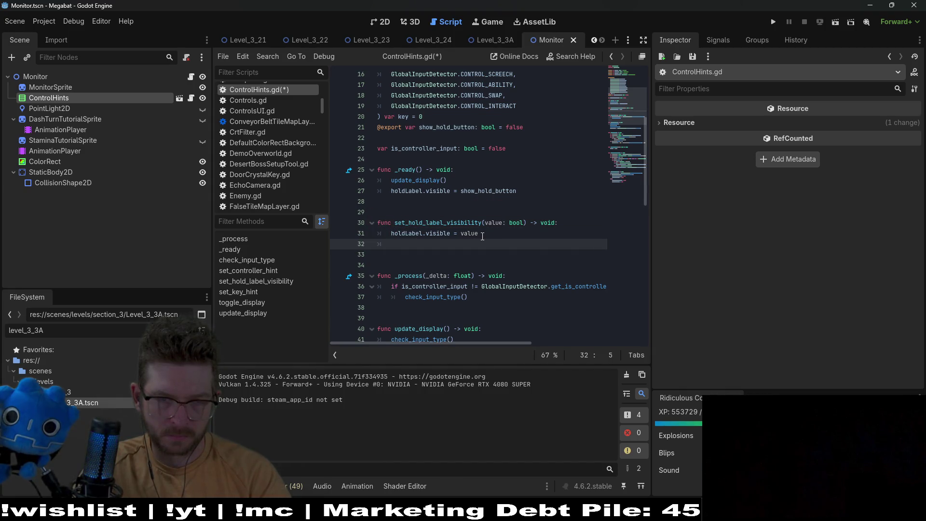
key(BackSpace)
- Replace _ready's holdLabel line with set_hold_label_visibility(show_hold_button) and save ControlHints.gd
click(427, 222)
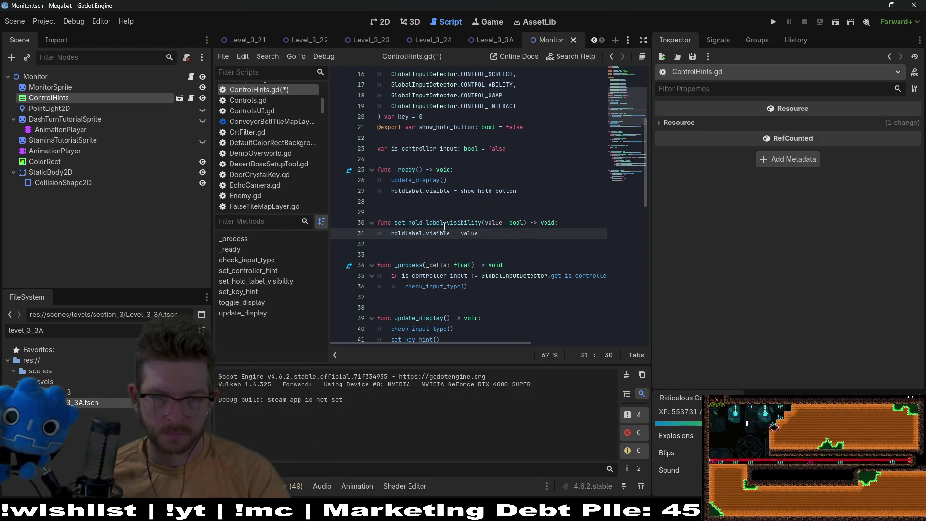
double_click(428, 222)
click(465, 194)
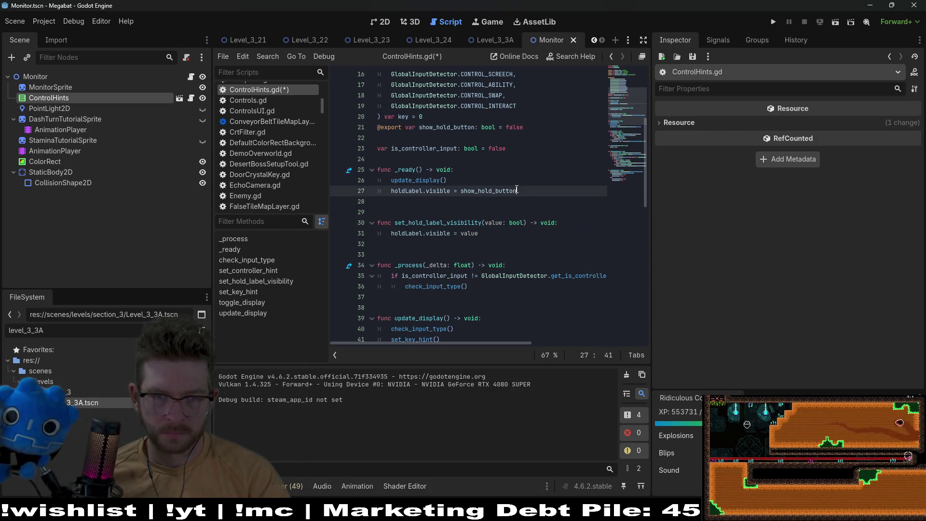
key(Return)
key(ctrl+v)
text(()
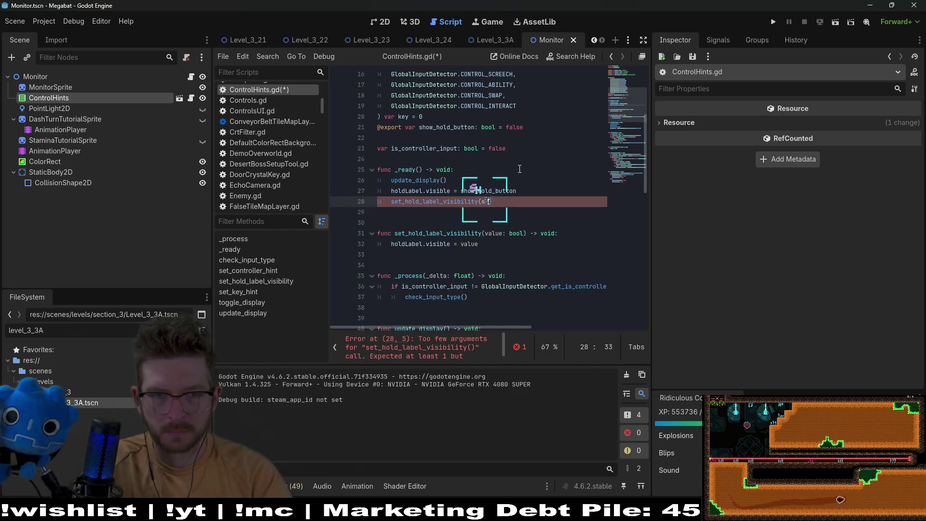
text(sh)
key(Return)
triple_click(453, 191)
key(BackSpace)
double_click(467, 190)
key(ctrl+s)
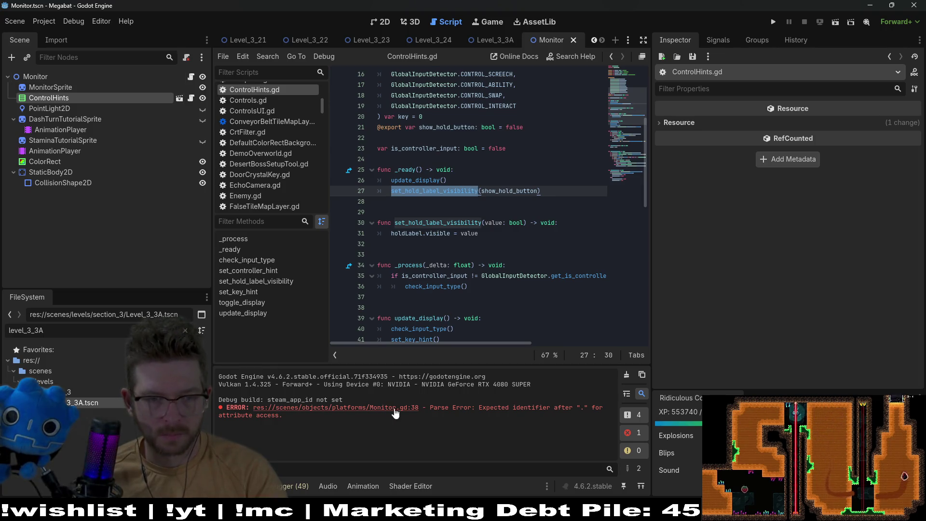
- Make Monitor.gd line 38 call controlHints.set_hold_label_visibility(show_hold_button)
click(191, 77)
click(453, 297)
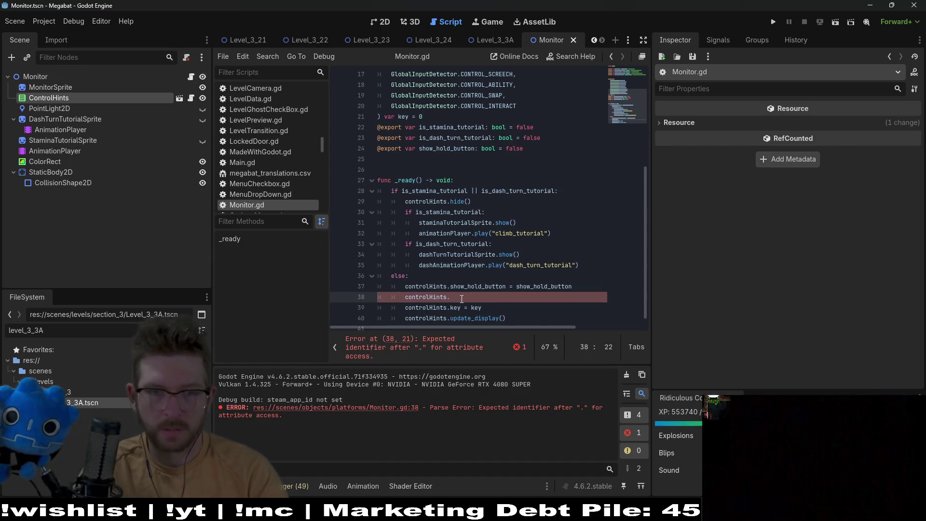
key(ctrl+v)
text((show)
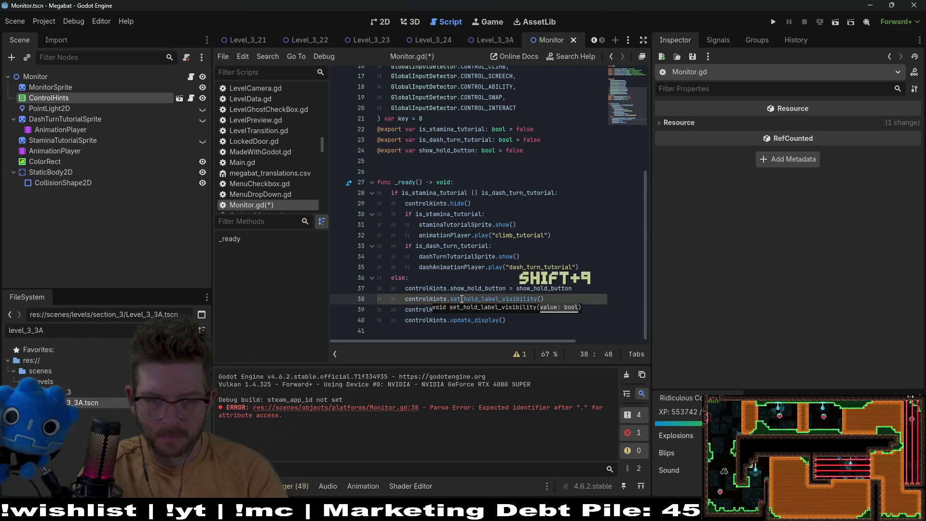
key(Return)
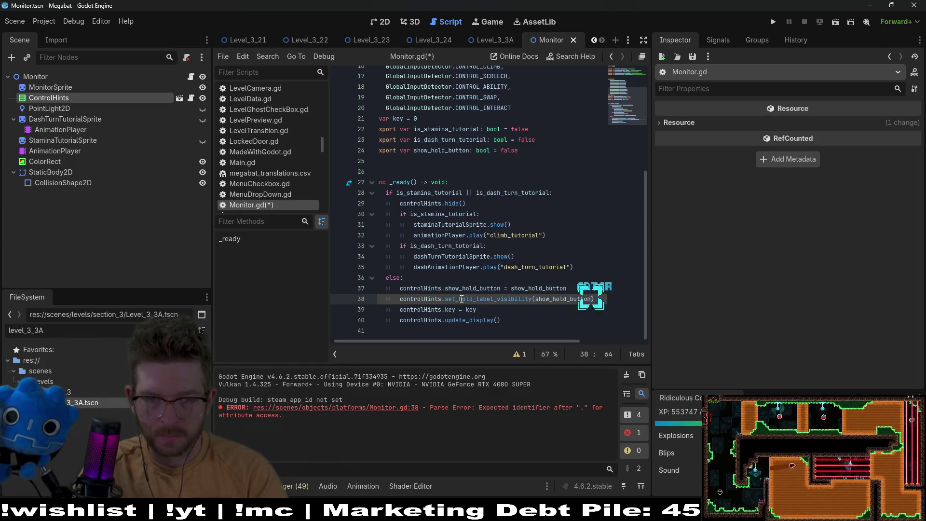
- Delete the old show_hold_button assignment, save Monitor.gd, and return to Level_3_3A
click(575, 293)
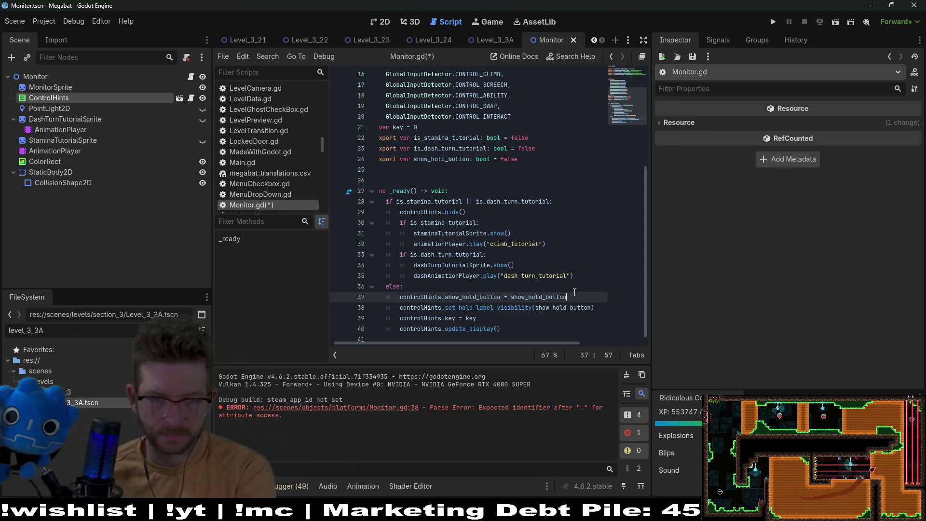
key(shift+Home)
key(BackSpace)
key(BackSpace)
key(ctrl+s)
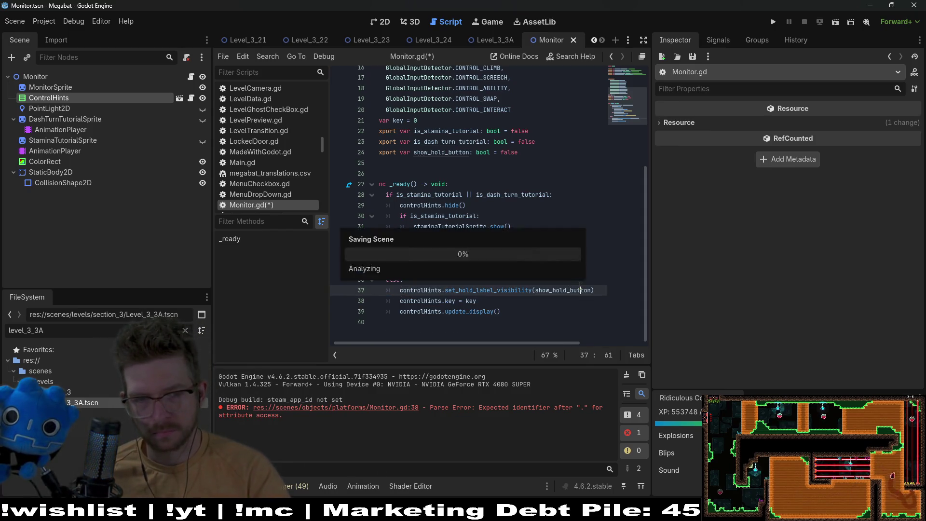
click(502, 40)
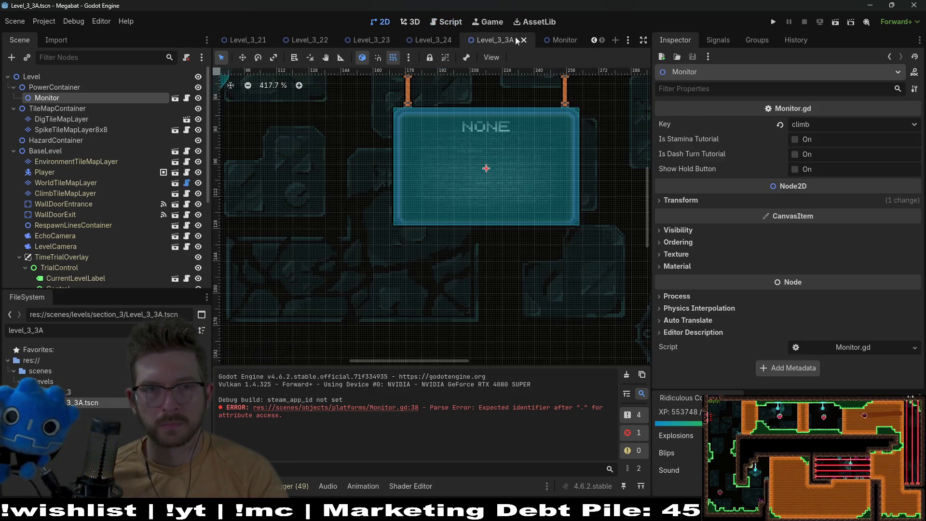
- Test-run the game past the breakpoint to check the CLIMB [HOLD] [Space] hint, then reopen Monitor
click(773, 22)
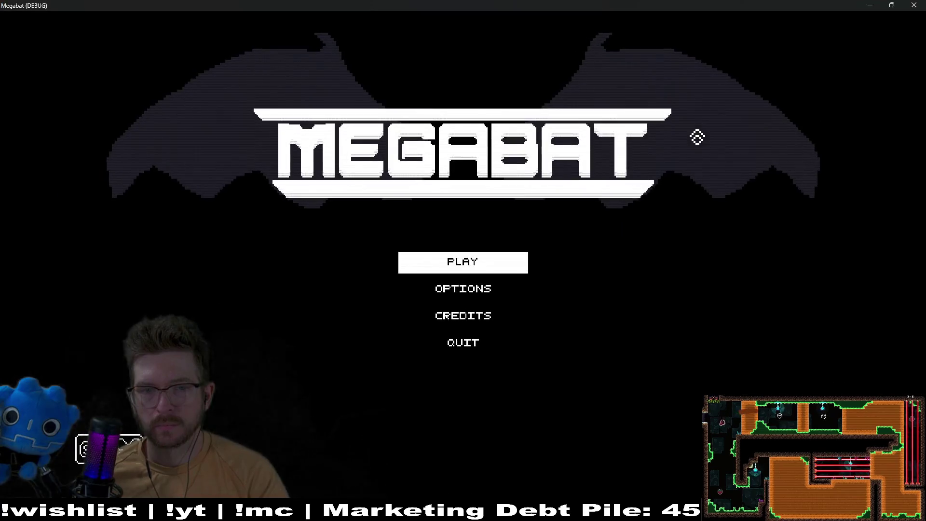
click(907, 5)
click(826, 17)
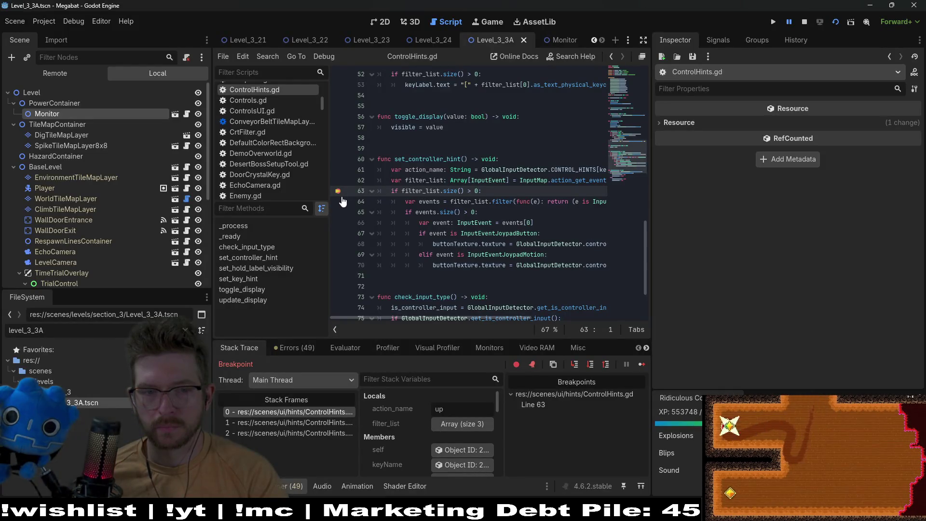
click(641, 363)
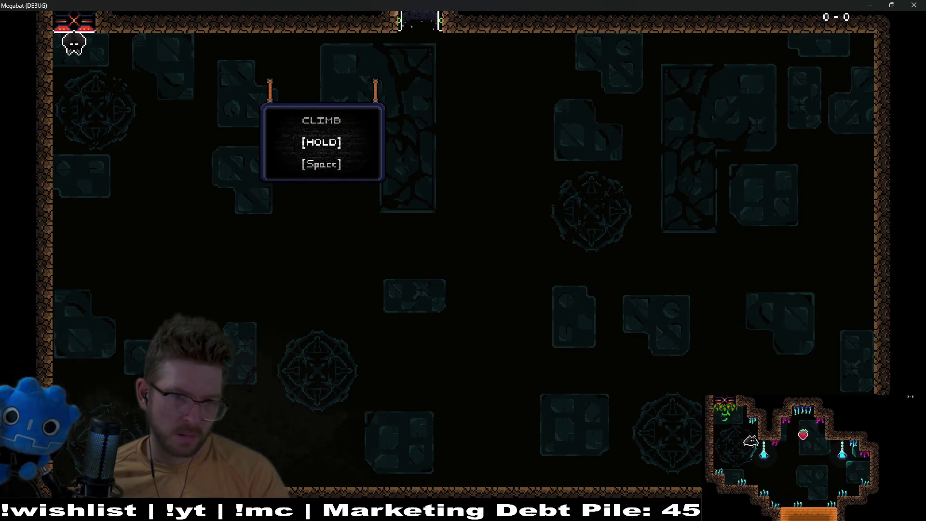
click(914, 5)
mouse_move(481, 236)
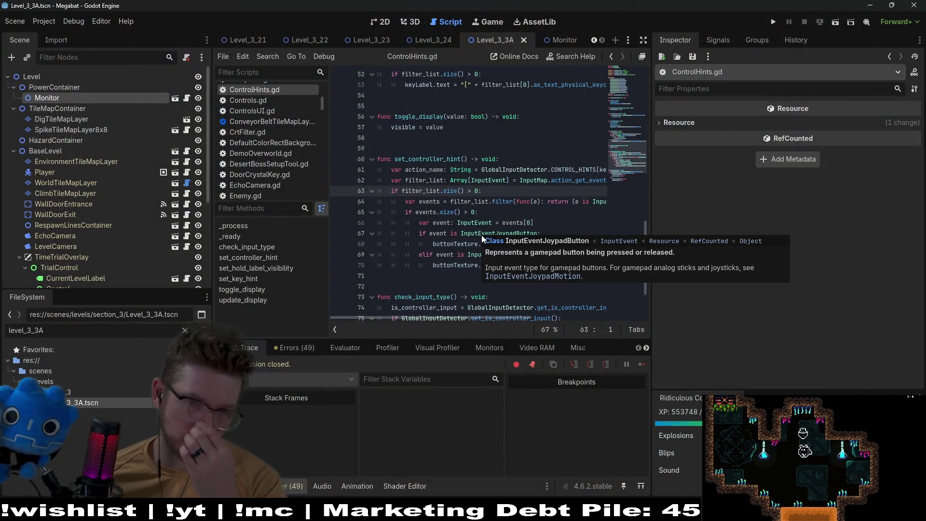
click(554, 41)
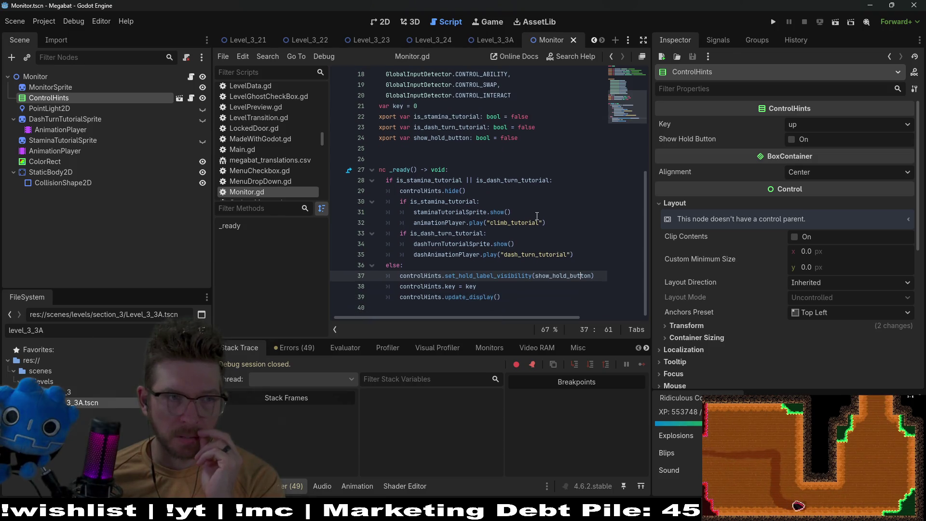
- Open the ControlHints scene and briefly preview its [HOLD] label below NONE
click(192, 98)
click(376, 24)
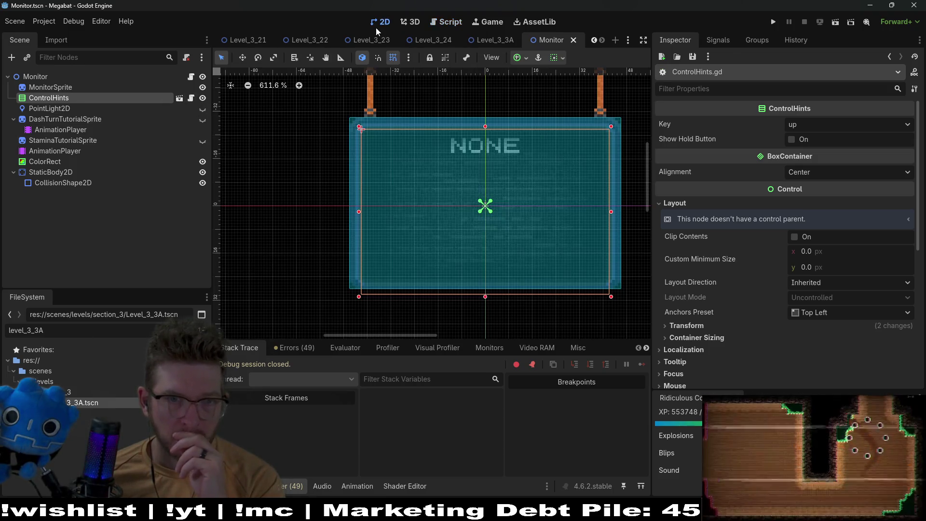
click(179, 99)
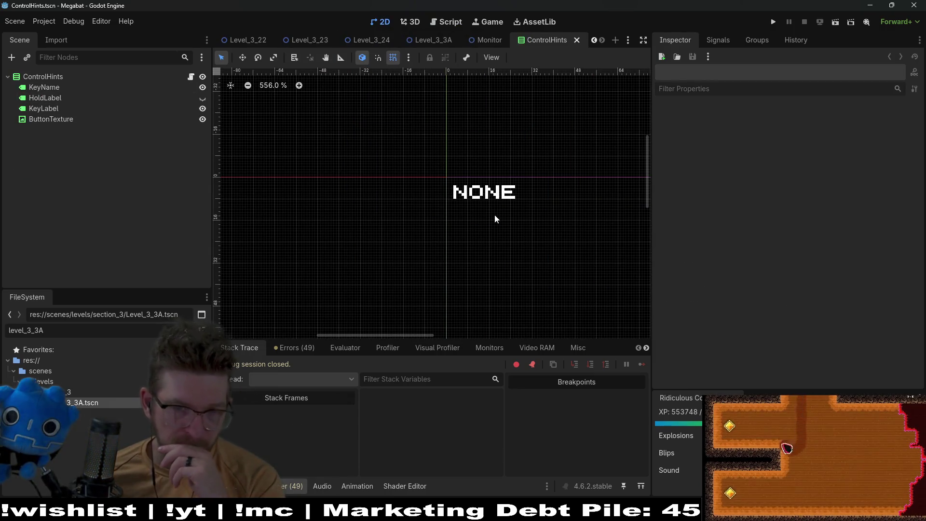
scroll(494, 214, right, 4)
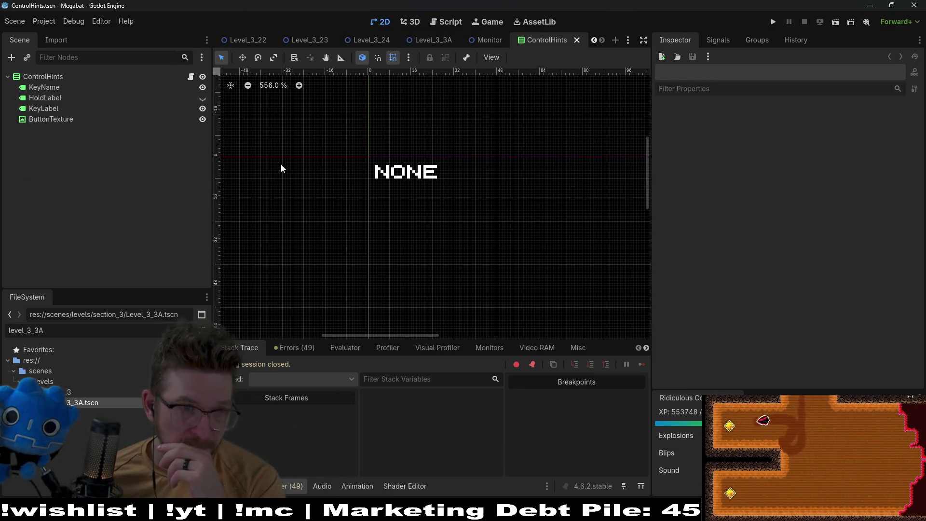
click(203, 98)
click(202, 98)
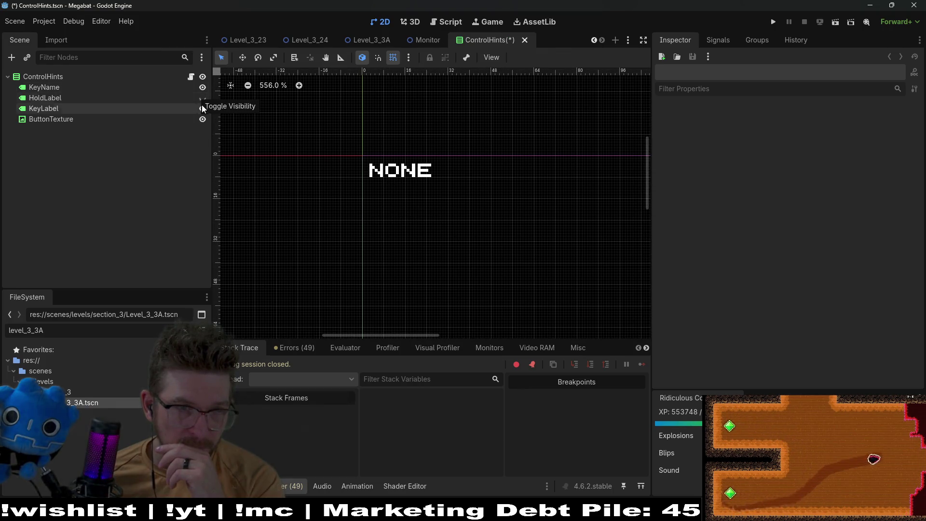
click(202, 98)
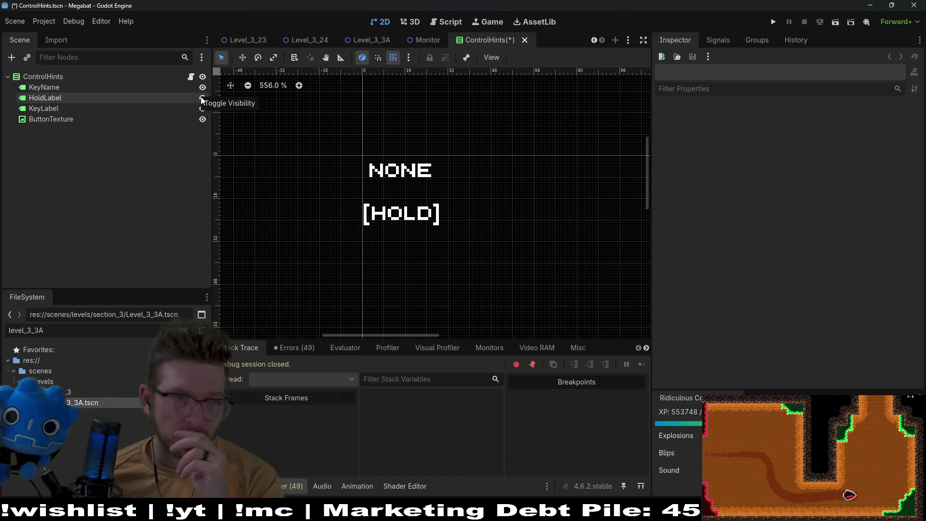
click(203, 98)
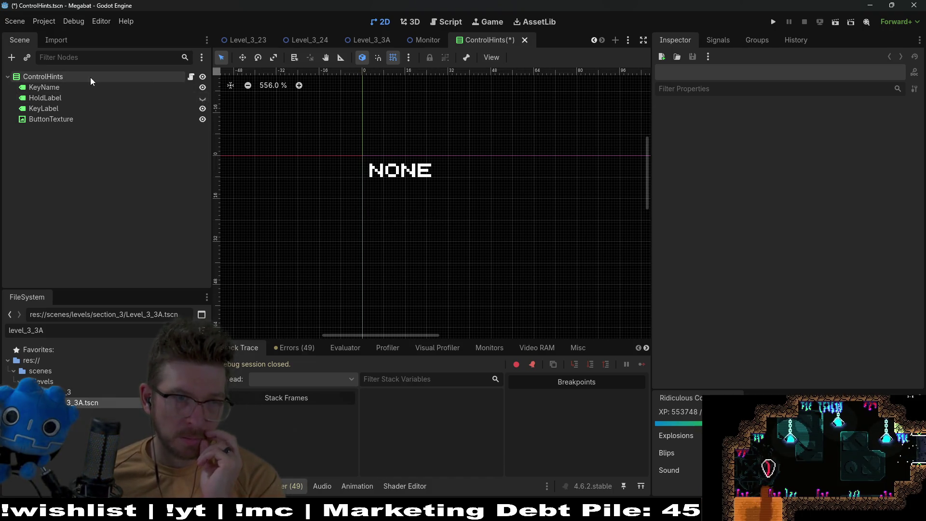
- Close the ControlHints scene without saving its changes
click(82, 75)
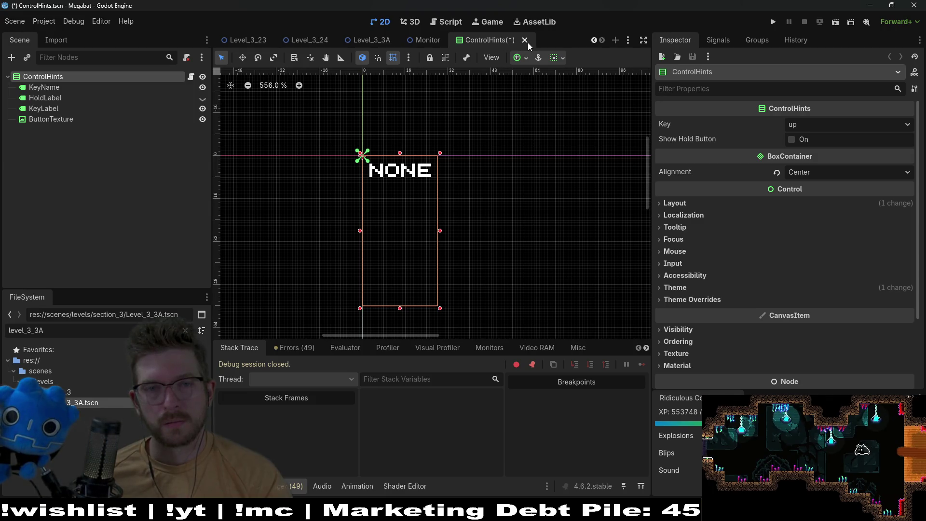
click(525, 40)
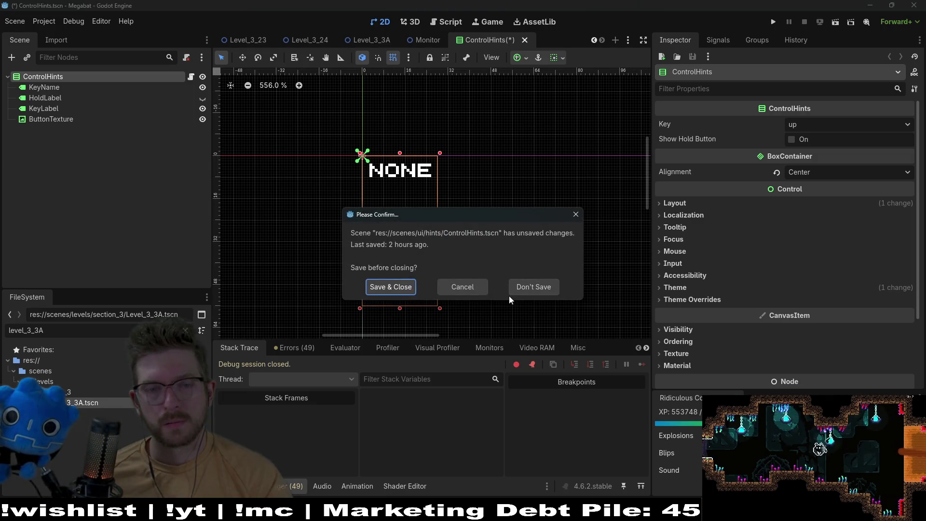
click(520, 286)
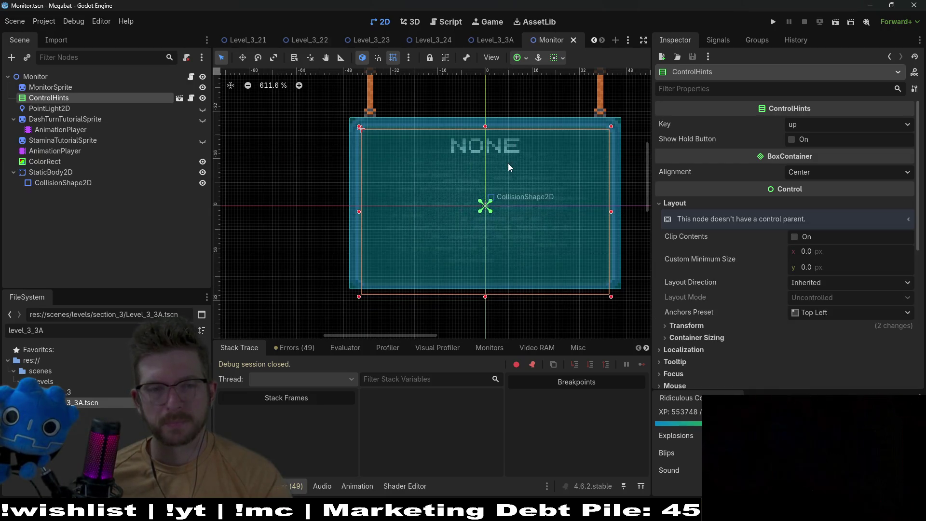
click(43, 78)
click(191, 77)
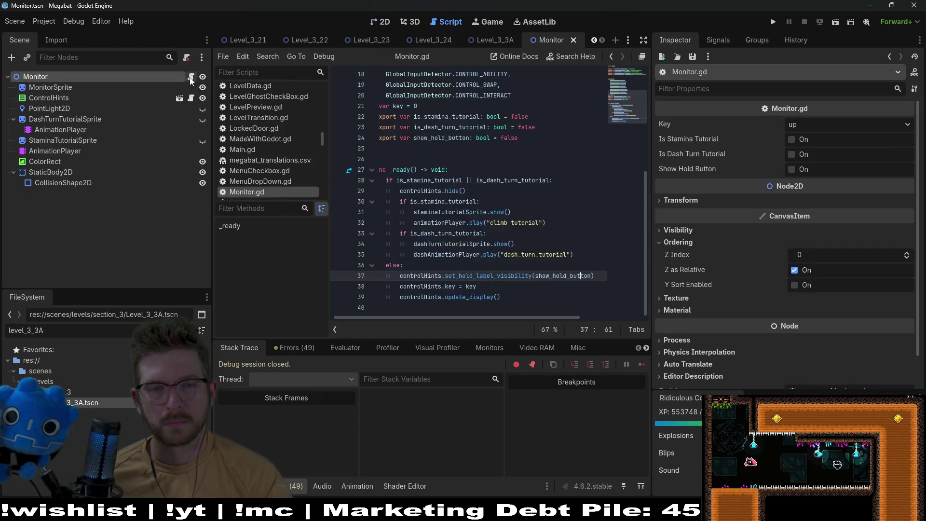
scroll(561, 211, up, 5)
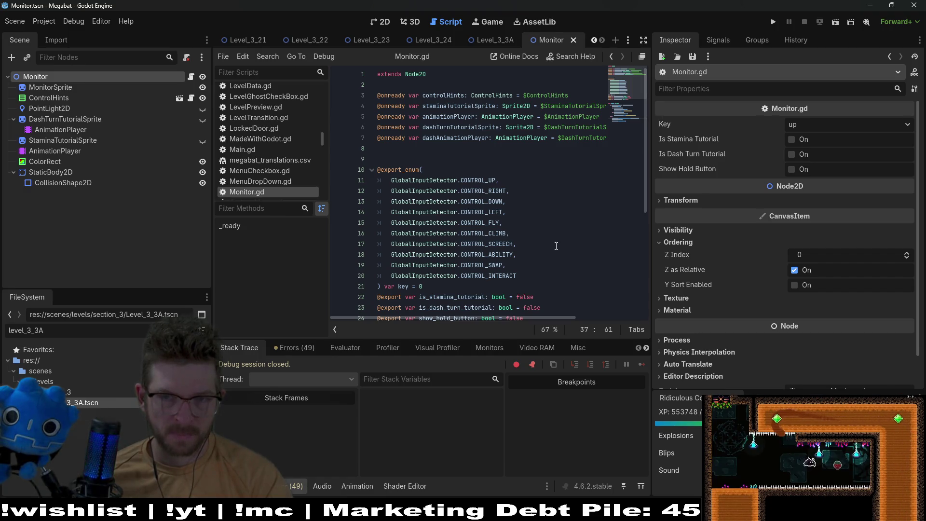
scroll(556, 246, down, 3)
scroll(545, 236, up, 3)
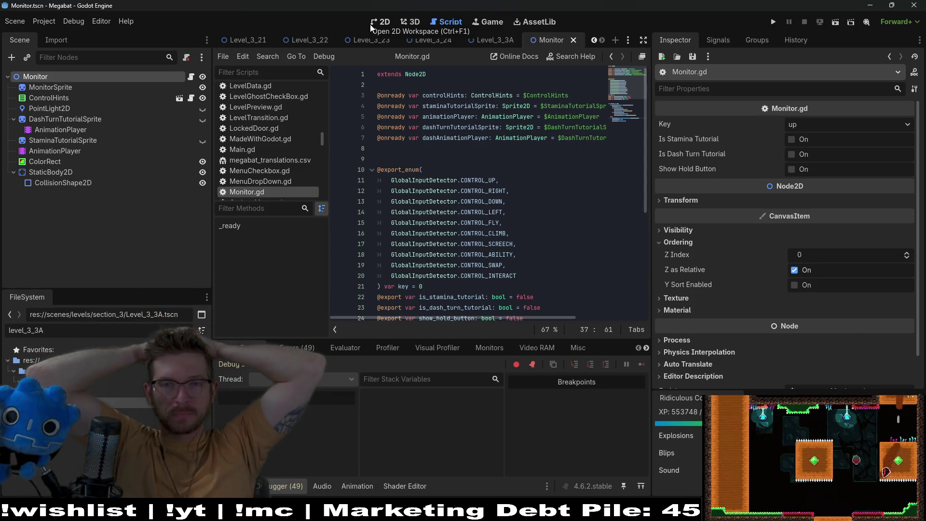
scroll(461, 220, down, 3)
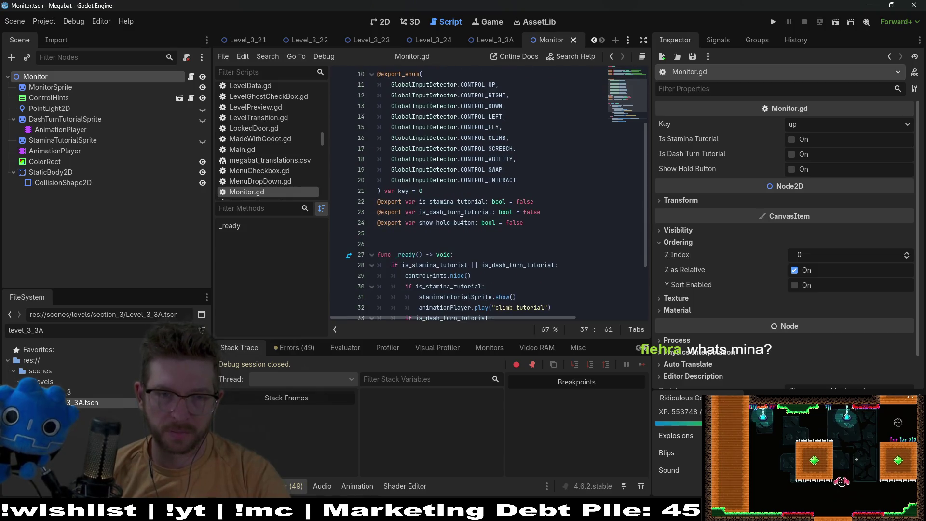
click(546, 223)
key(Return)
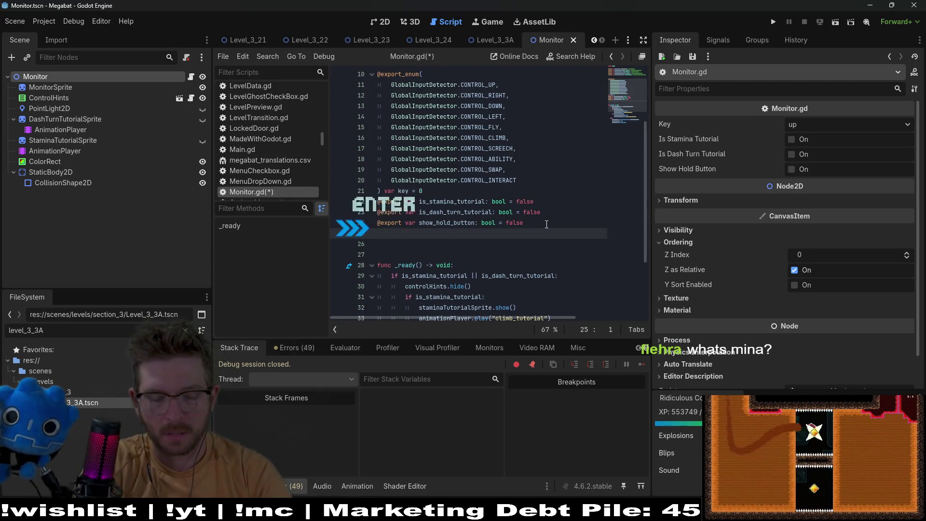
text(@export var)
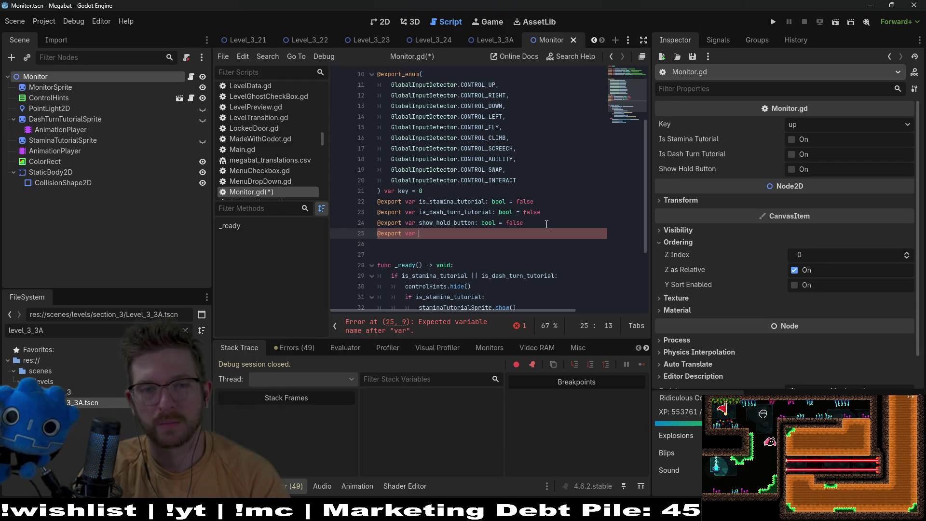
text(tom_)
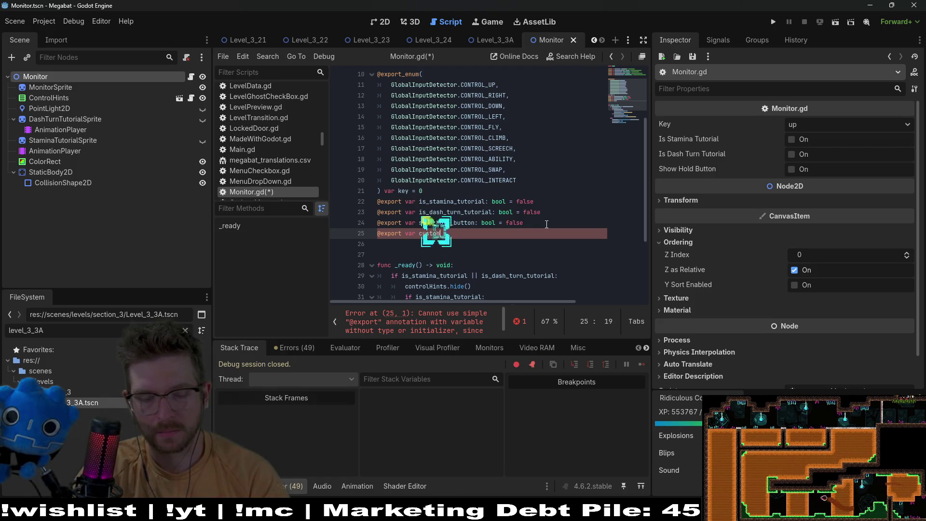
text(text:)
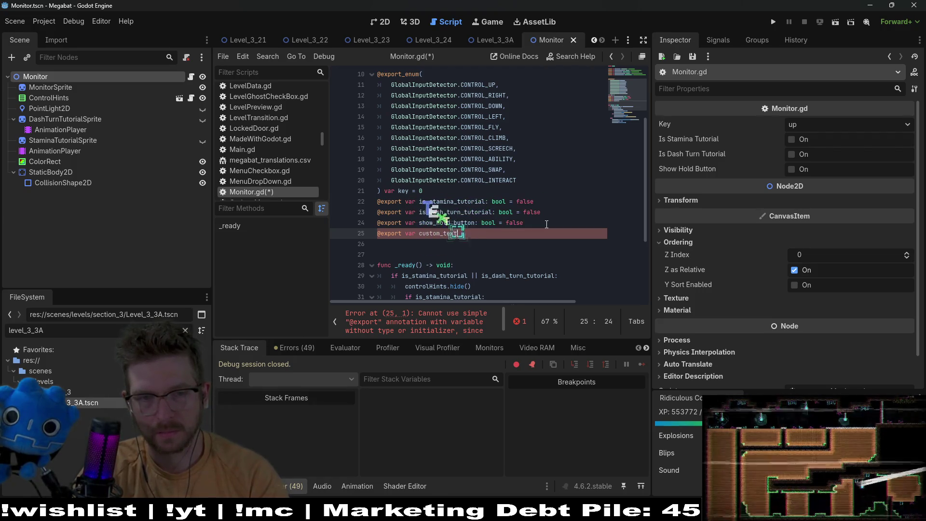
text( bool)
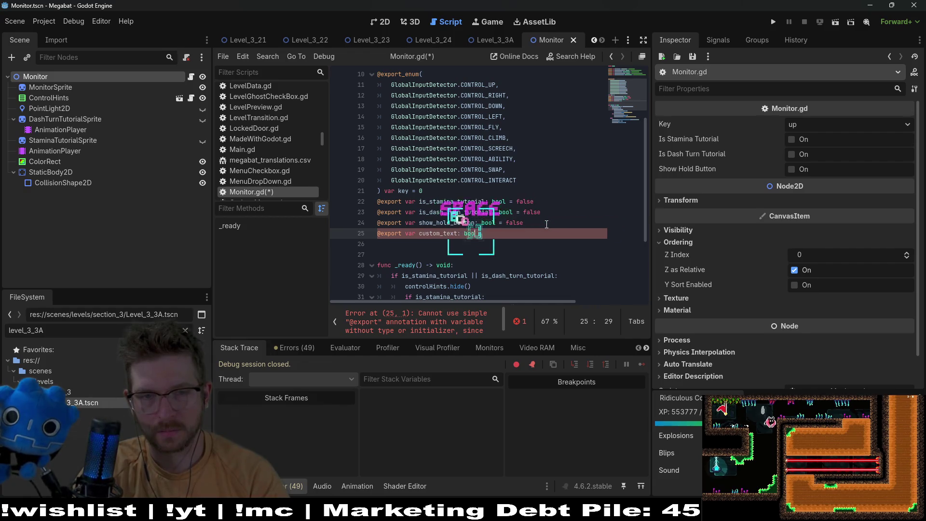
key(BackSpace)
key(BackSpace)
key(BackSpace)
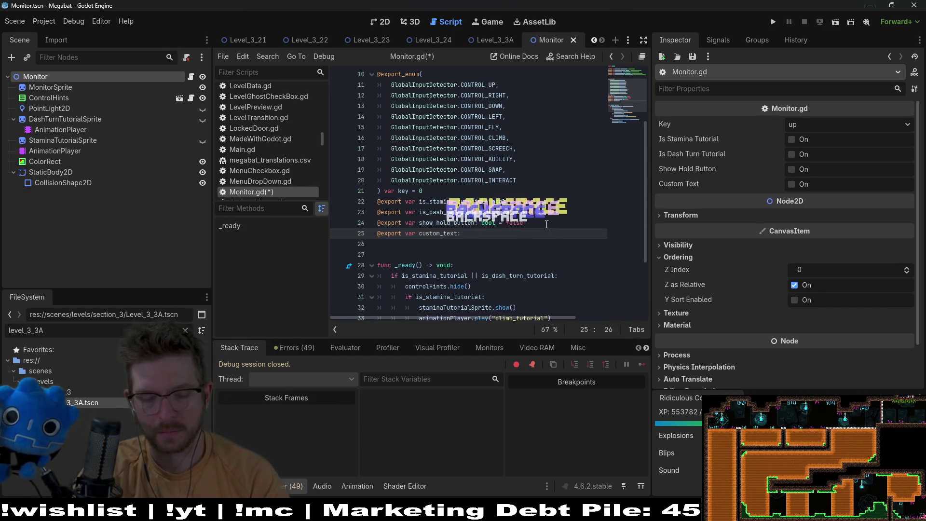
text(String = ")
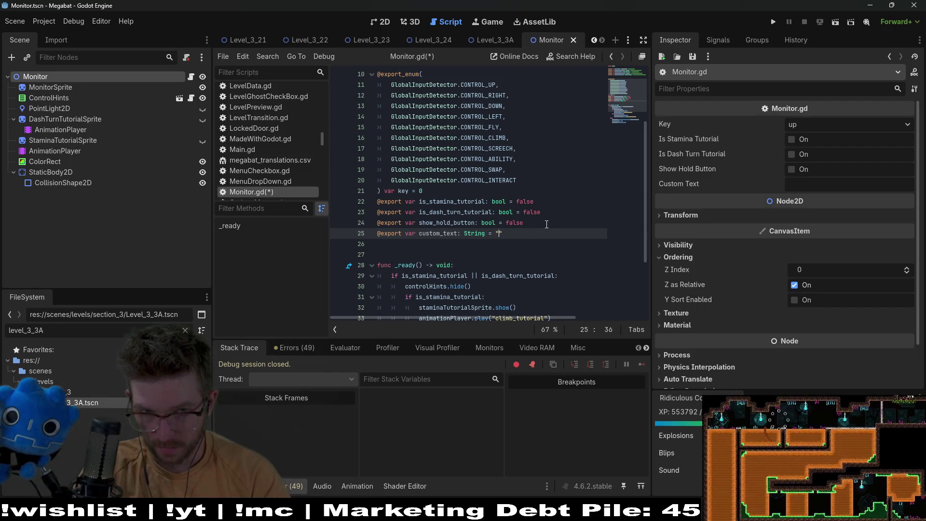
click(520, 235)
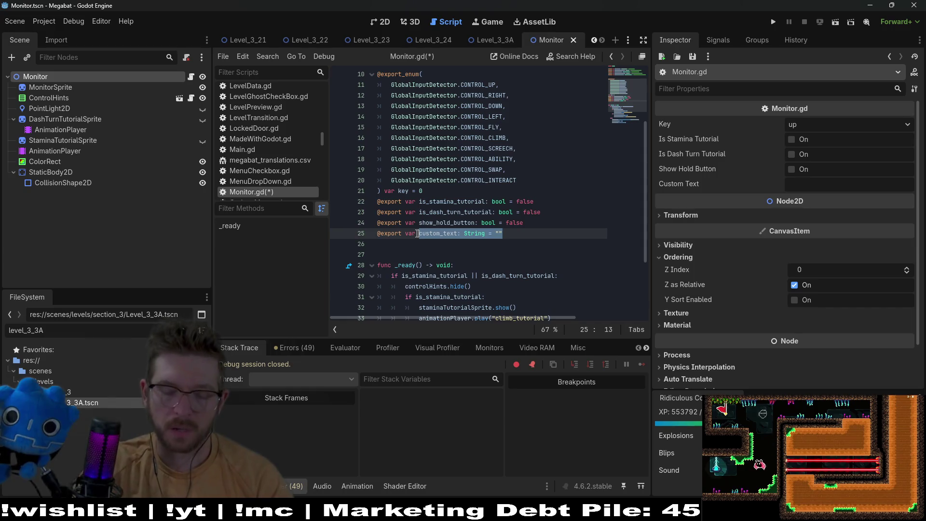
key(BackSpace)
text(show_)
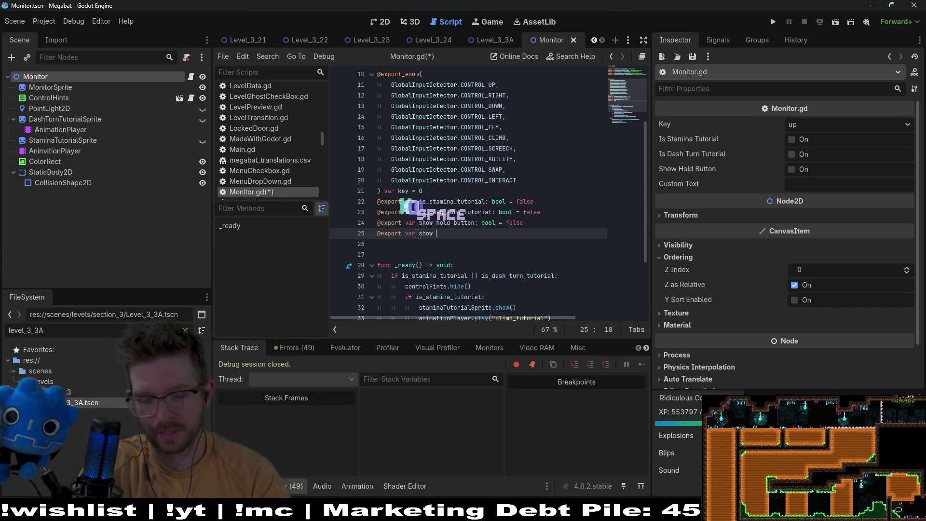
text(dig_spe)
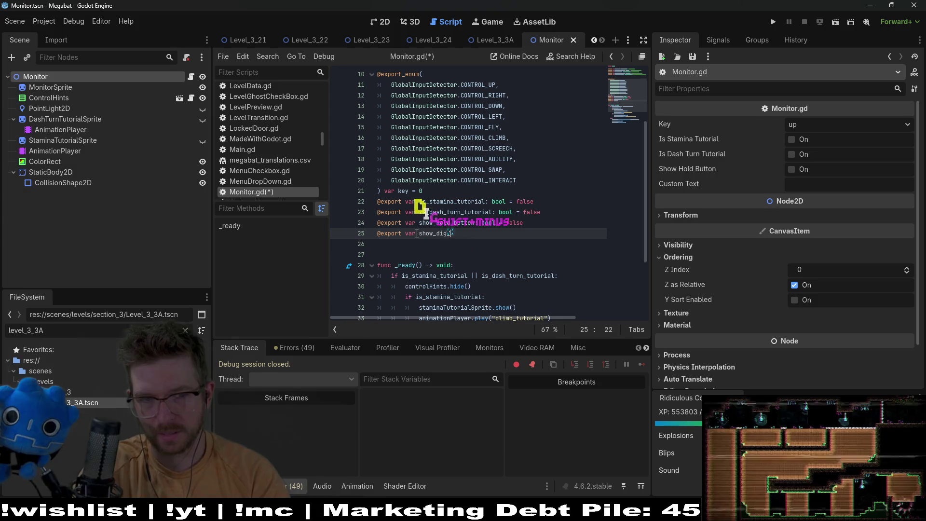
text(ed_tutorial)
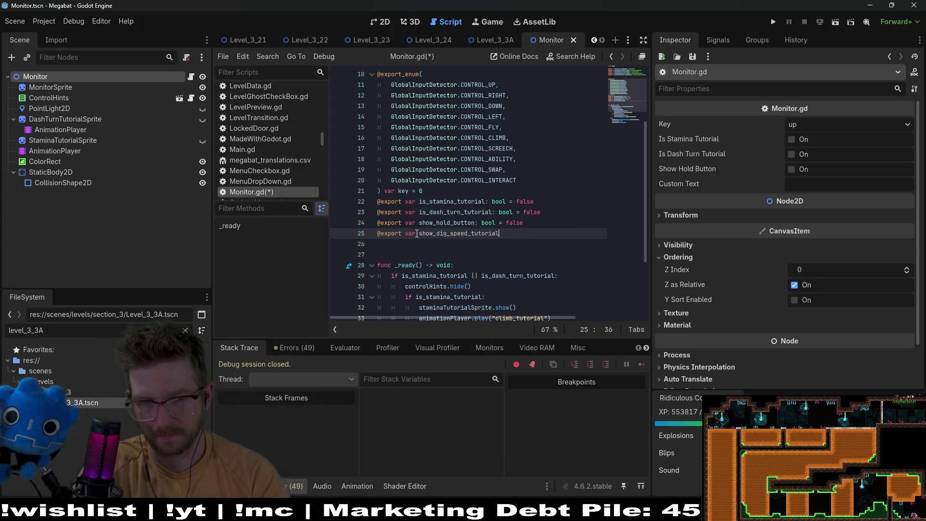
key(BackSpace)
key(BackSpace)
key(BackSpace)
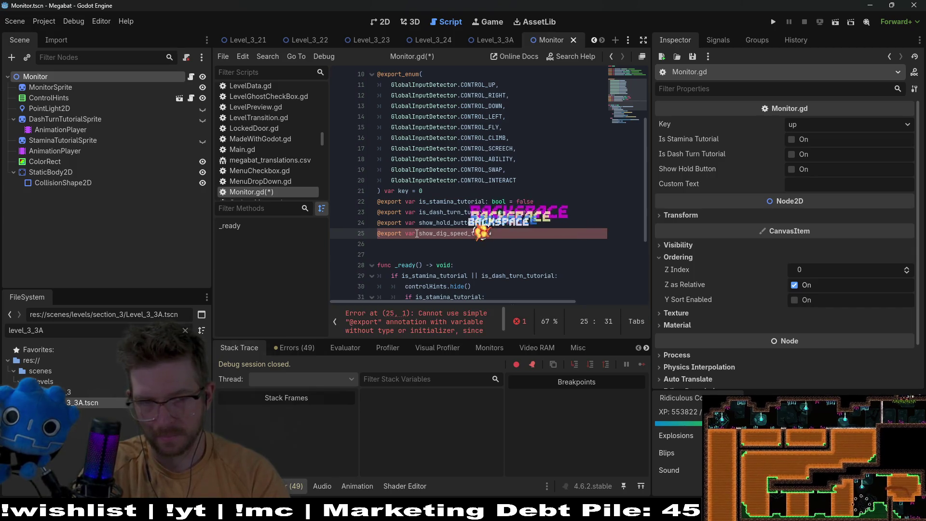
key(BackSpace)
key(BackSpace)
key(BackSpace)
text(up)
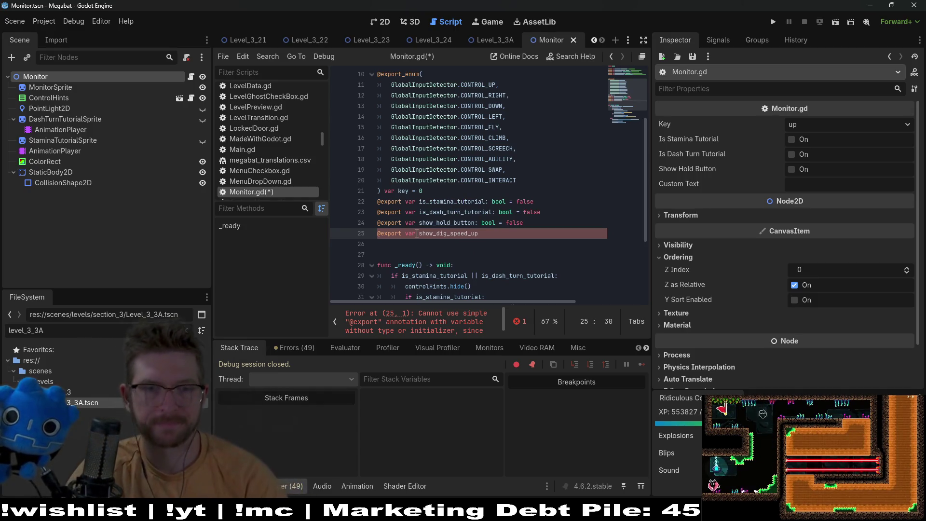
text(: bool = false)
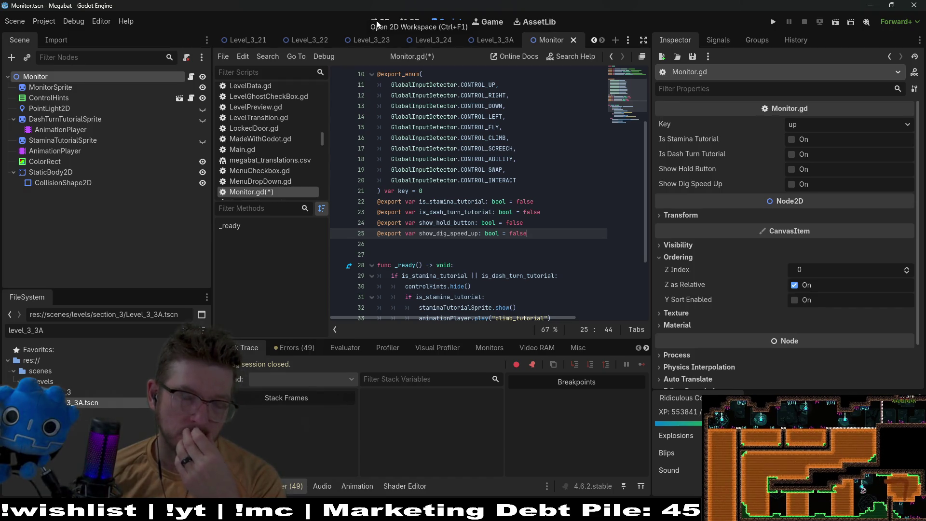
click(376, 22)
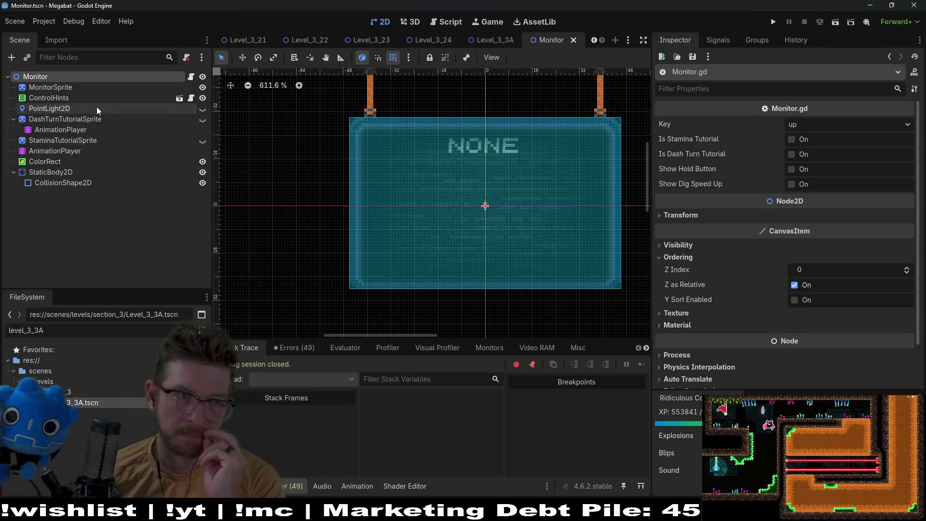
- Preview the stamina and dash-turn tutorial sprites over the monitor, then hide them again
click(93, 89)
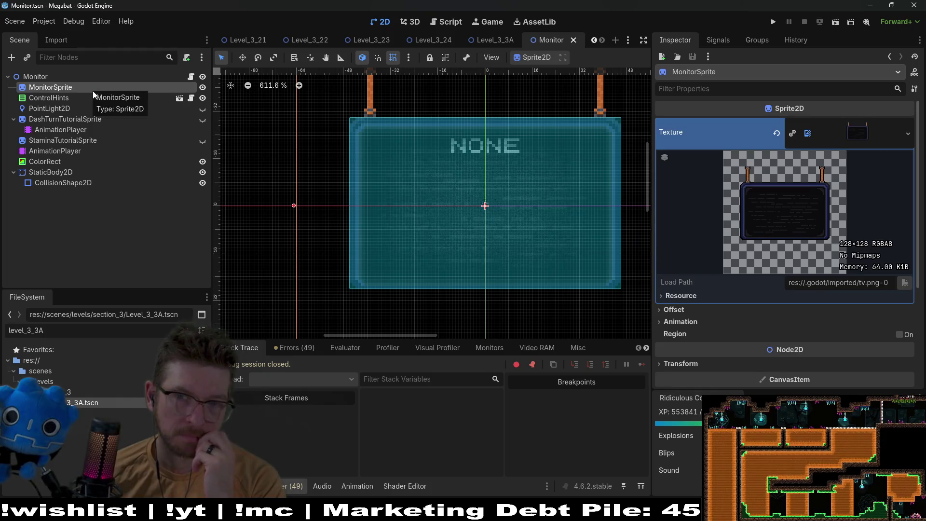
click(74, 97)
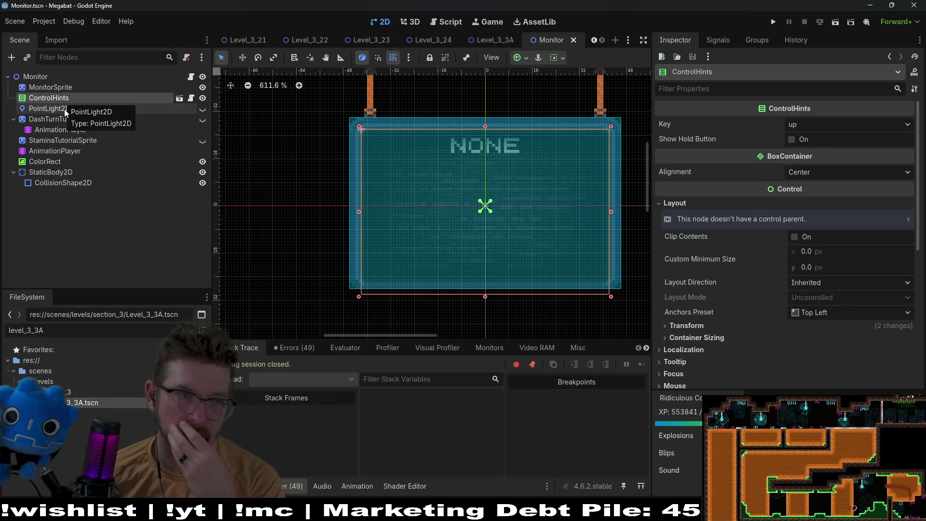
click(201, 143)
click(203, 143)
click(202, 143)
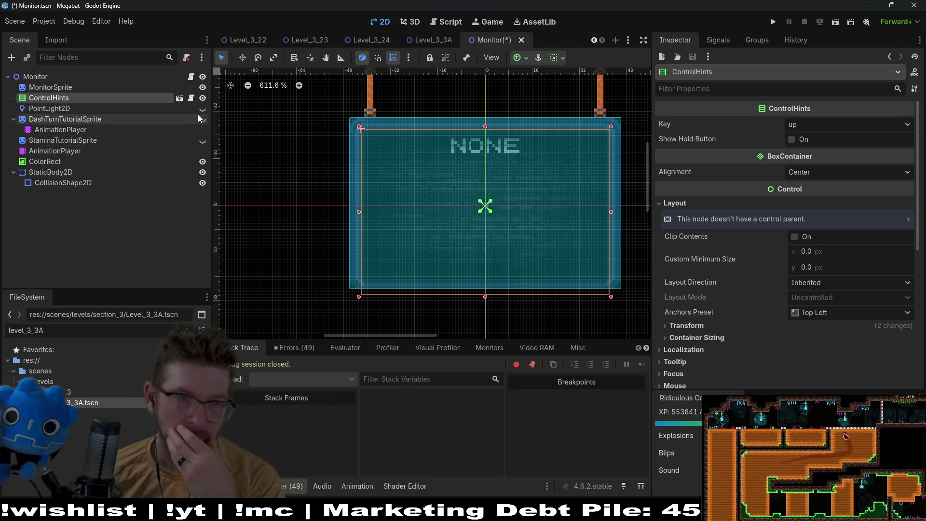
click(203, 119)
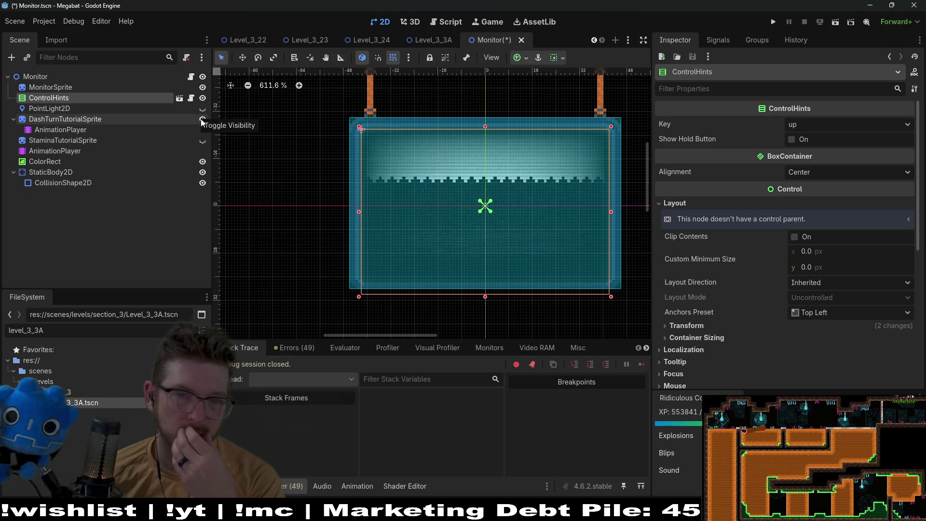
click(202, 121)
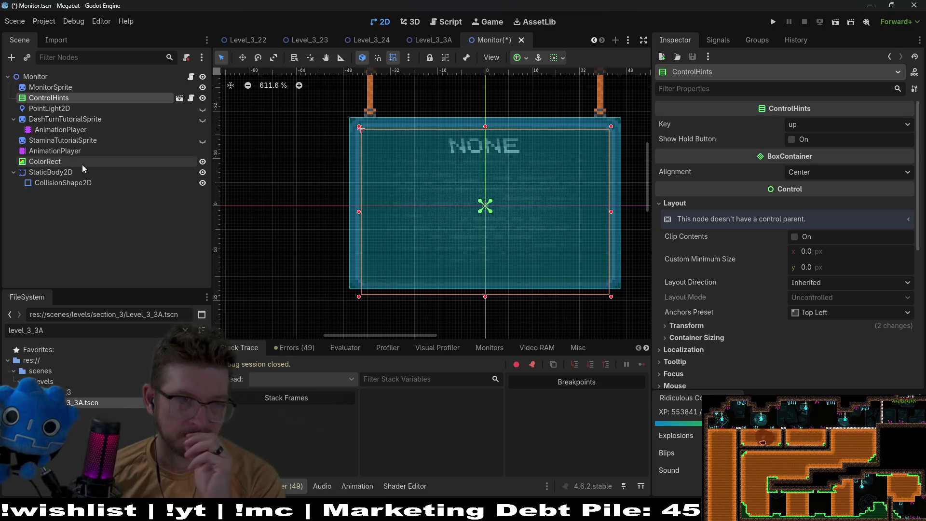
- Move the AnimationPlayer node under StaminaTutorialSprite in the scene tree
click(55, 151)
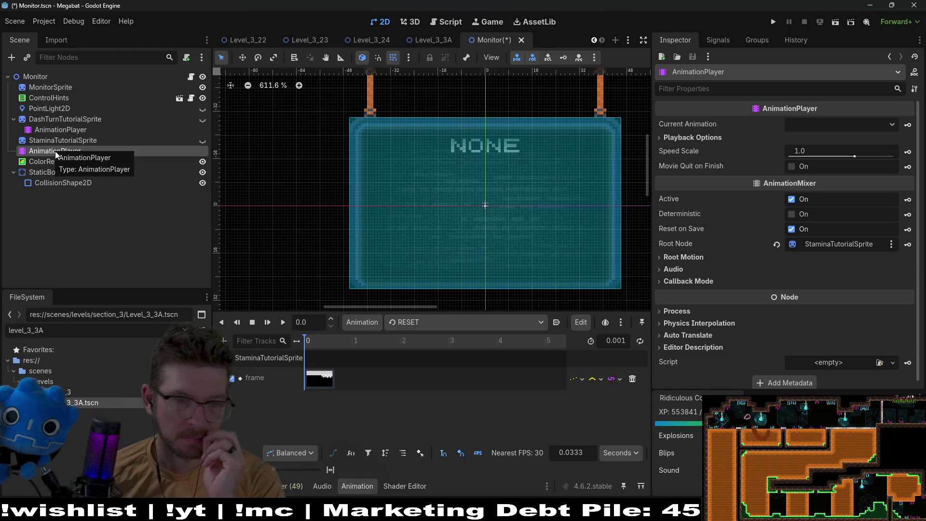
click(79, 143)
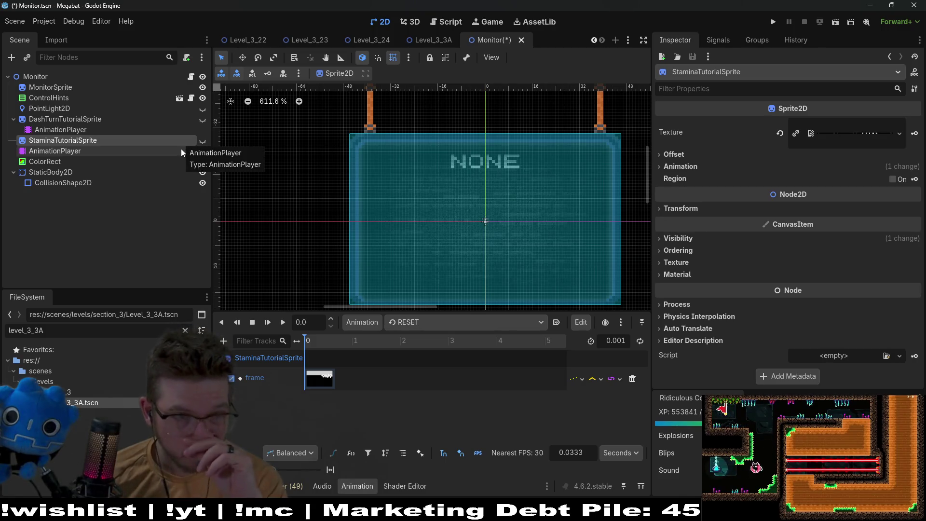
click(58, 152)
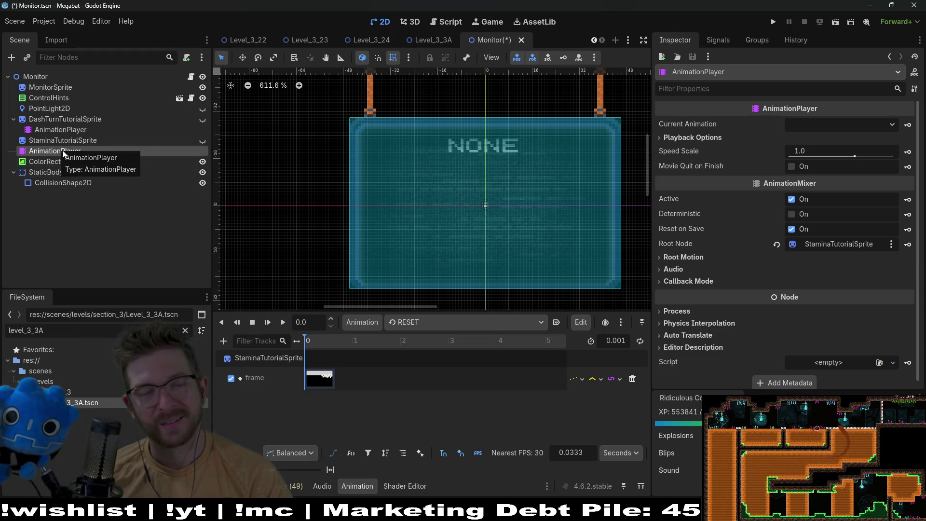
drag(53, 153, 77, 141)
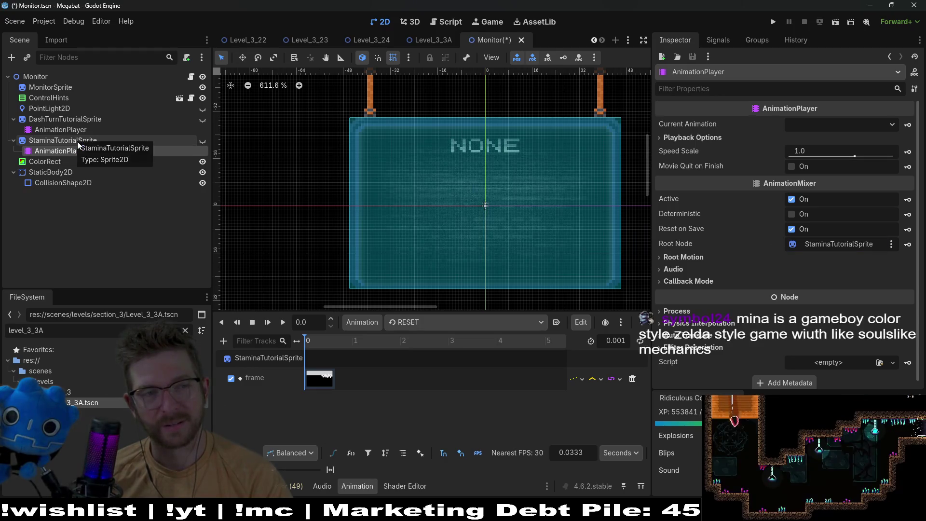
- Rename animationPlayer to staminaAnimationPlayer and point it at the nested AnimationPlayer path
click(192, 76)
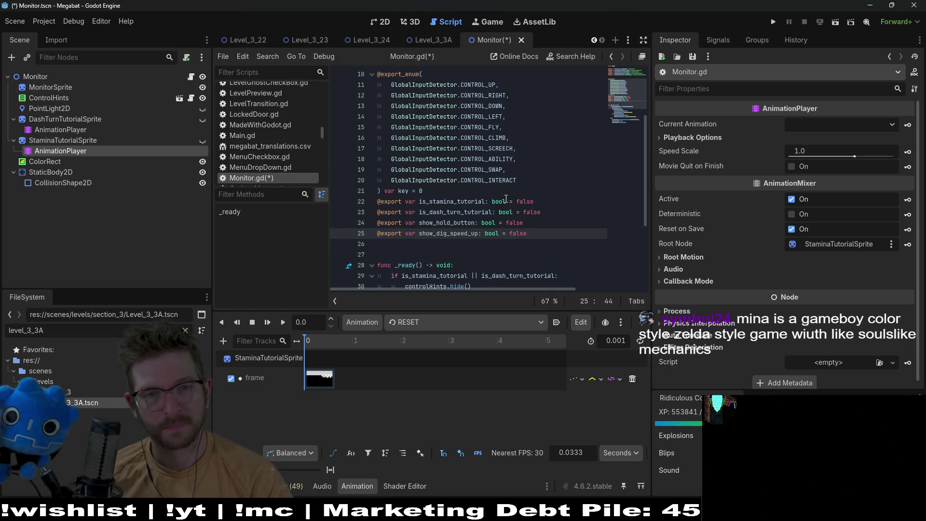
scroll(505, 198, up, 3)
click(423, 117)
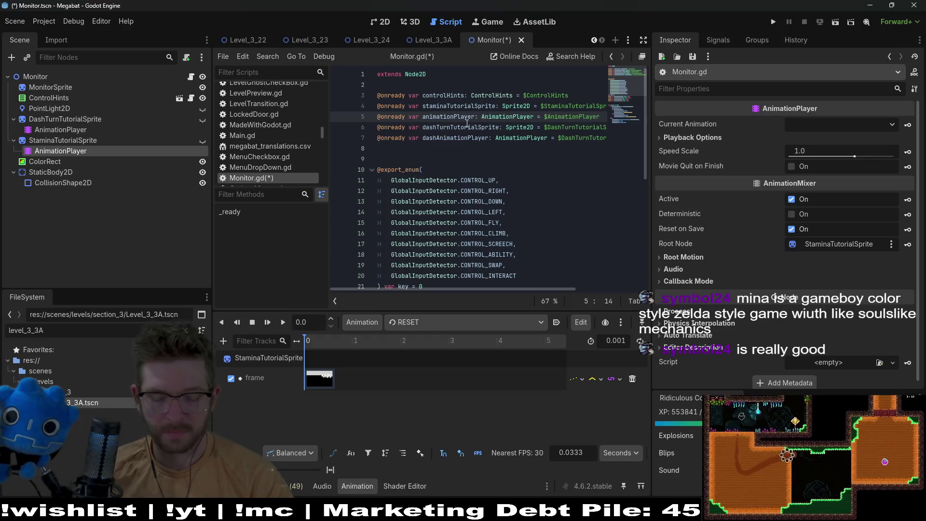
text(stamina)
key(BackSpace)
text(A)
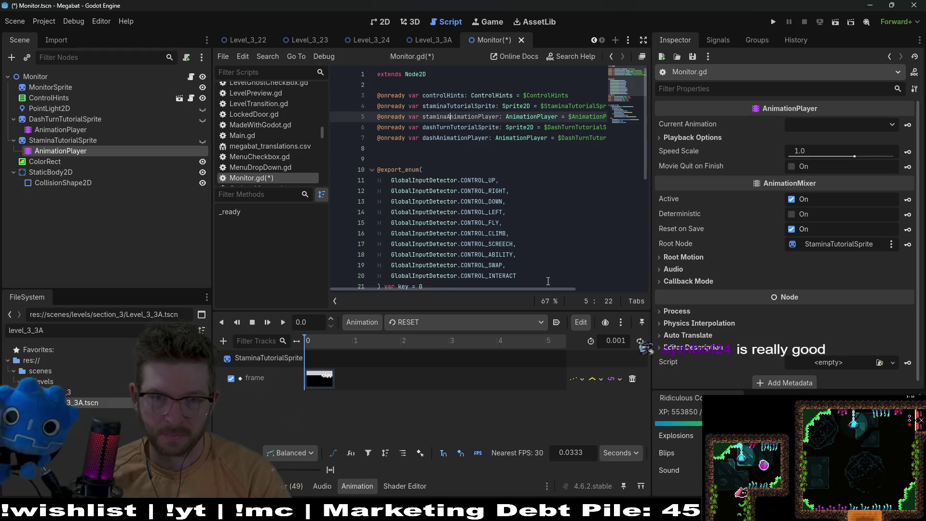
drag(532, 273, 611, 256)
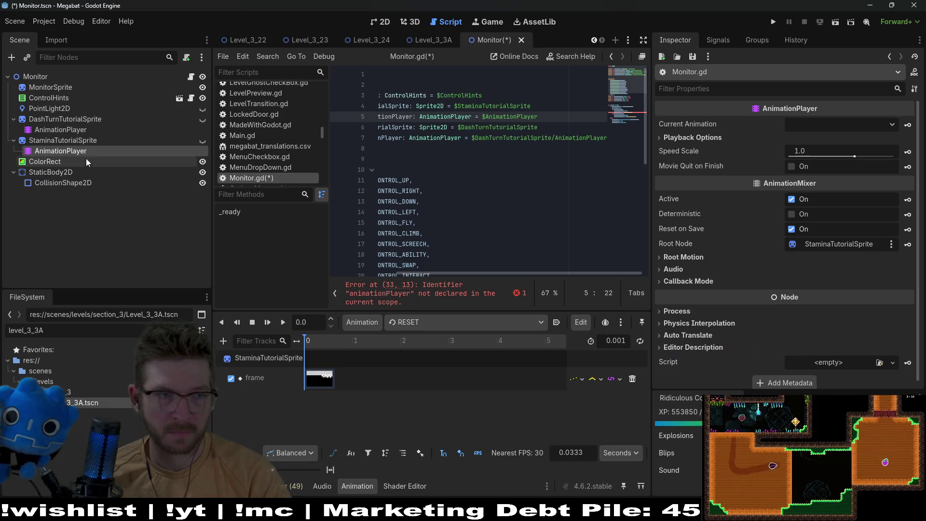
drag(538, 117, 481, 116)
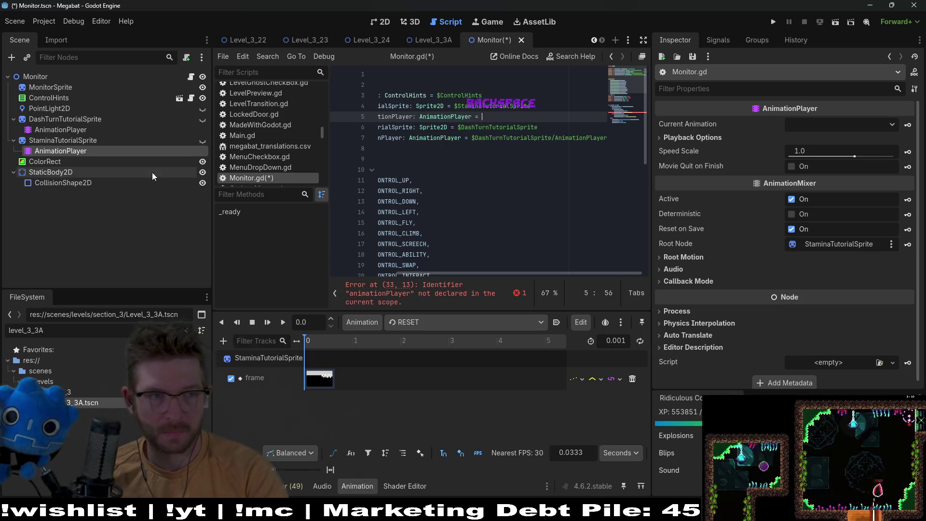
key(BackSpace)
drag(99, 151, 555, 116)
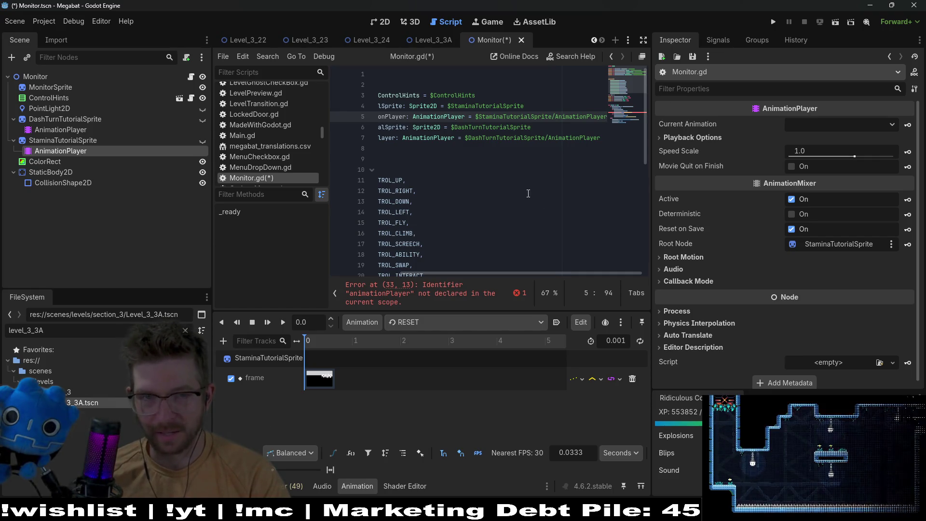
- Replace animationPlayer on line 33 with staminaAnimationPlayer and save the script
click(500, 177)
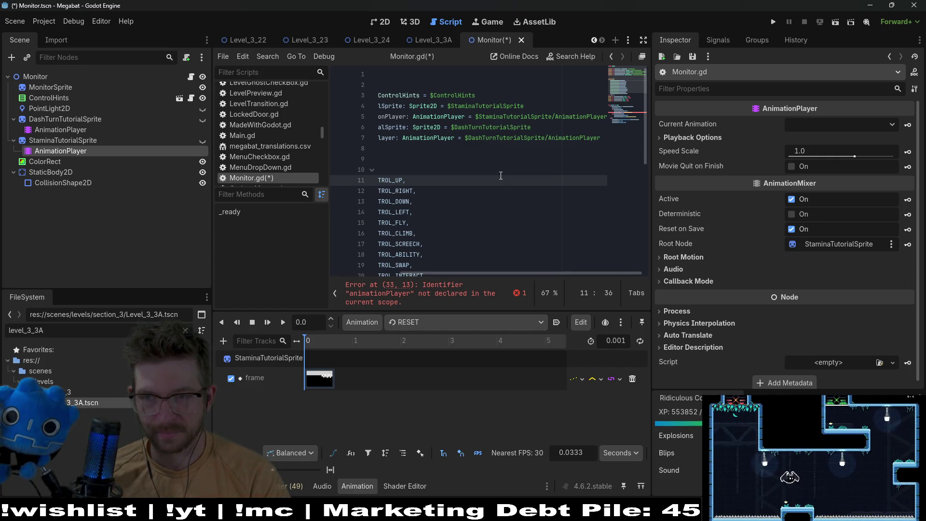
drag(432, 158, 271, 131)
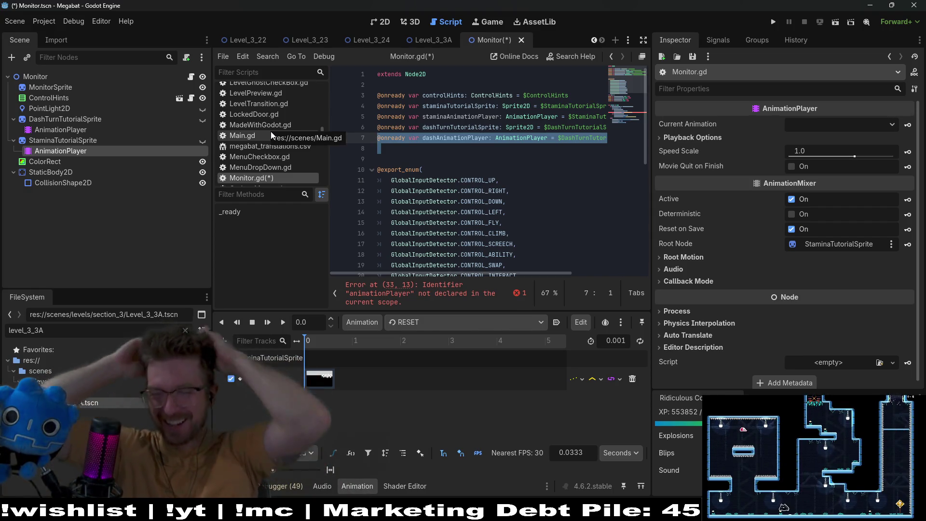
click(496, 173)
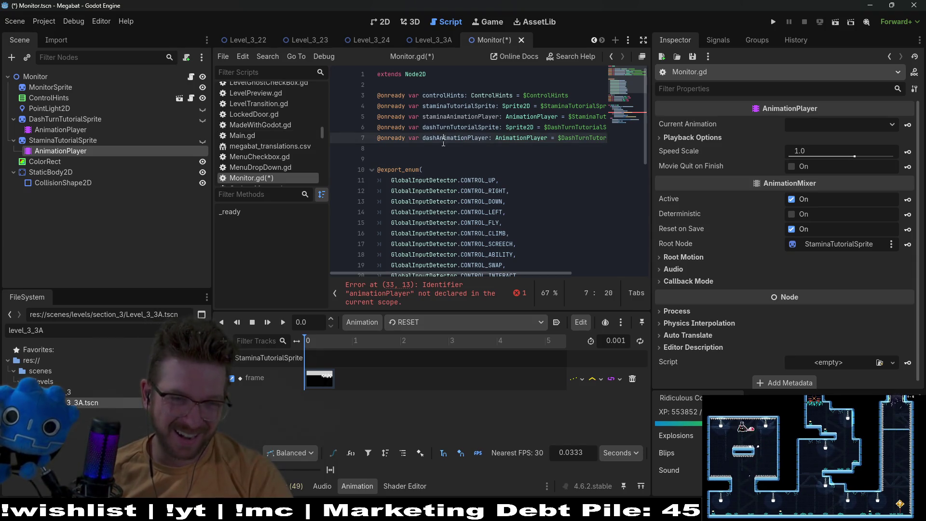
click(391, 299)
scroll(461, 203, up, 7)
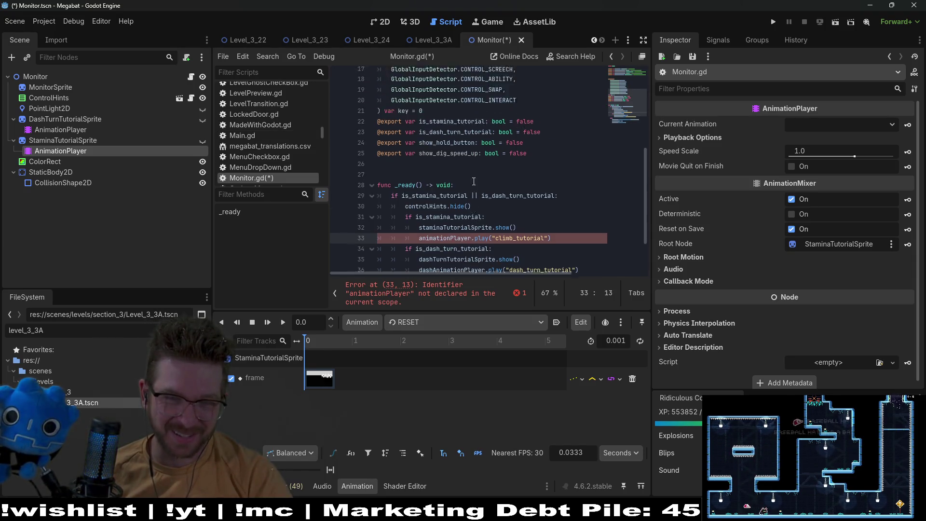
double_click(456, 117)
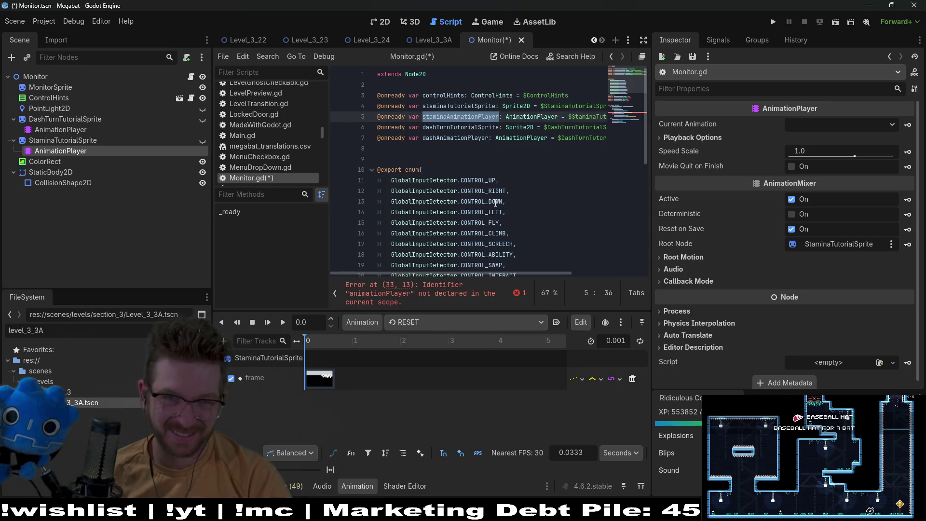
key(ctrl+c)
scroll(496, 202, down, 7)
double_click(444, 191)
key(ctrl+v)
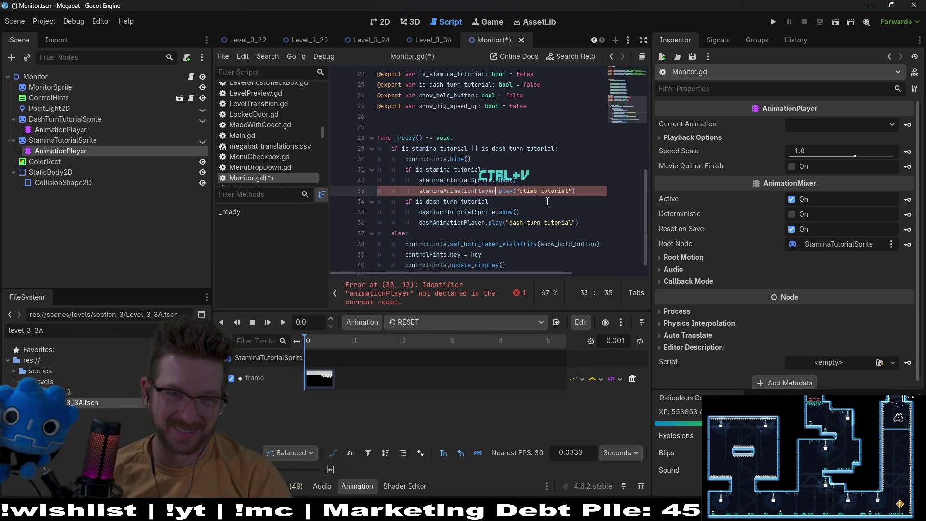
click(558, 222)
key(ctrl+s)
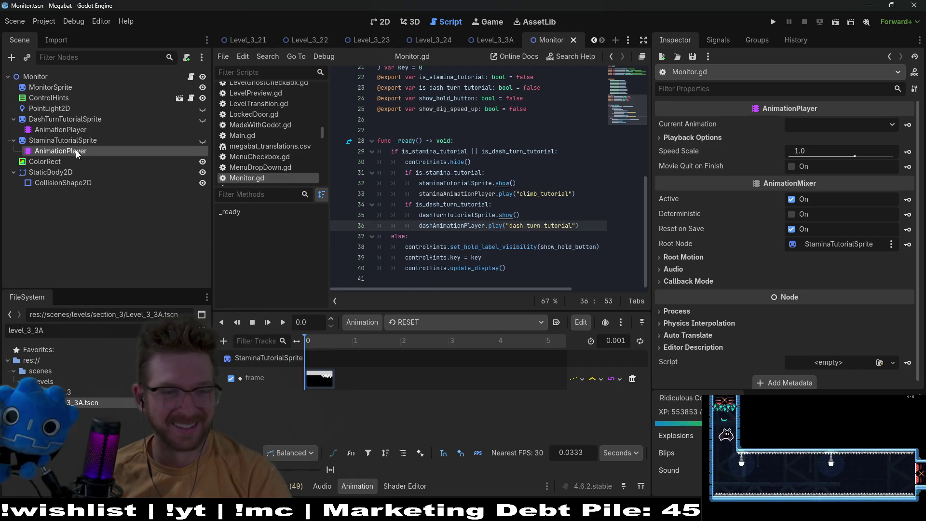
click(80, 140)
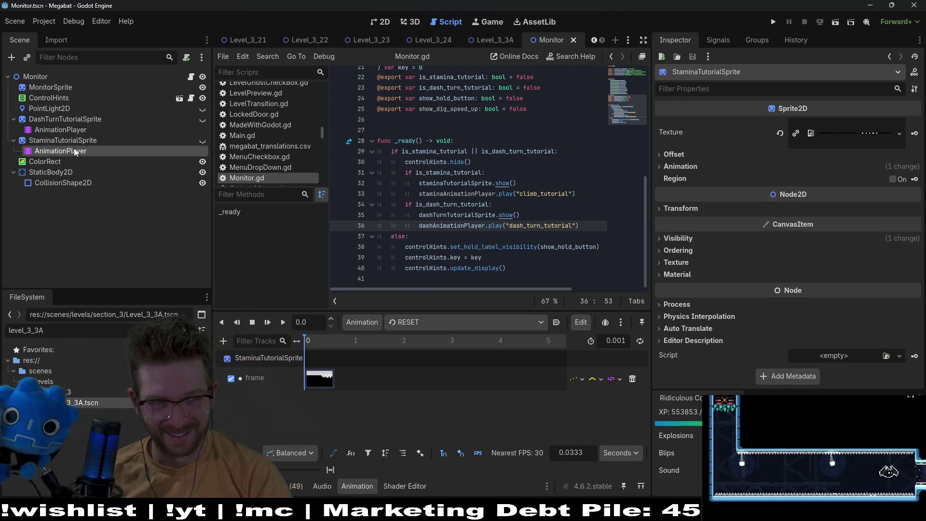
- Show the stamina tutorial sprite and play its climb_tutorial animation
click(73, 150)
click(376, 20)
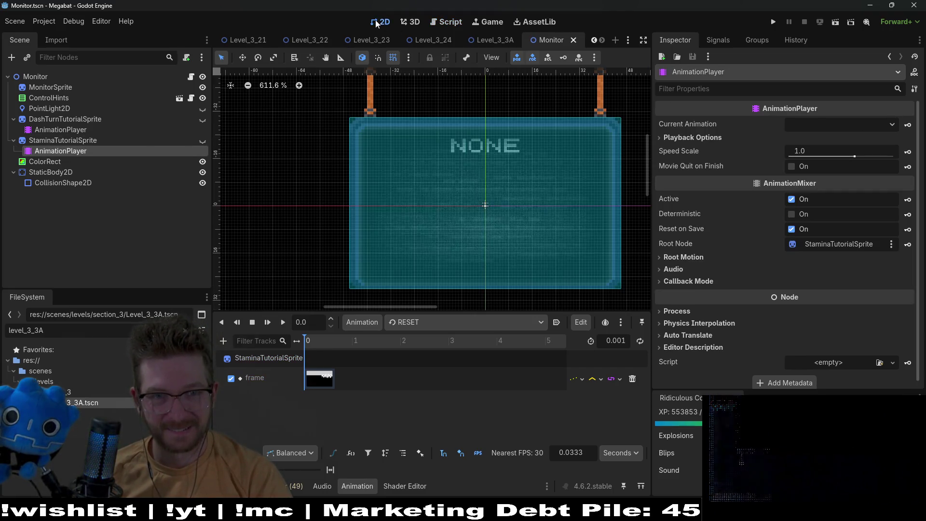
click(202, 143)
click(268, 322)
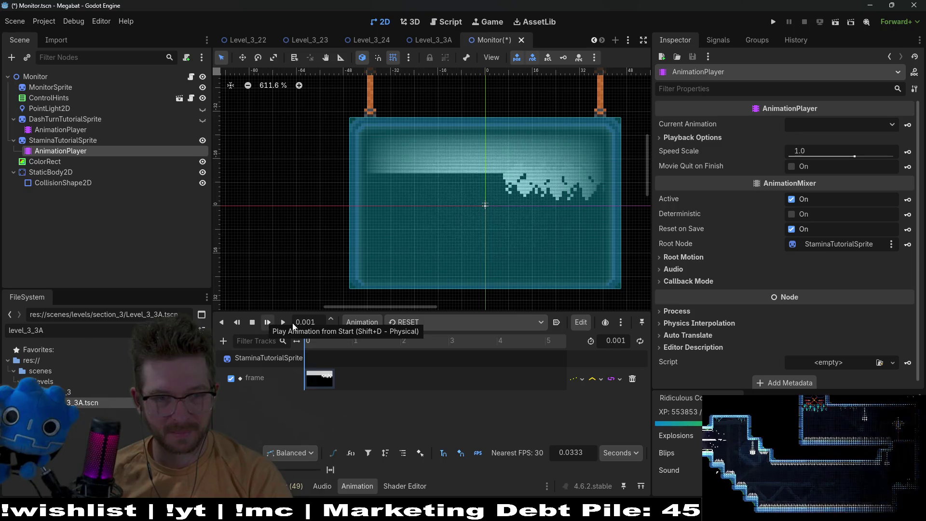
click(420, 321)
click(392, 345)
click(264, 322)
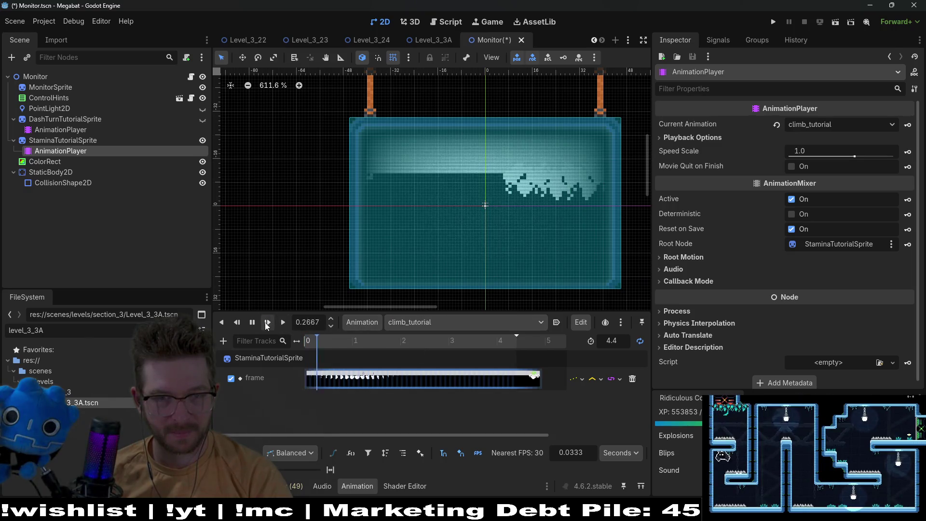
- Set the animation back to RESET, hide the stamina sprite, and save the Monitor scene
click(410, 322)
click(400, 338)
click(91, 141)
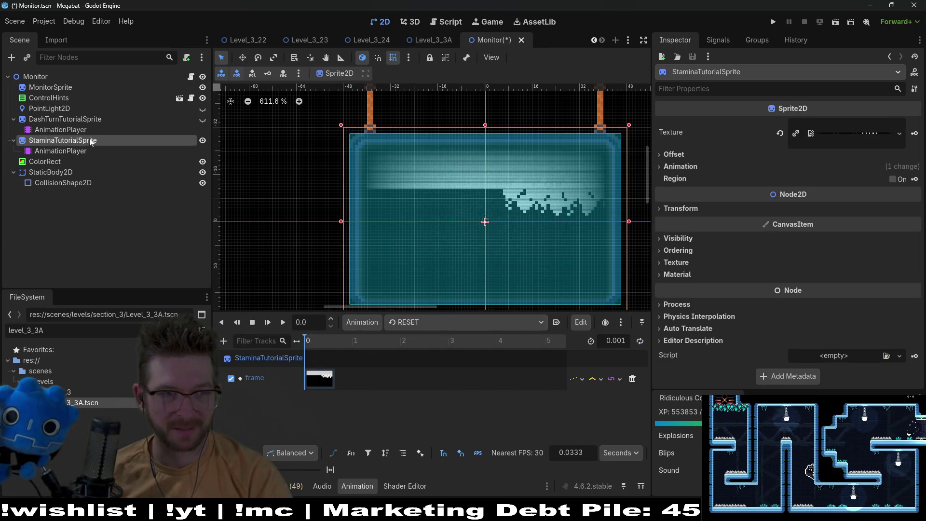
click(202, 140)
key(ctrl+s)
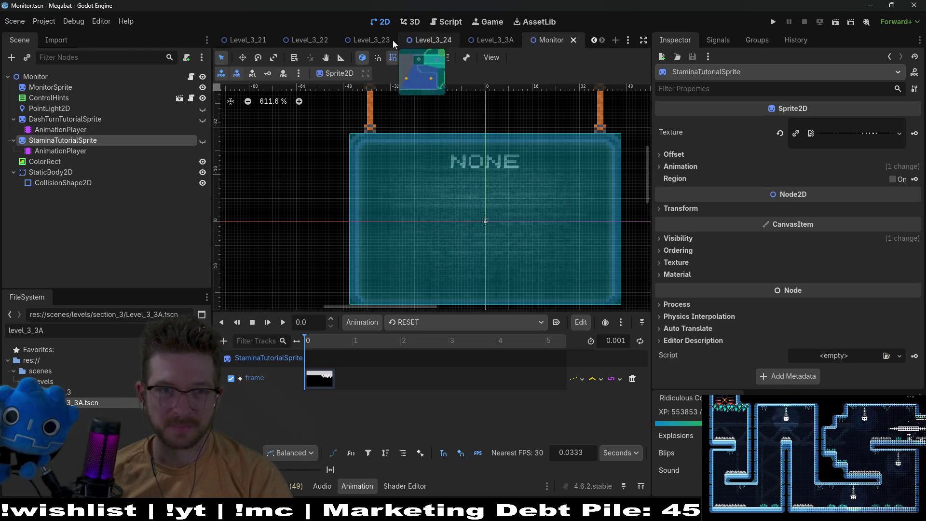
mouse_move(360, 42)
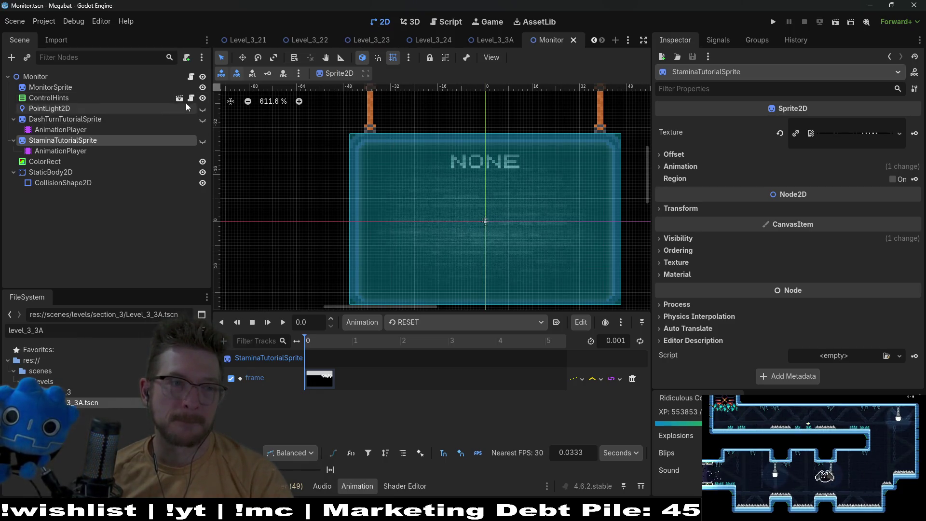
click(191, 77)
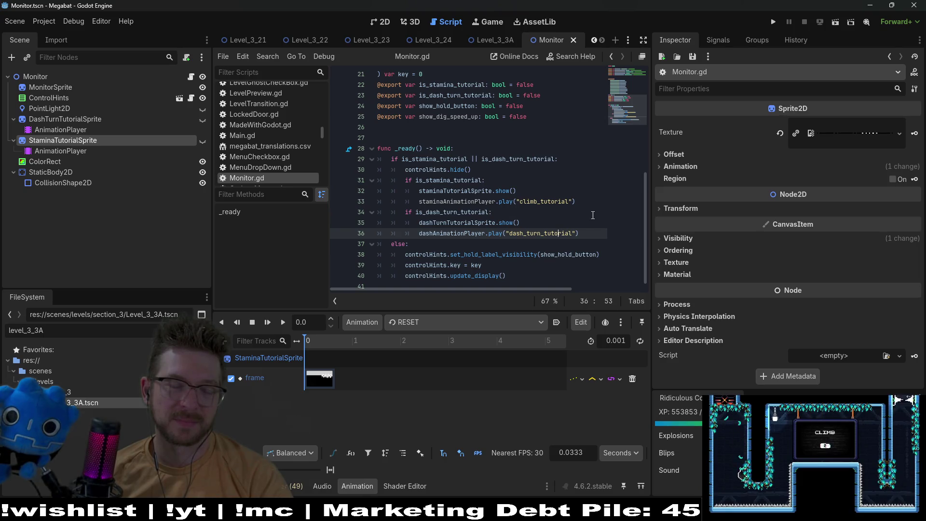
- Select the show_dig_speed_up name and locate the else branch above update_display
click(495, 201)
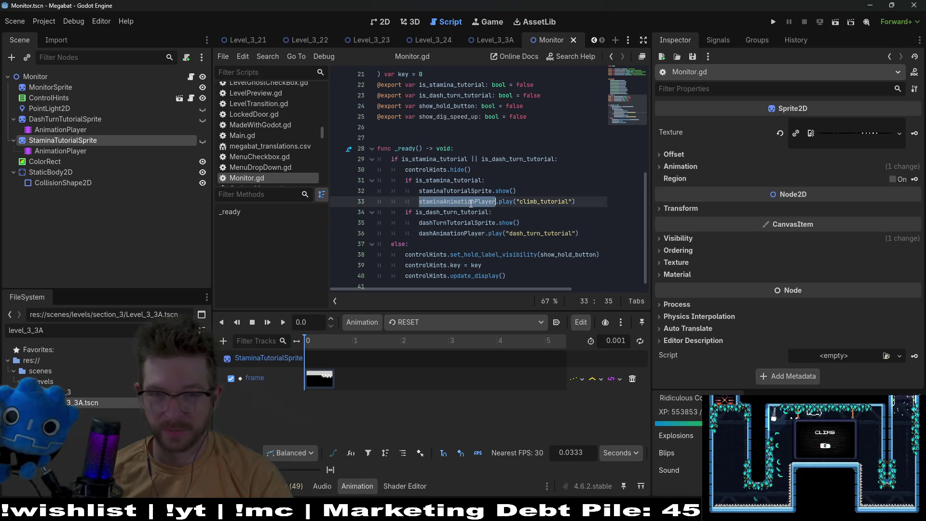
scroll(446, 231, up, 4)
double_click(446, 233)
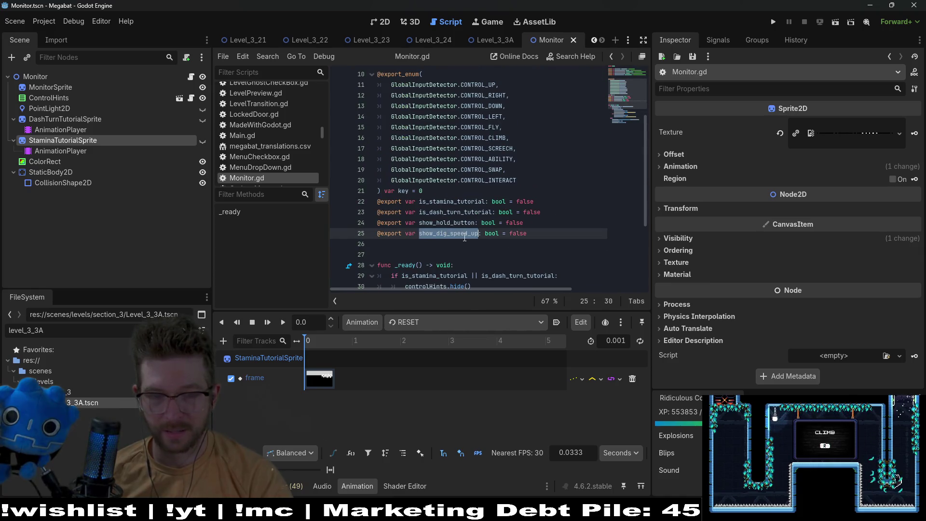
scroll(462, 212, down, 4)
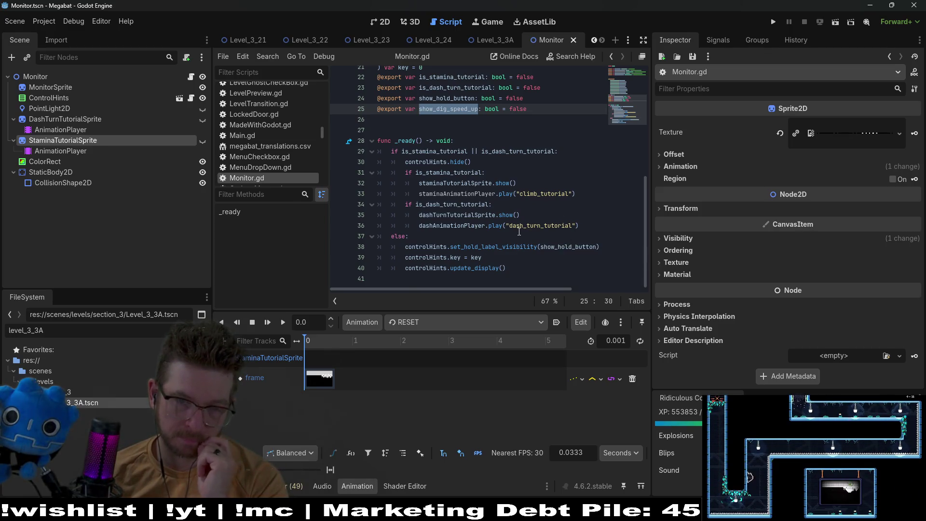
click(504, 257)
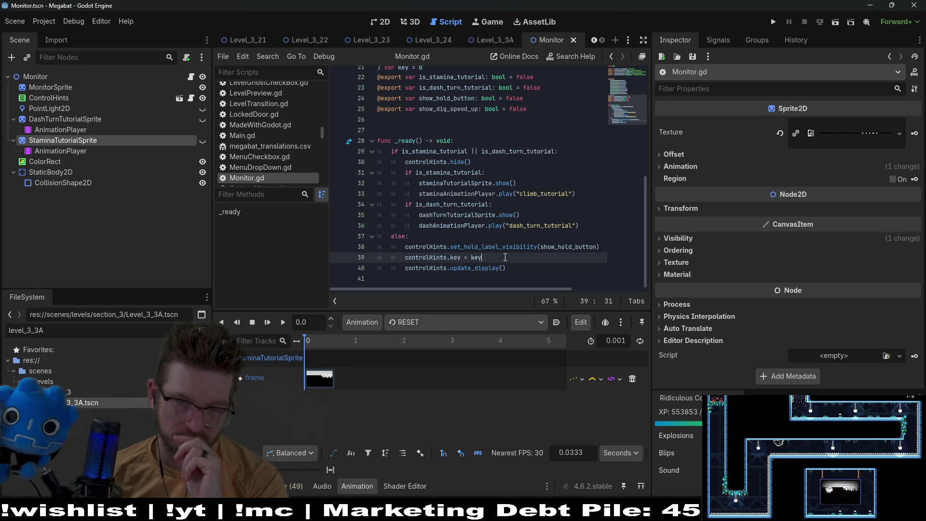
double_click(488, 271)
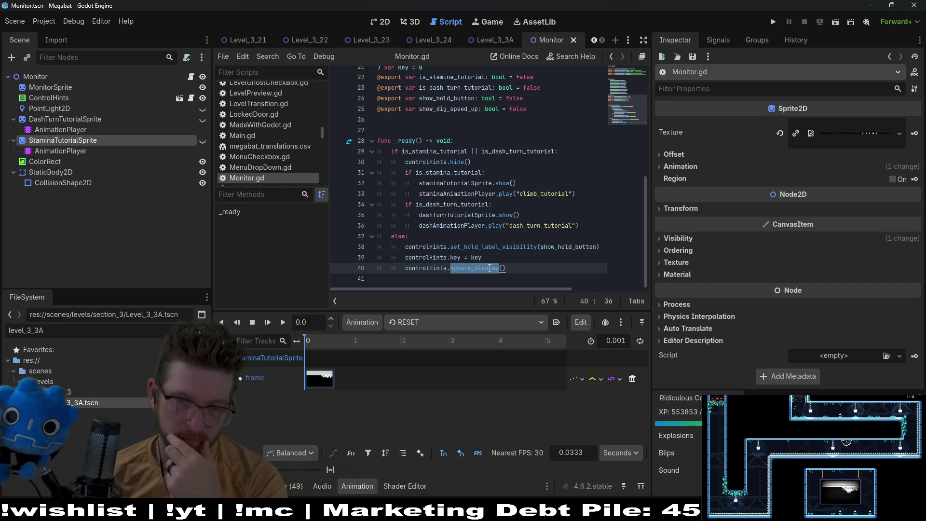
click(502, 257)
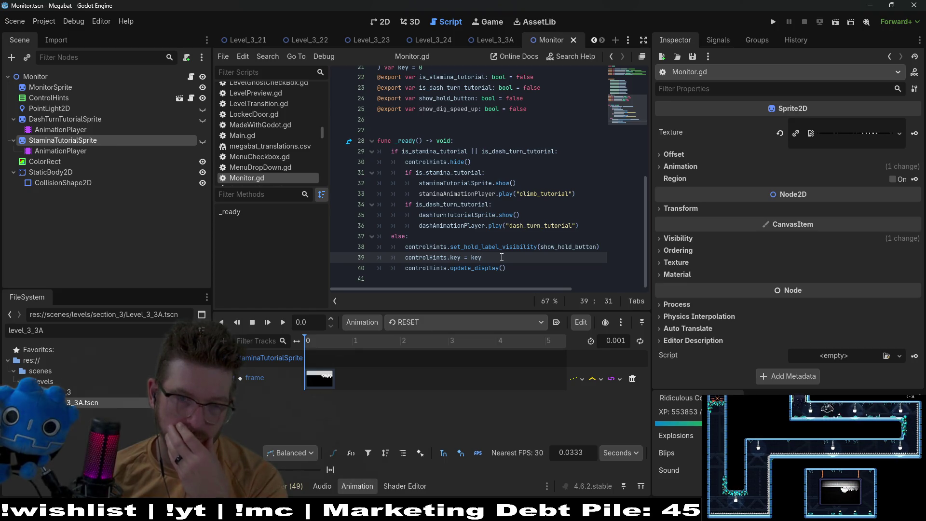
click(519, 268)
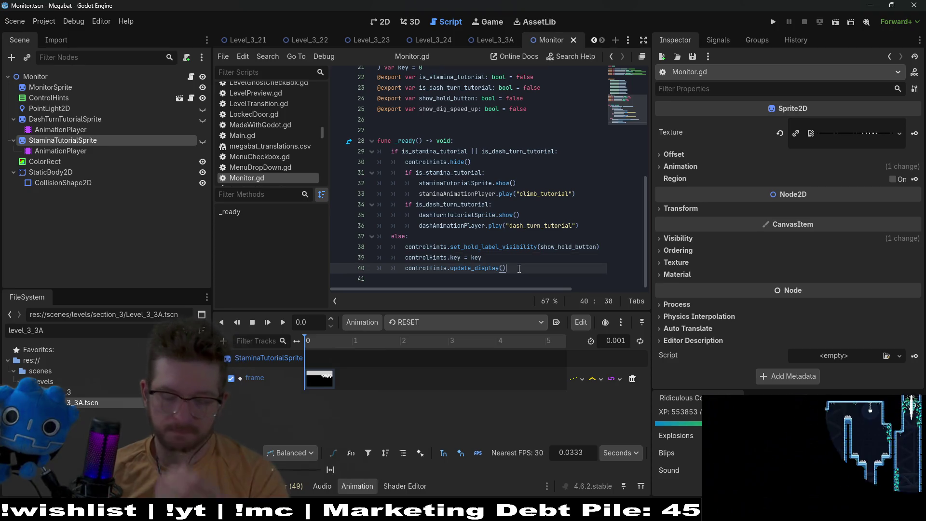
key(Up)
key(Return)
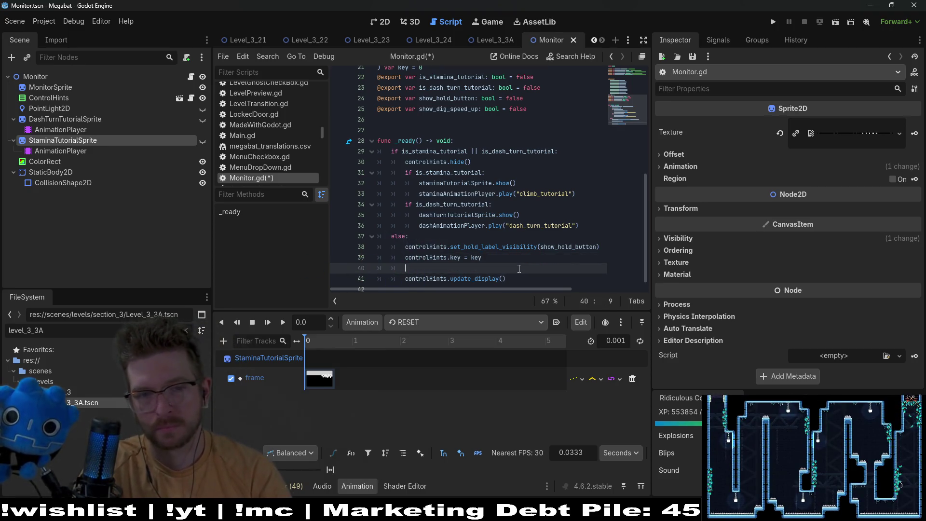
key(ctrl+z)
- Insert 'if show_dig_speed_up:' with a pass placeholder right after else
key(Up)
key(Up)
key(Return)
text(if)
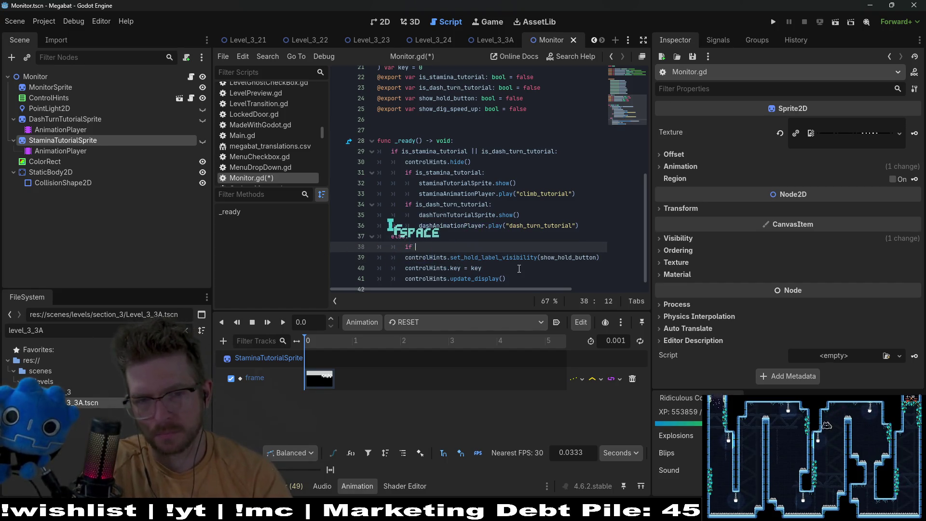
key(ctrl+v)
text(:)
text(ass)
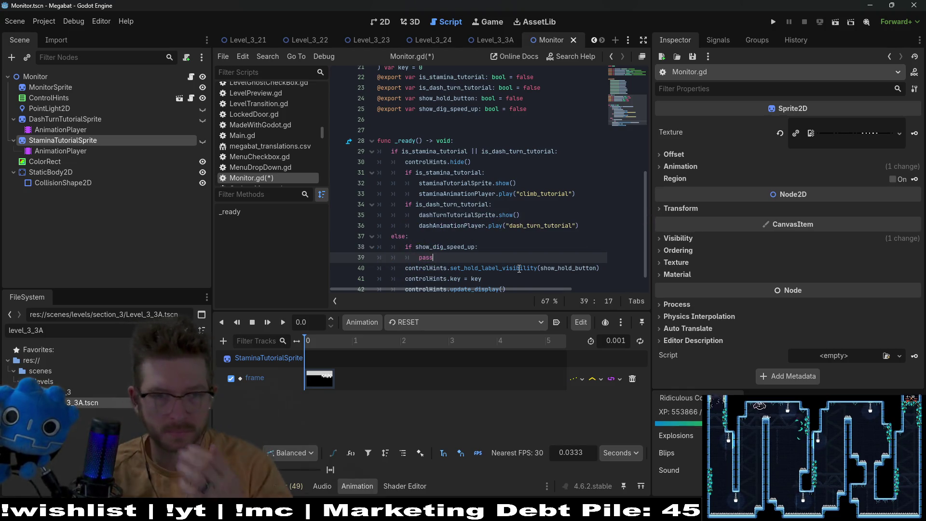
click(384, 21)
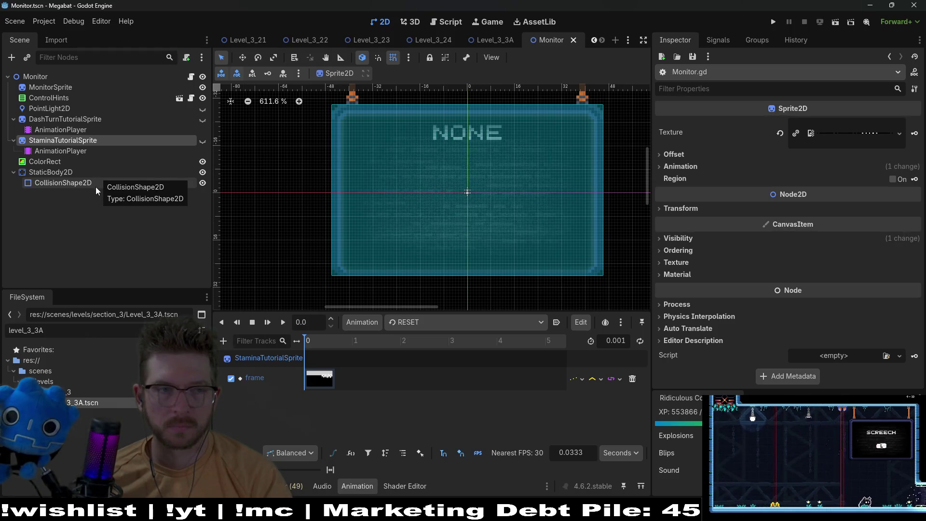
- Add a Label node under Monitor, move it up the tree, and name it DigFastLabel
click(68, 165)
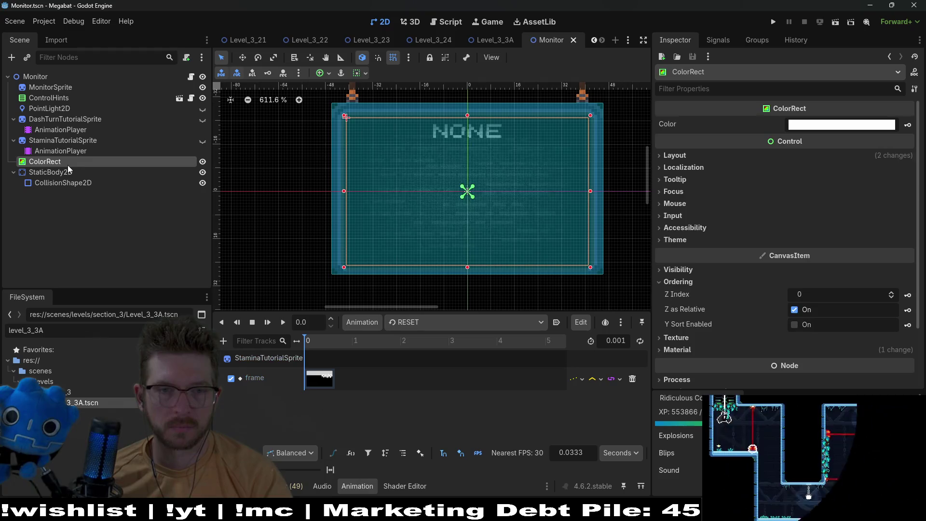
click(74, 150)
click(75, 140)
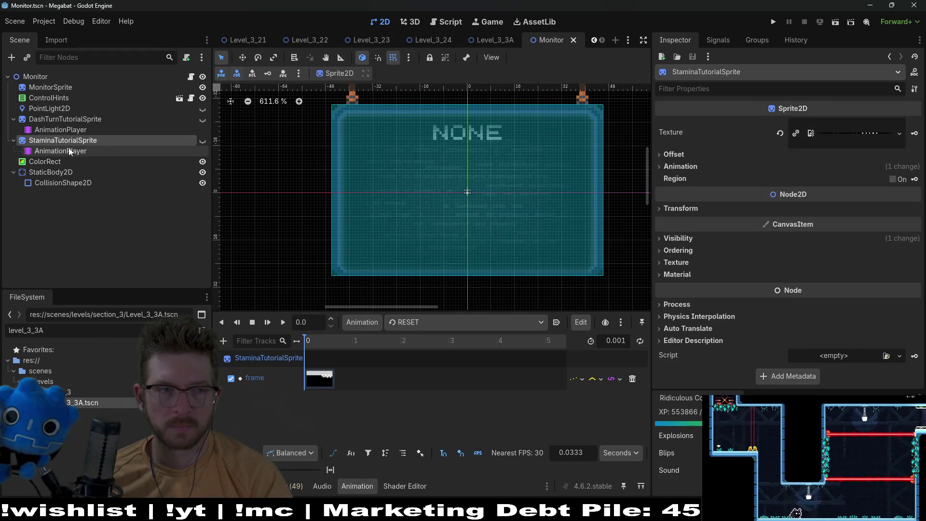
click(54, 162)
click(46, 87)
click(34, 76)
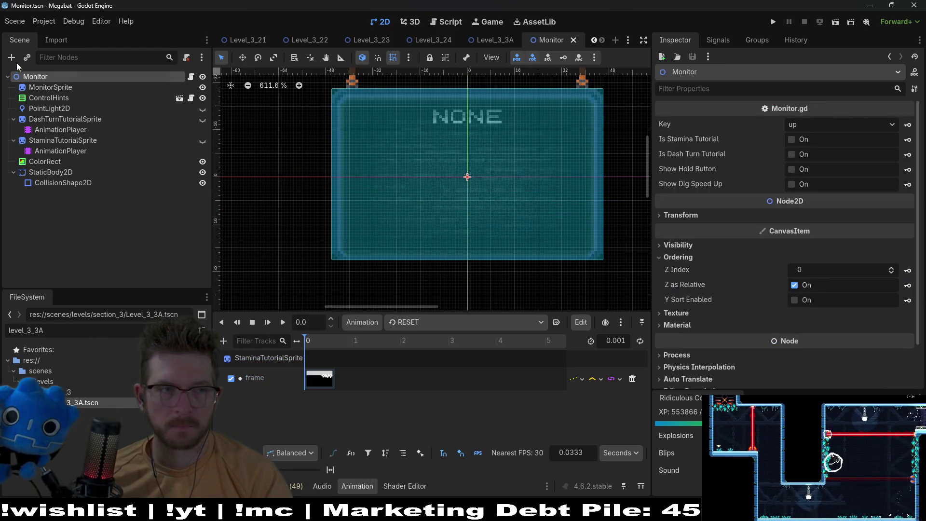
click(11, 57)
text(h)
key(BackSpace)
text(label)
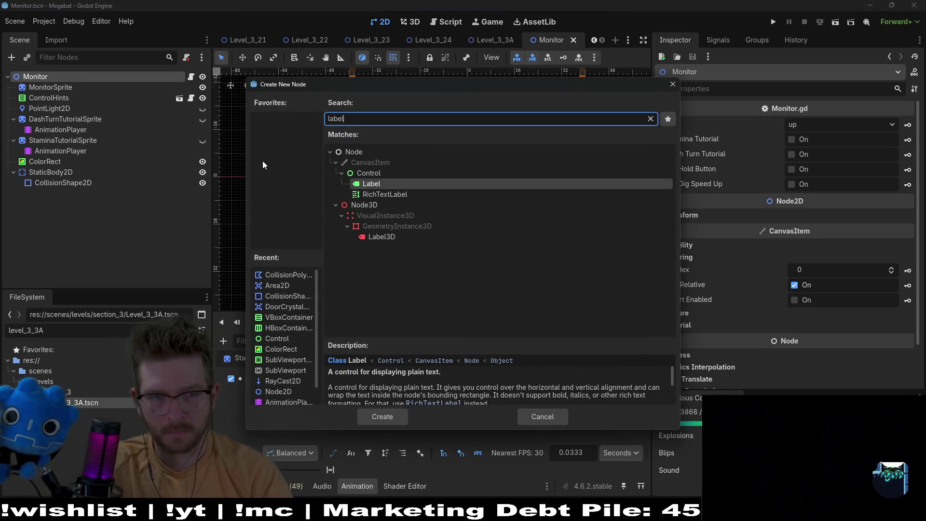
key(Return)
drag(48, 193, 54, 104)
double_click(55, 107)
key(Return)
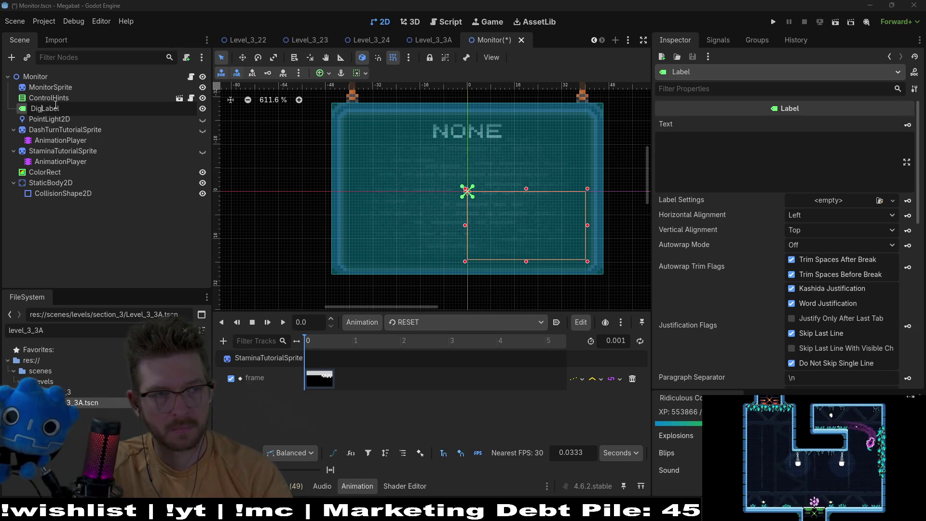
key(Return)
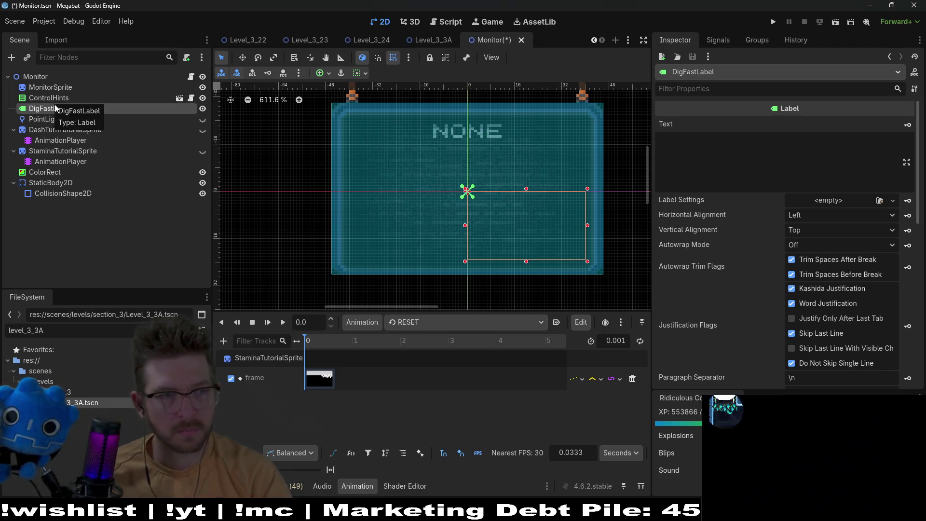
- Clear the label's text and apply main_theme.tres as its theme
click(727, 155)
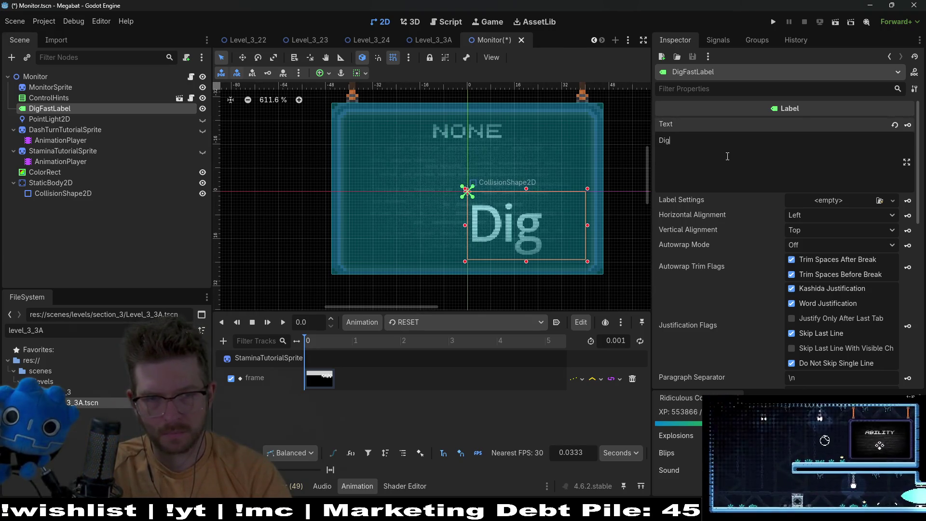
key(BackSpace)
key(BackSpace)
key(BackSpace)
scroll(776, 237, down, 10)
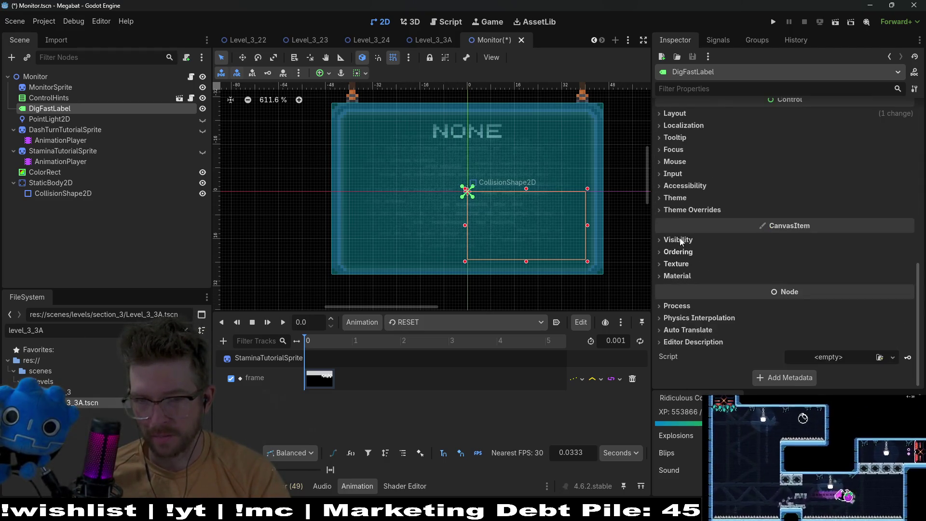
click(674, 198)
click(880, 212)
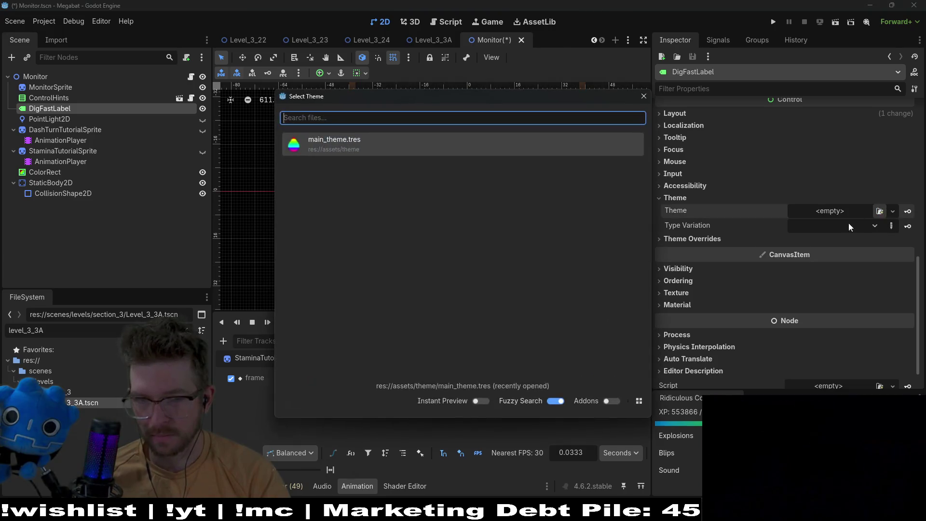
click(362, 144)
click(62, 193)
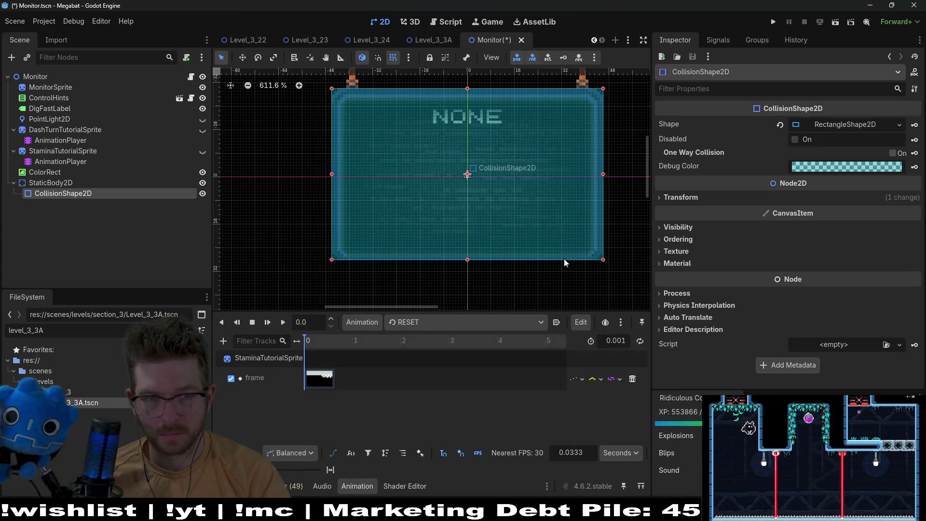
click(45, 107)
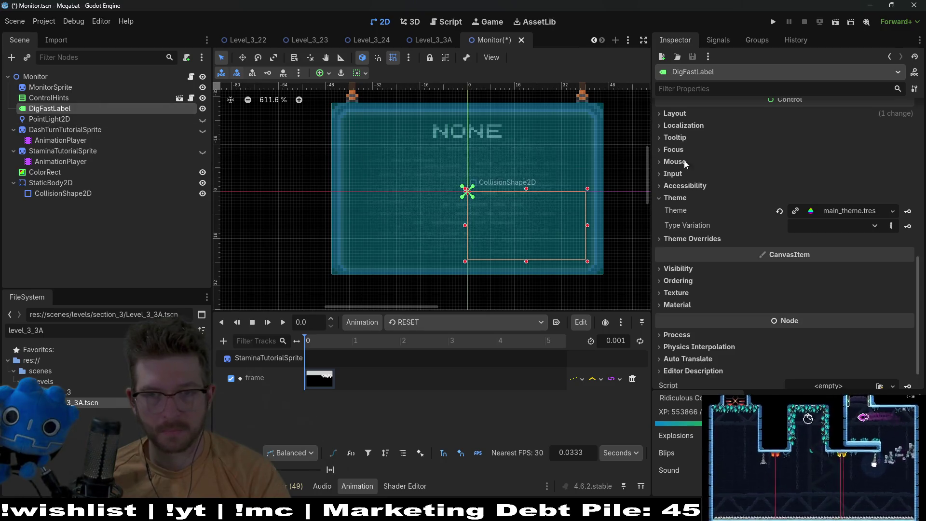
scroll(728, 190, up, 4)
scroll(728, 190, up, 4)
- Set the label text to HOLD TO DIG FASTER
click(740, 166)
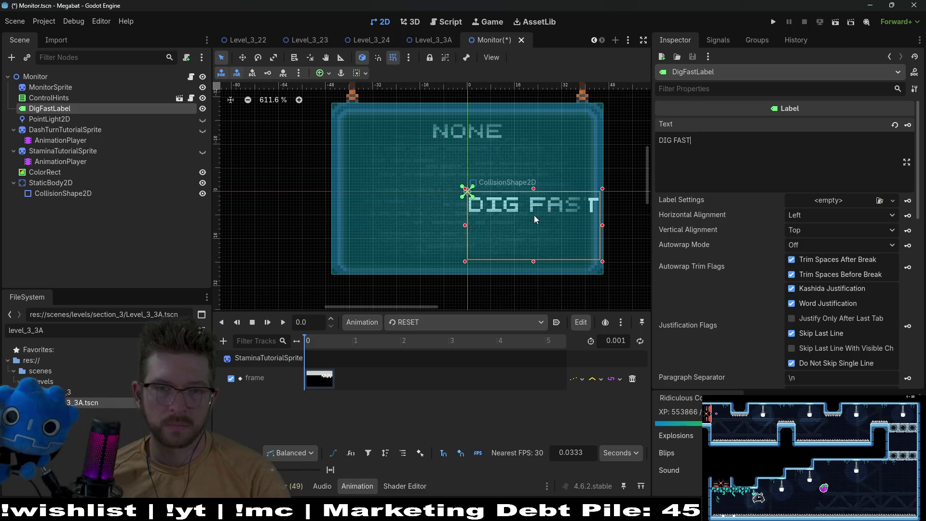
text(W)
key(BackSpace)
key(BackSpace)
key(BackSpace)
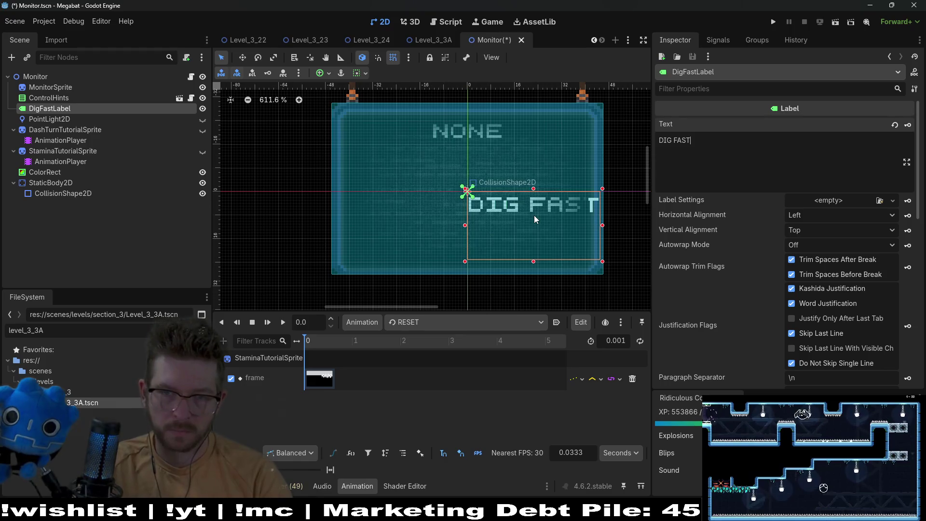
key(BackSpace)
key(BackSpace)
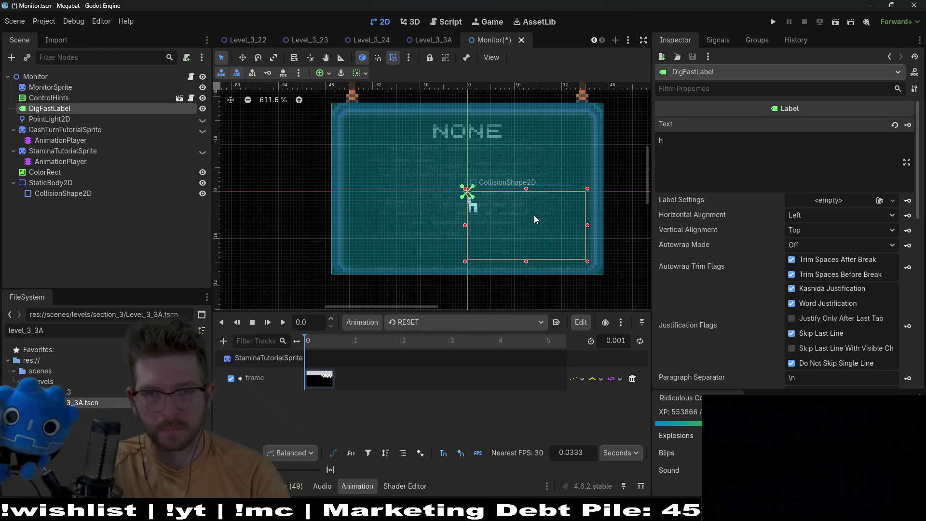
text(Hold)
key(BackSpace)
key(BackSpace)
key(BackSpace)
text(HOLD TO )
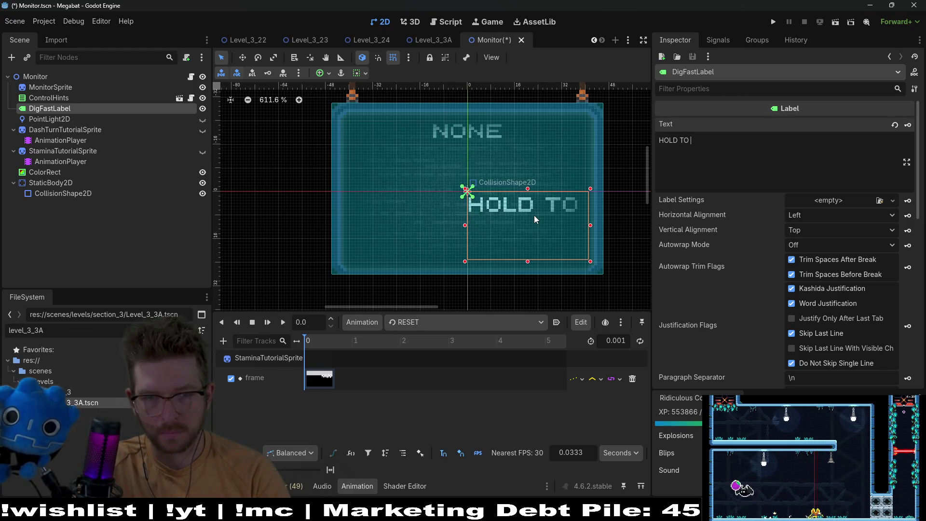
text(DIG F)
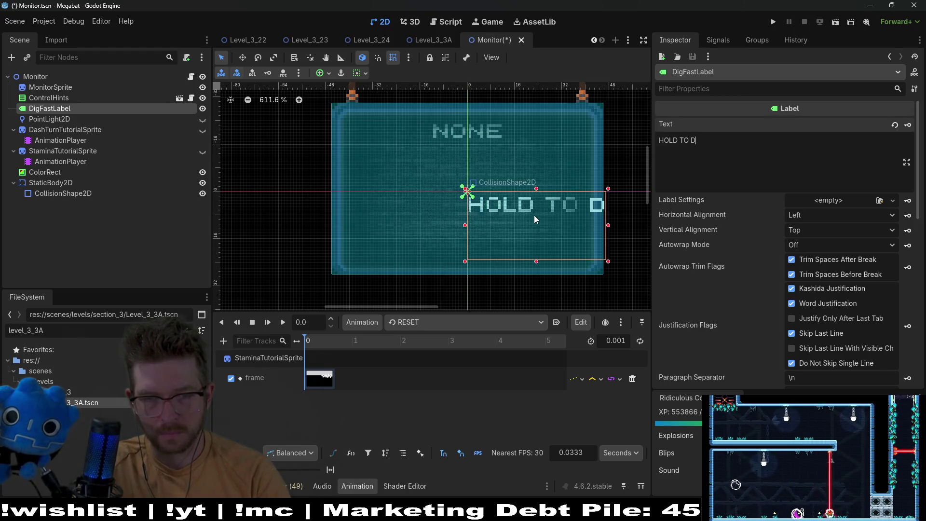
text(ASTER)
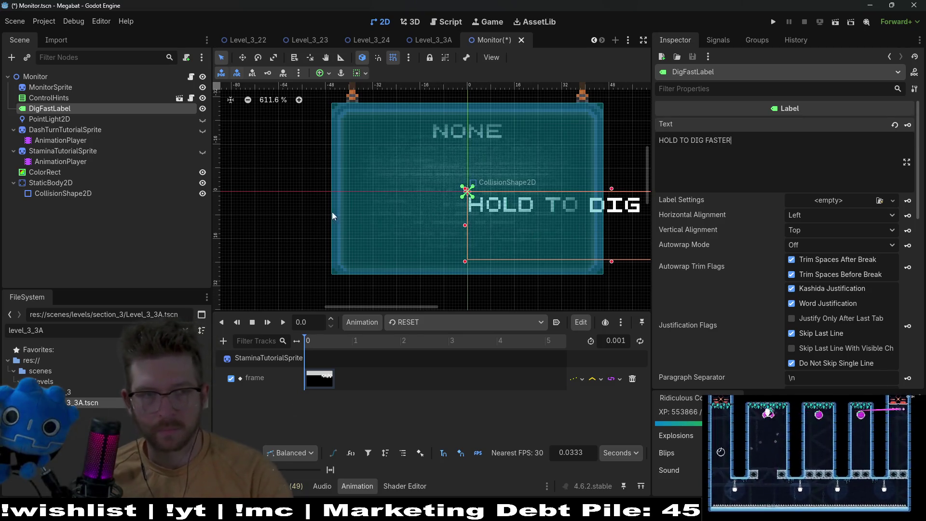
- Shift the label left across the monitor and break its text before DIG
click(54, 117)
click(54, 111)
key(w)
mouse_move(564, 214)
mouse_down()
mouse_move(413, 206)
mouse_move(428, 202)
mouse_up()
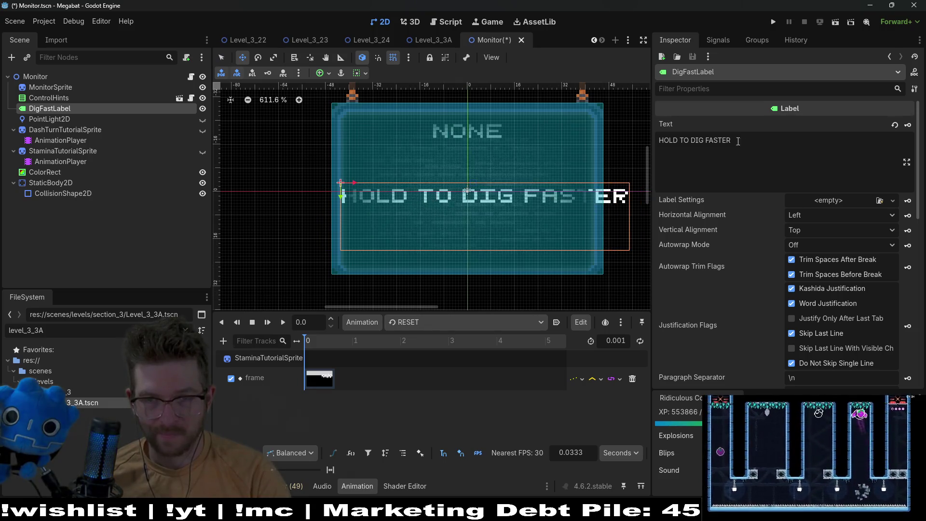
click(705, 143)
click(691, 143)
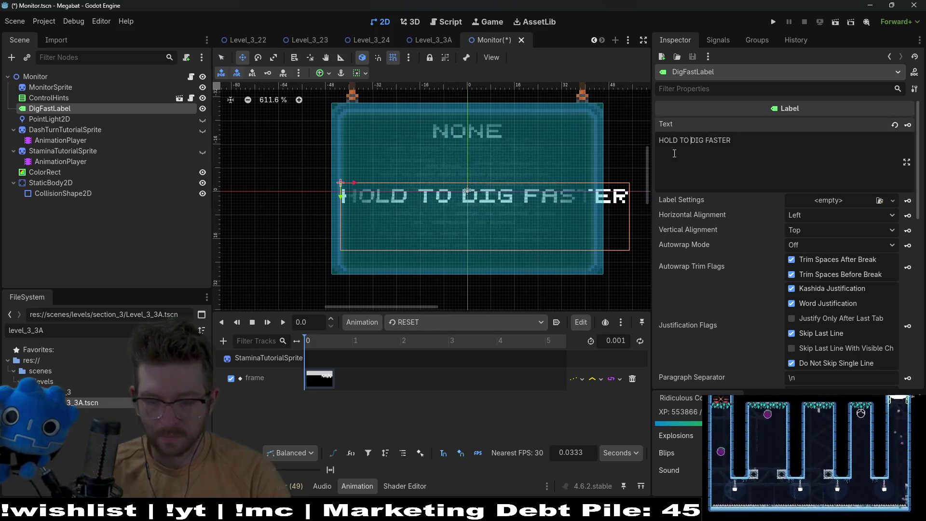
key(BackSpace)
key(Return)
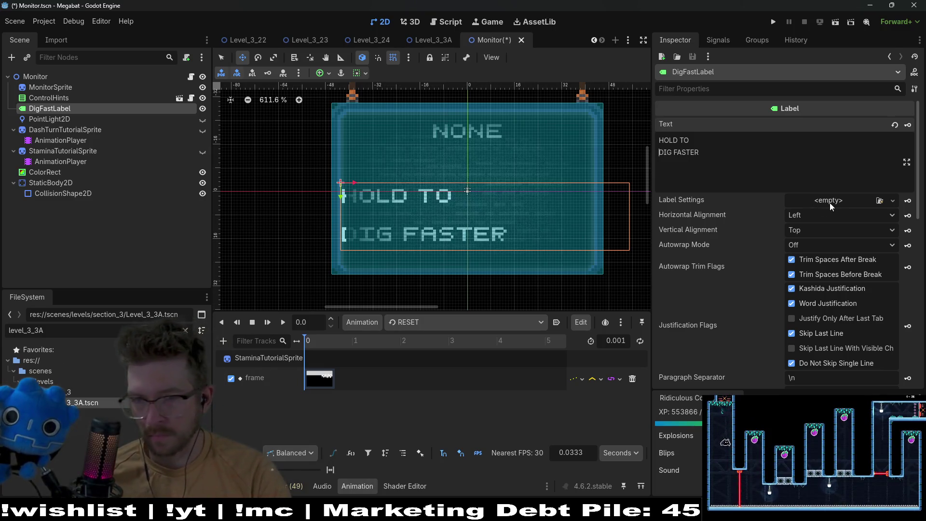
- Set DigFastLabel's horizontal and vertical alignment to Center
click(848, 216)
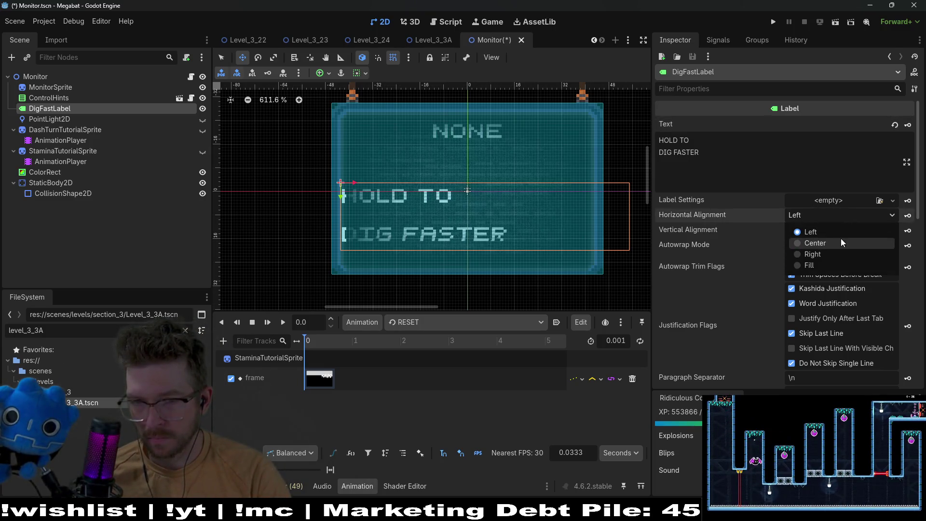
click(841, 242)
click(854, 230)
click(831, 258)
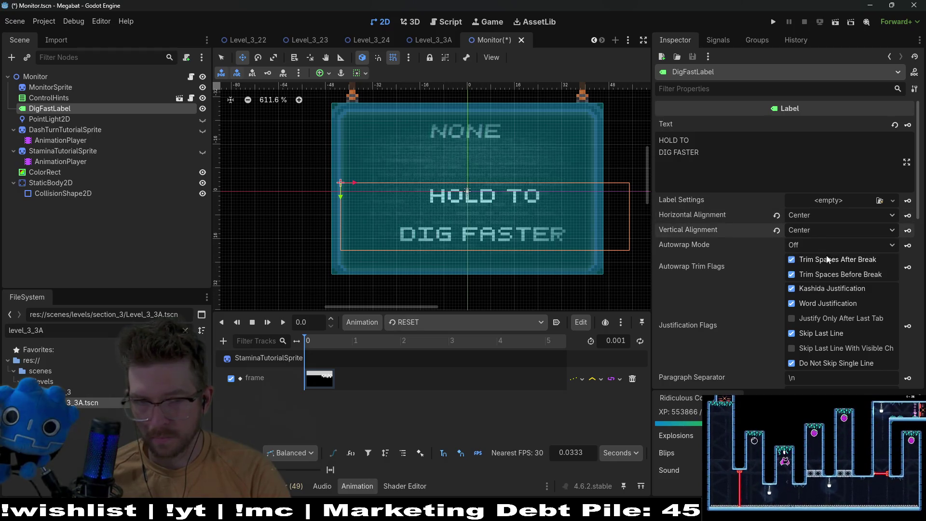
- Narrow the label box from both sides and raise it to sit just below NONE
key(q)
drag(632, 216, 595, 217)
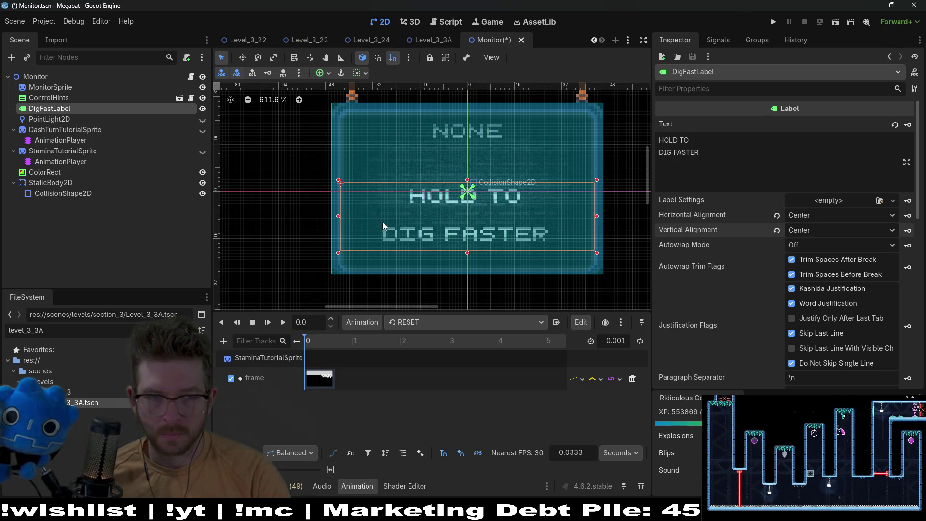
drag(338, 218, 341, 216)
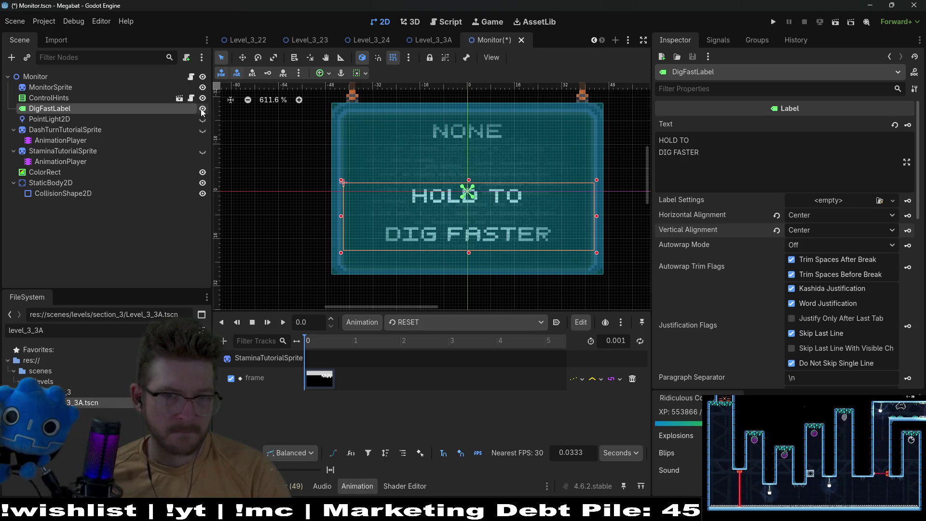
key(w)
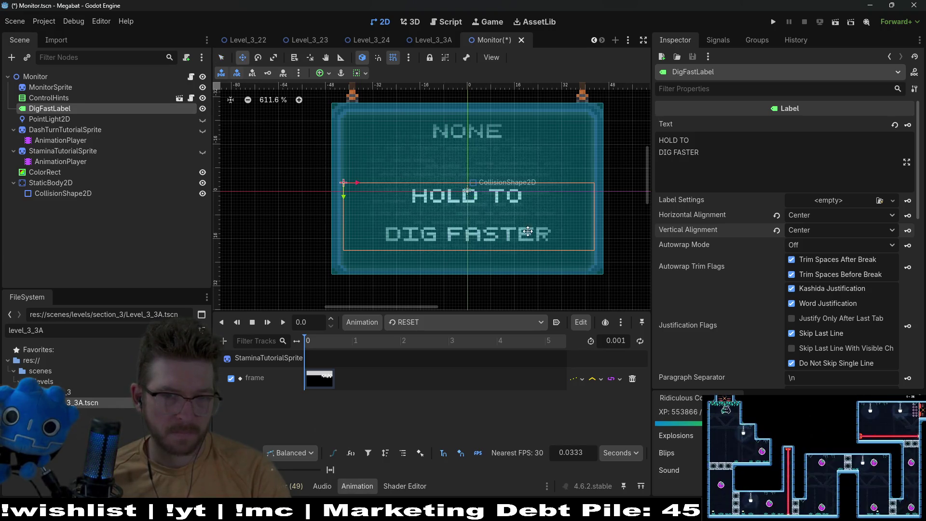
drag(533, 222, 534, 231)
key(q)
scroll(354, 216, up, 5)
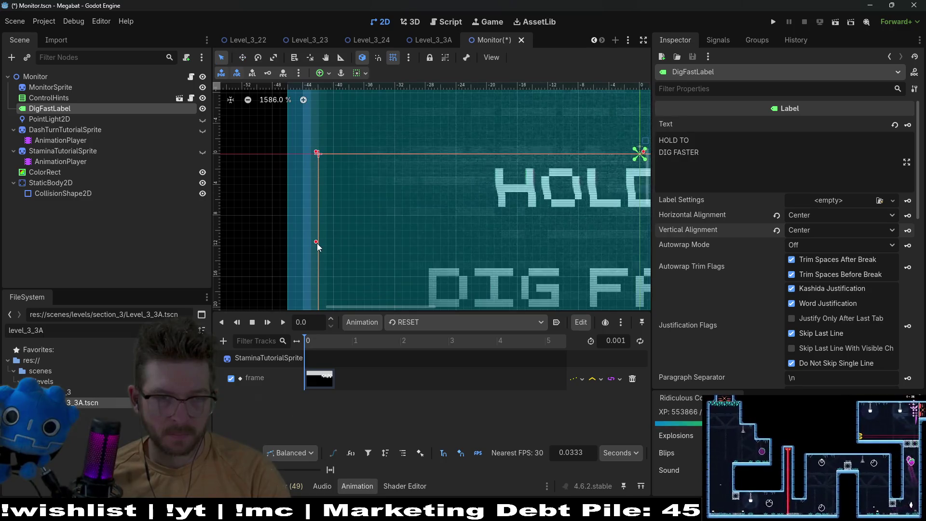
scroll(341, 204, down, 3)
scroll(340, 204, right, 3)
scroll(475, 206, down, 3)
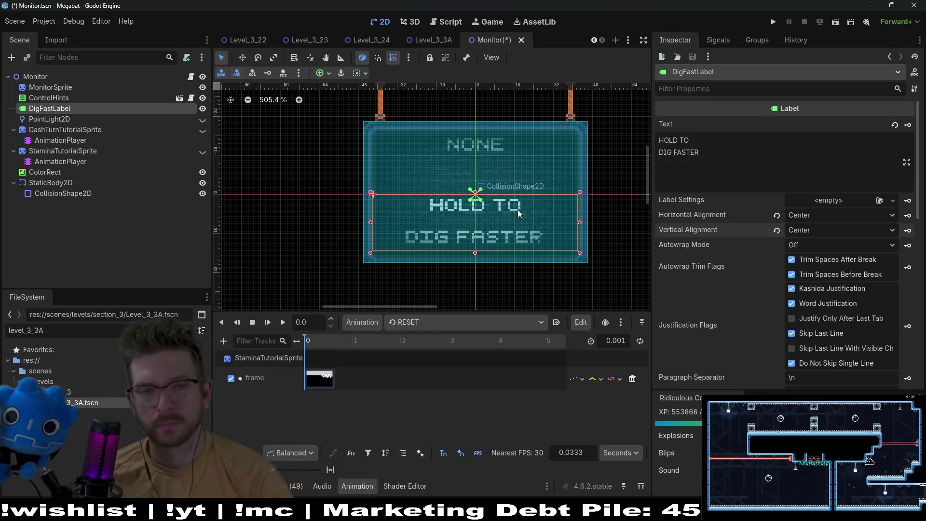
key(w)
drag(519, 222, 521, 181)
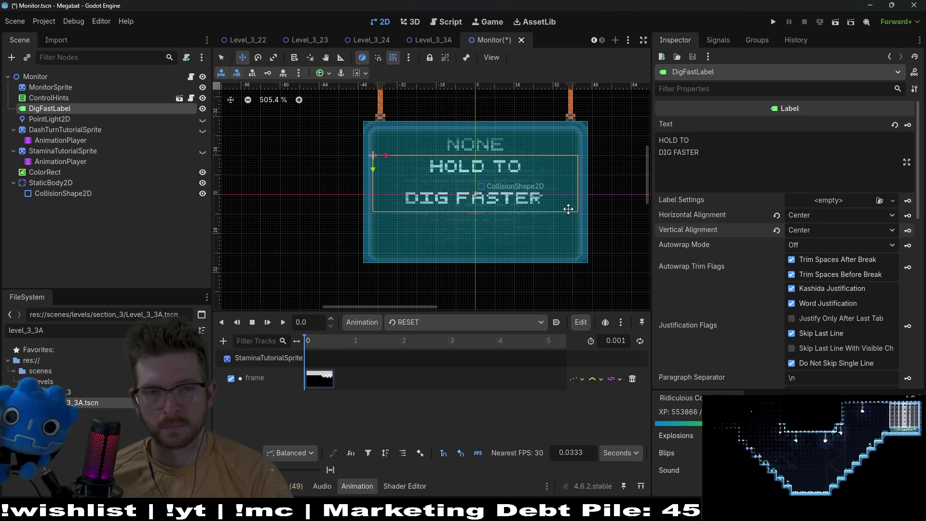
- Add a Control child to Monitor named DigSpeedTutorialControl, placed beside DigFastLabel
click(39, 76)
click(12, 57)
text(control)
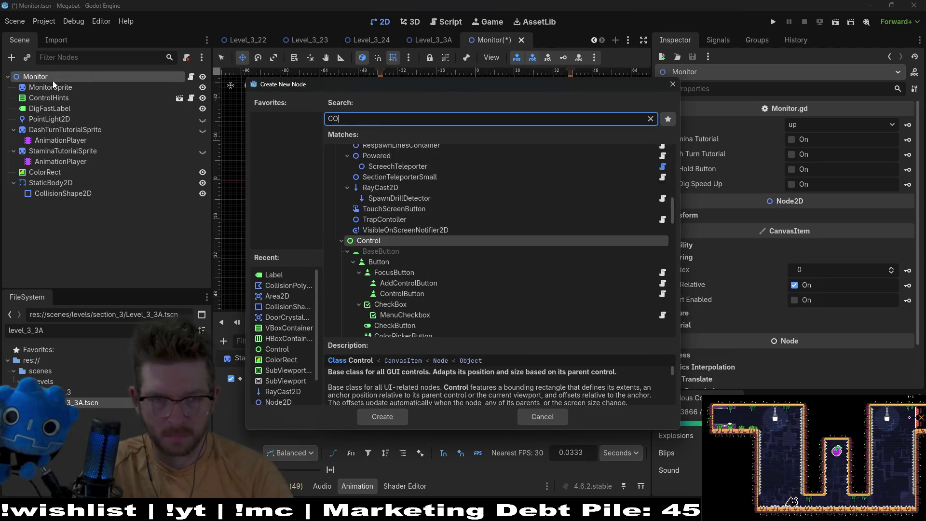
key(Return)
drag(39, 204, 42, 107)
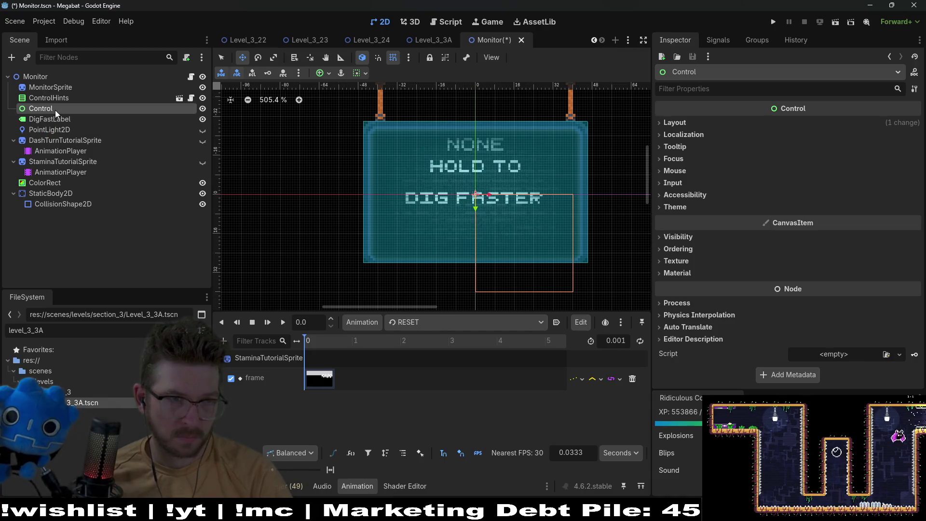
click(48, 109)
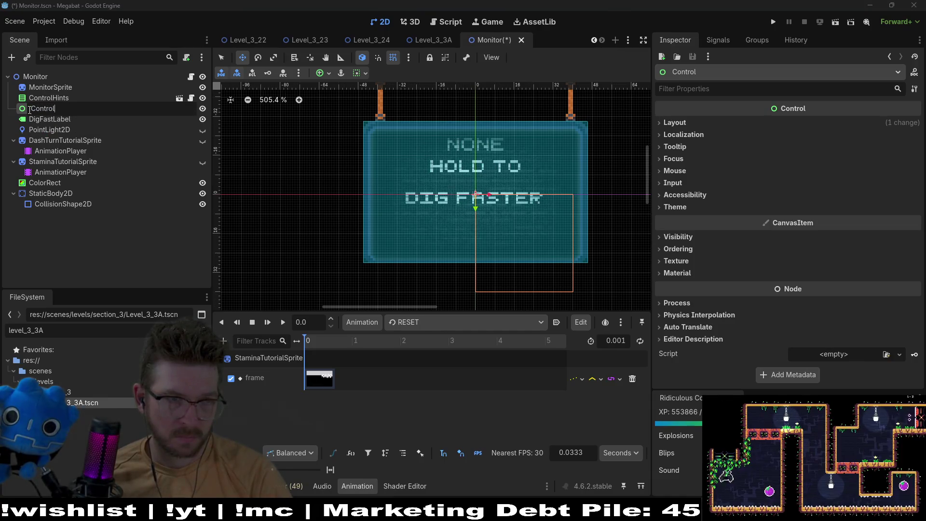
text(d)
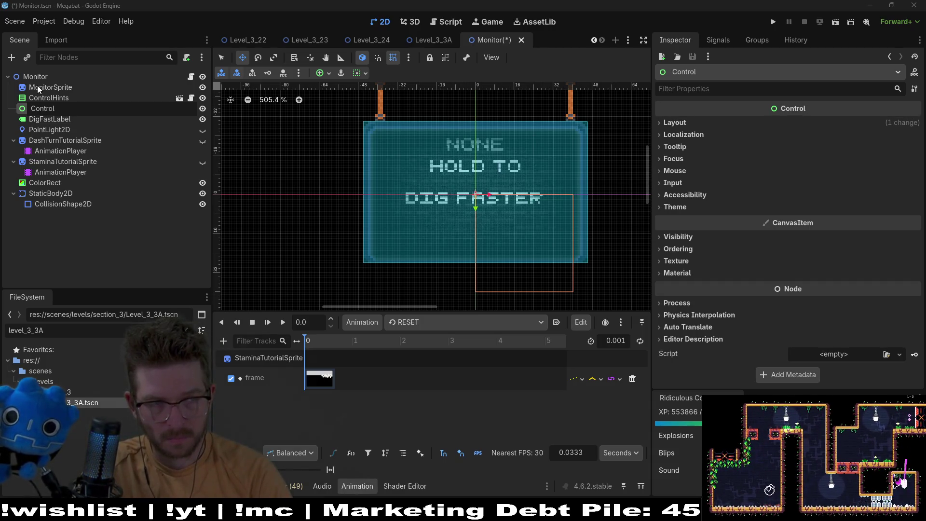
text(SpeedTutorial)
key(Return)
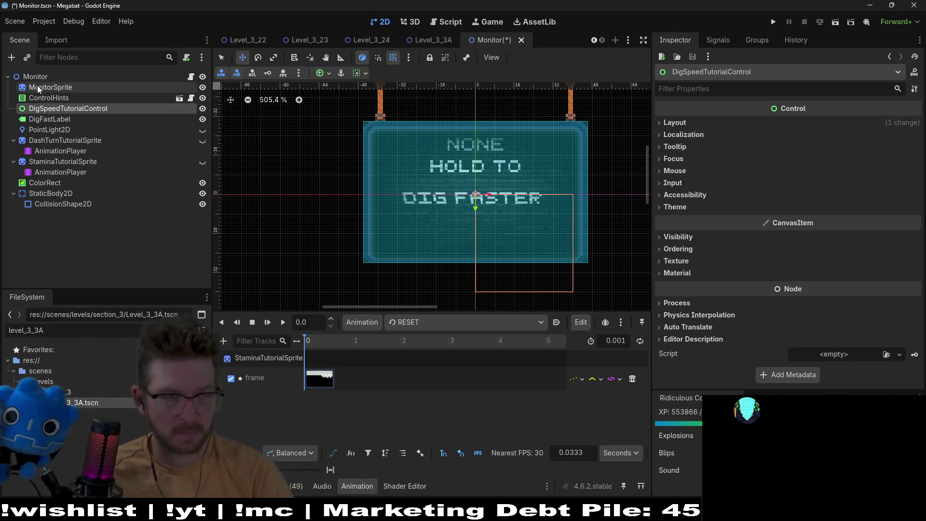
- Move DigFastLabel under DigSpeedTutorialControl and rename it HoldLabel
drag(59, 119, 61, 109)
click(712, 149)
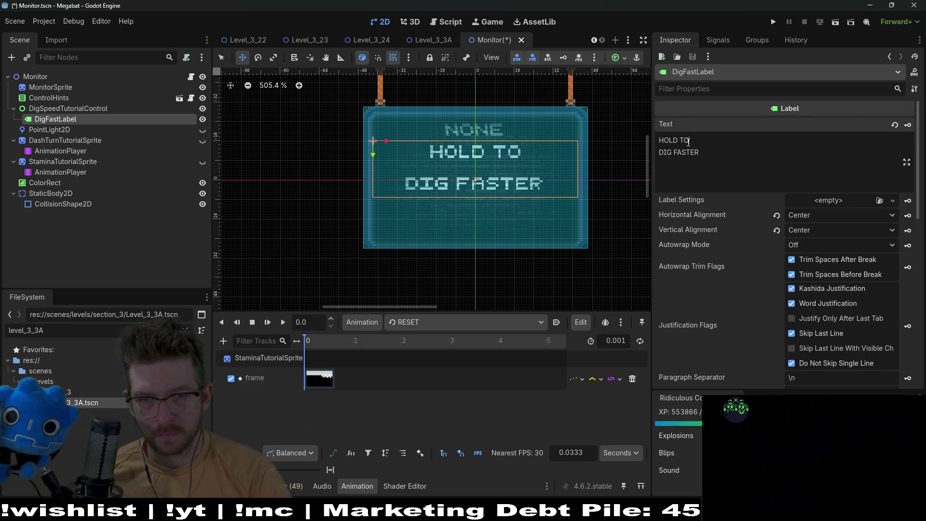
key(Left)
key(Left)
key(Left)
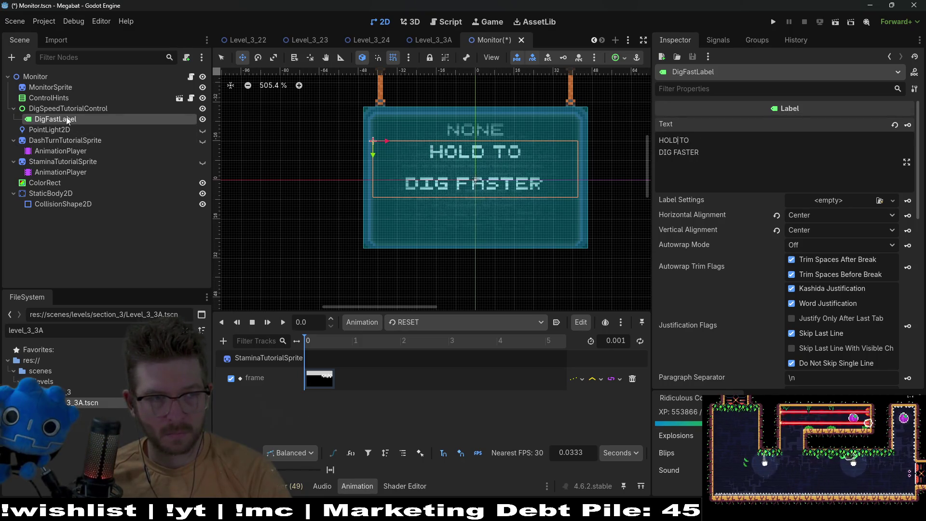
double_click(77, 121)
text(H)
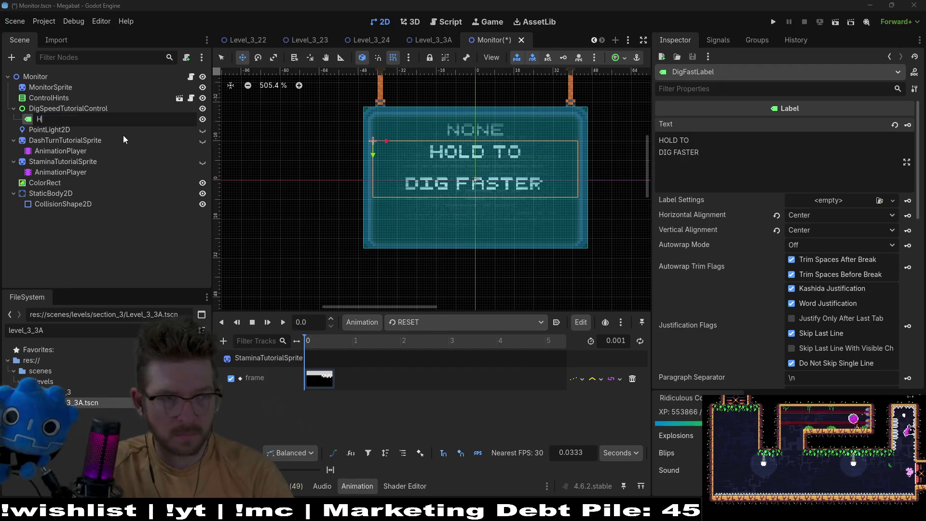
text(old)
key(Return)
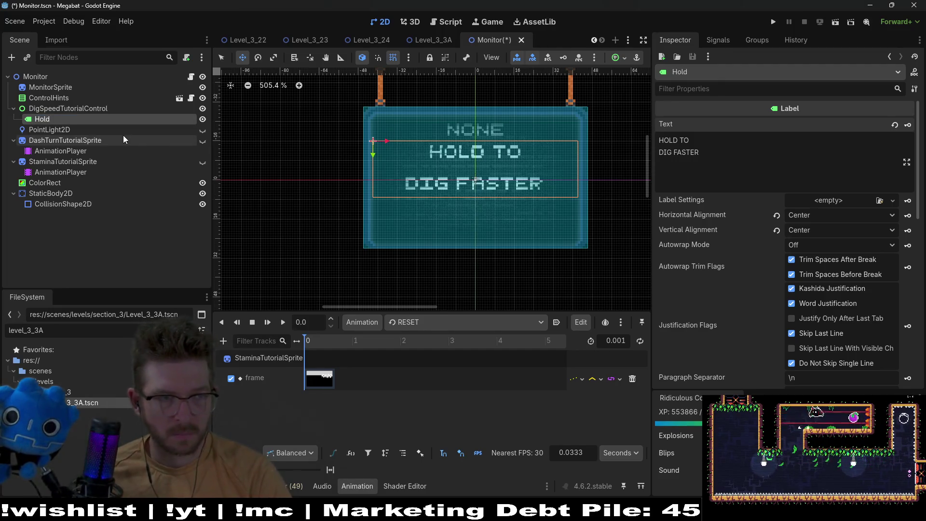
click(68, 119)
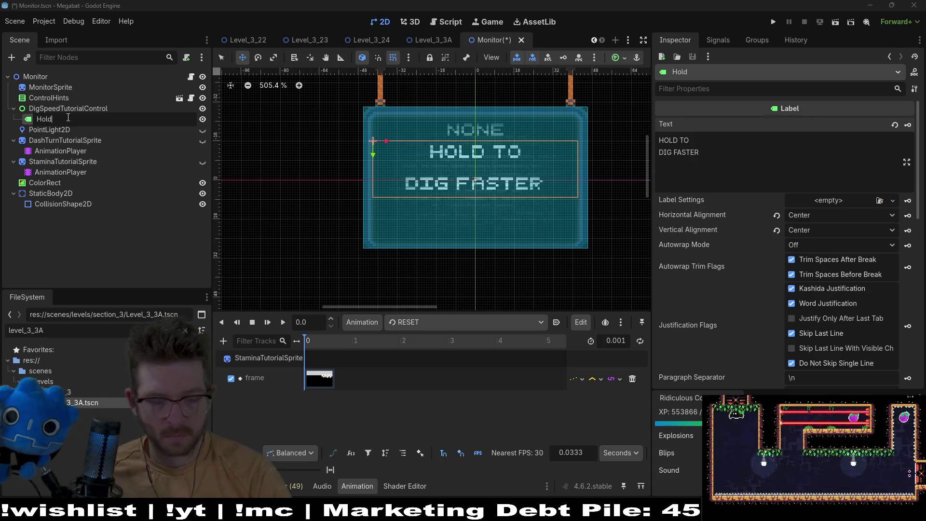
text(abel)
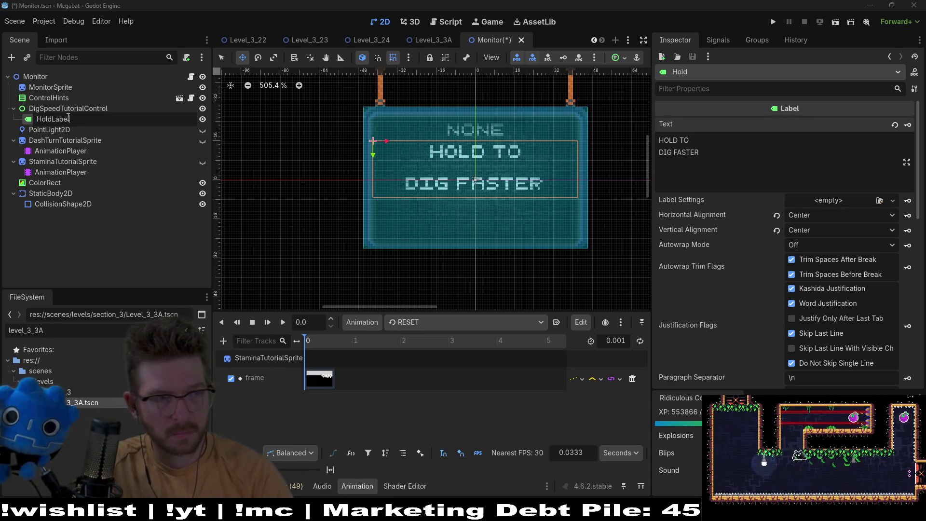
key(Return)
click(85, 110)
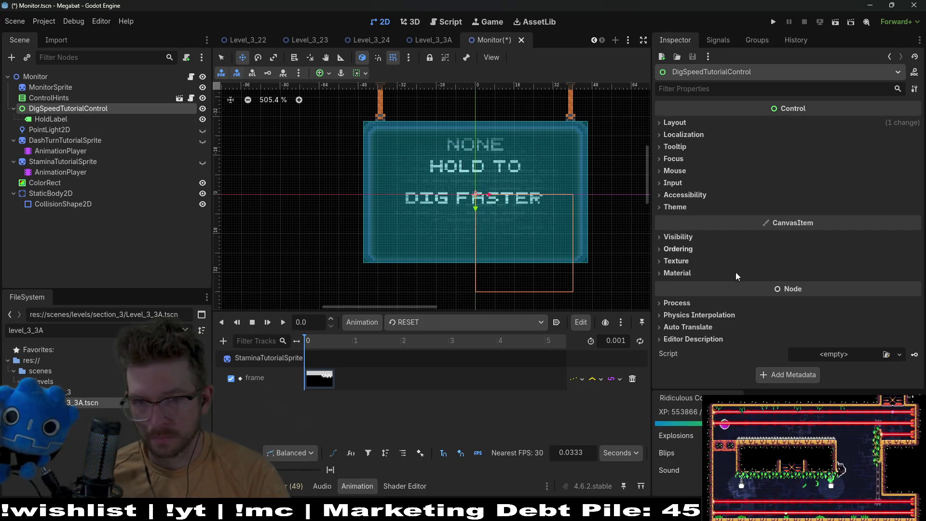
- Load main_theme.tres as DigSpeedTutorialControl's Theme
click(672, 274)
click(681, 274)
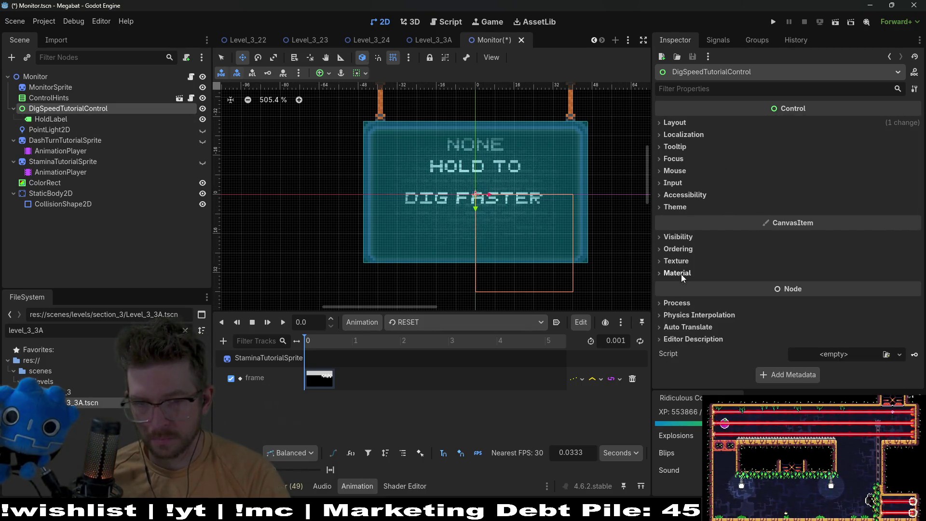
click(701, 262)
click(678, 302)
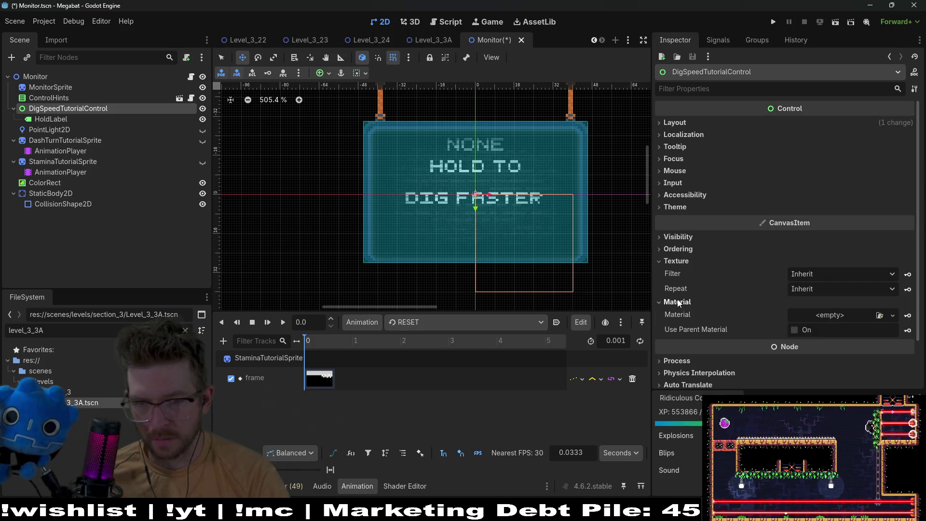
click(678, 249)
click(677, 248)
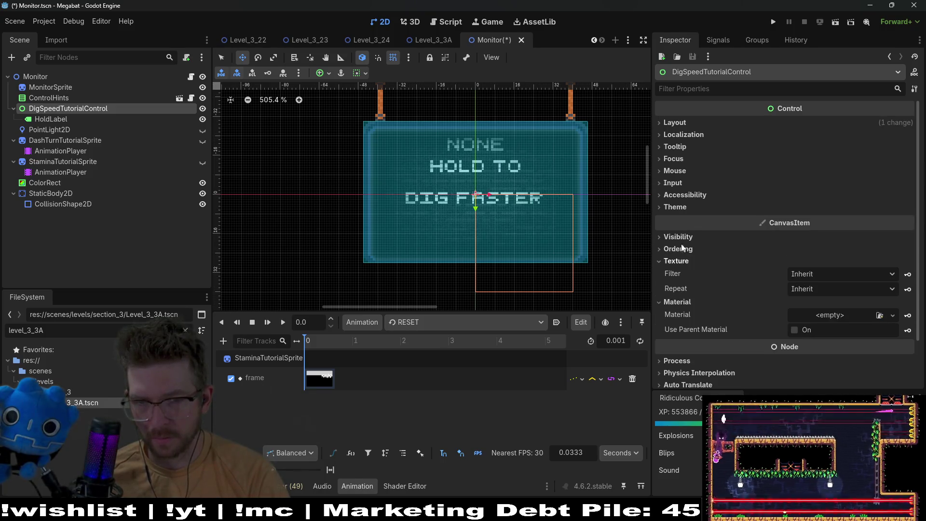
click(742, 207)
click(876, 220)
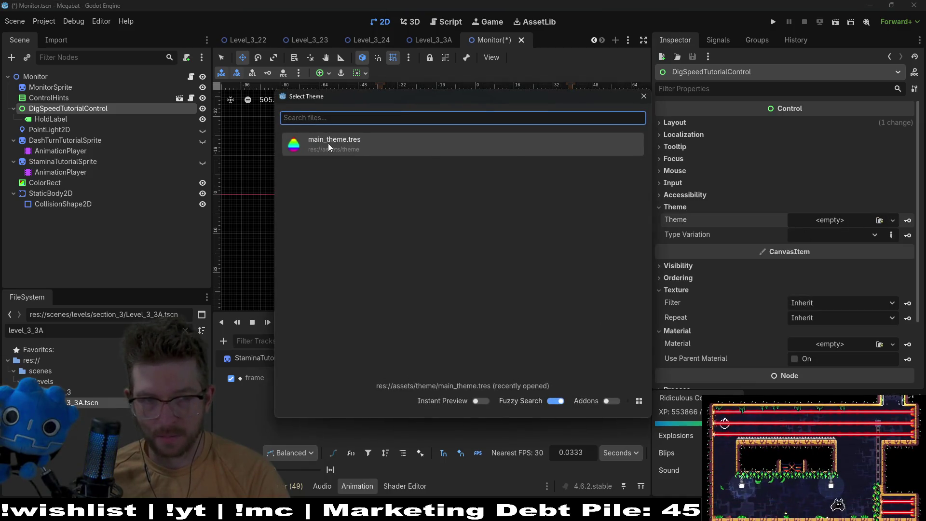
click(330, 148)
click(506, 166)
- Reposition the control and HoldLabel so HOLD TO DIG FASTER sits on the monitor below NONE
scroll(743, 213, down, 3)
click(779, 182)
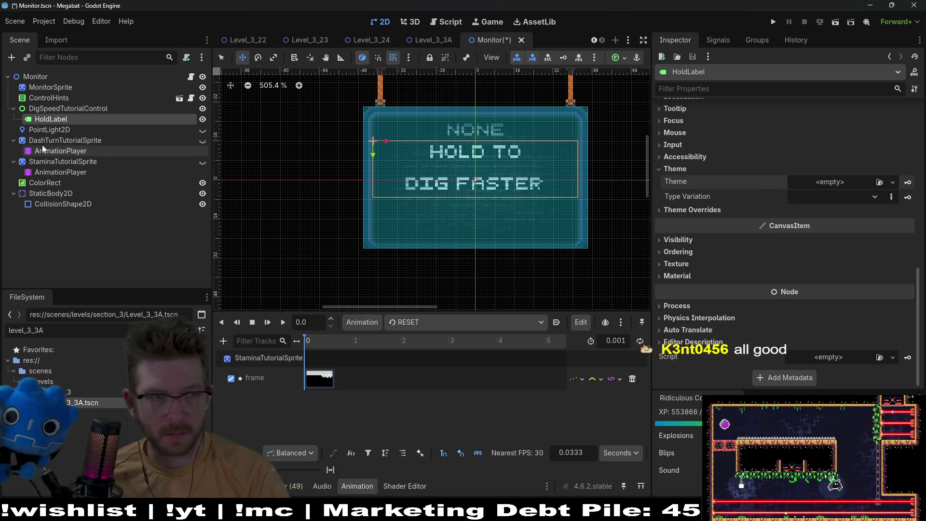
click(68, 109)
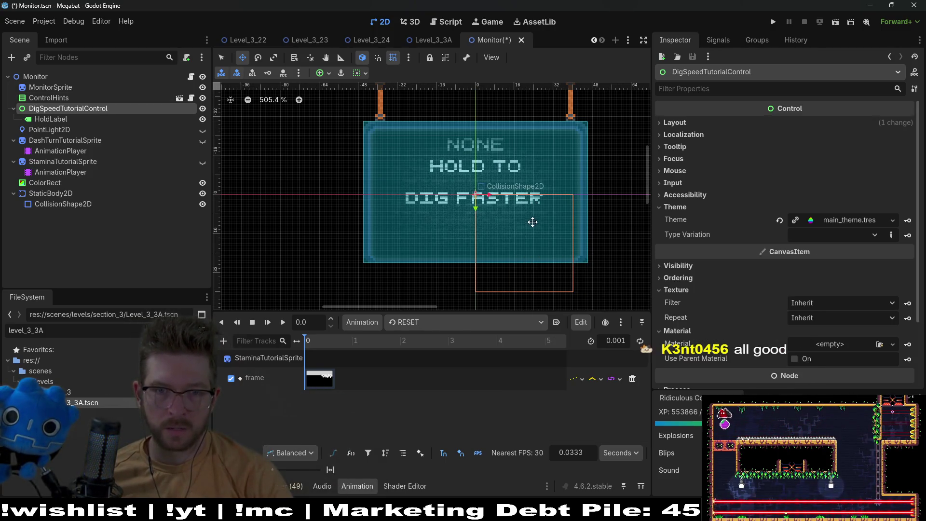
mouse_move(533, 226)
mouse_down()
mouse_move(537, 190)
mouse_move(547, 196)
mouse_up()
key(q)
drag(489, 165, 360, 116)
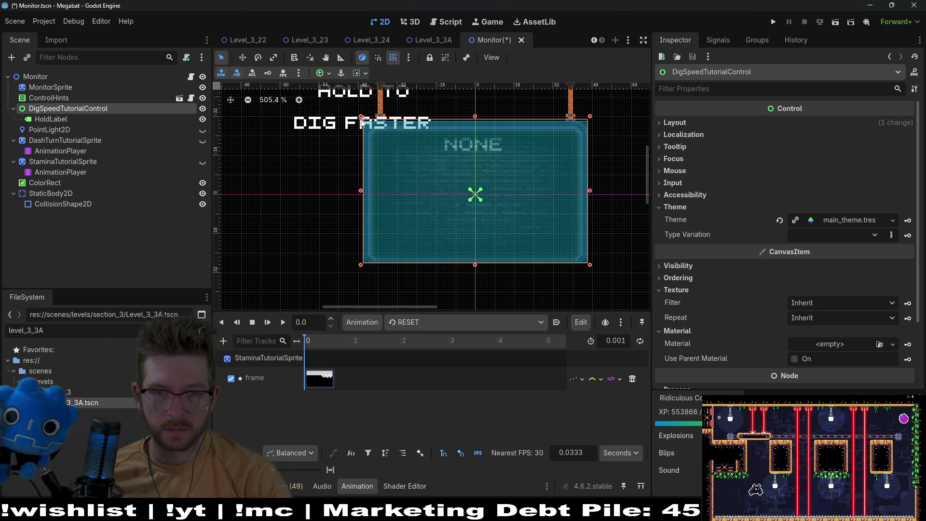
click(363, 121)
scroll(482, 193, up, 3)
mouse_move(410, 166)
mouse_down()
mouse_move(505, 236)
mouse_move(529, 231)
mouse_up()
scroll(505, 237, up, 5)
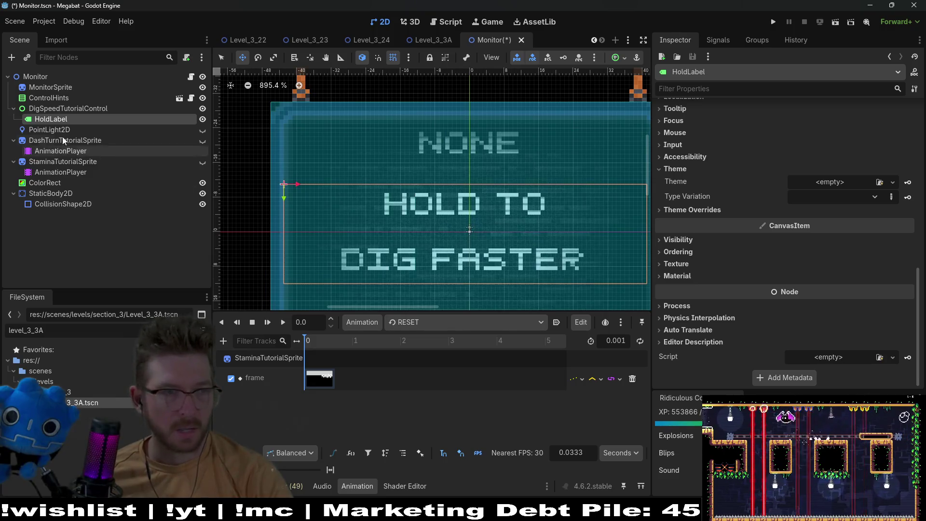
click(68, 108)
- Trim HoldLabel's text down to just HOLD
click(627, 180)
scroll(719, 166, up, 10)
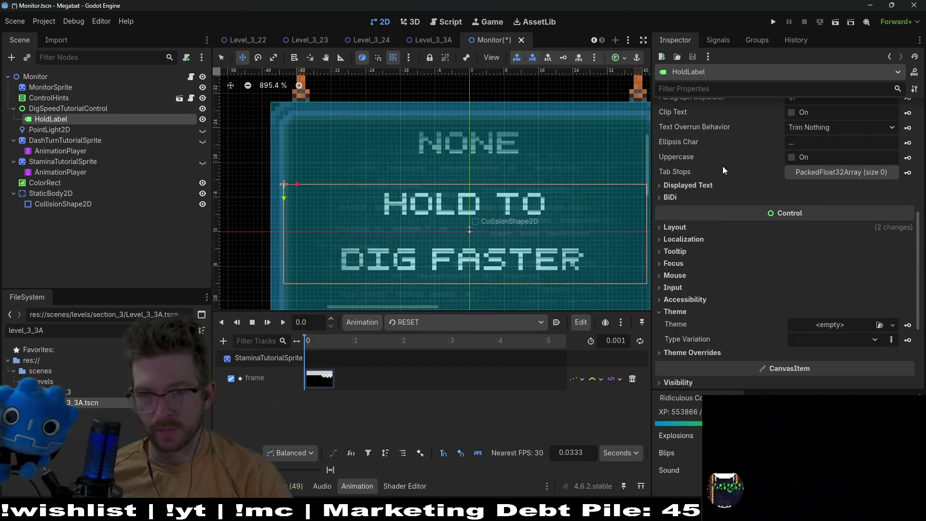
double_click(682, 151)
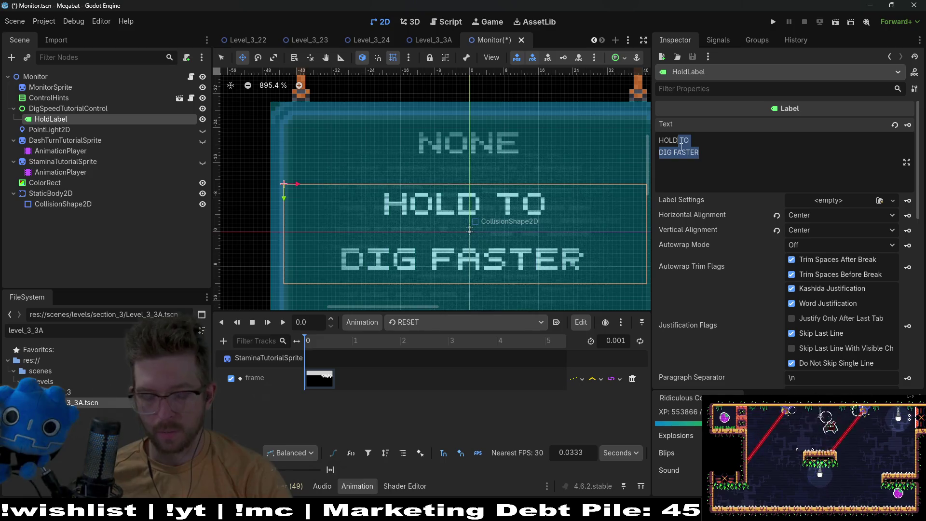
key(BackSpace)
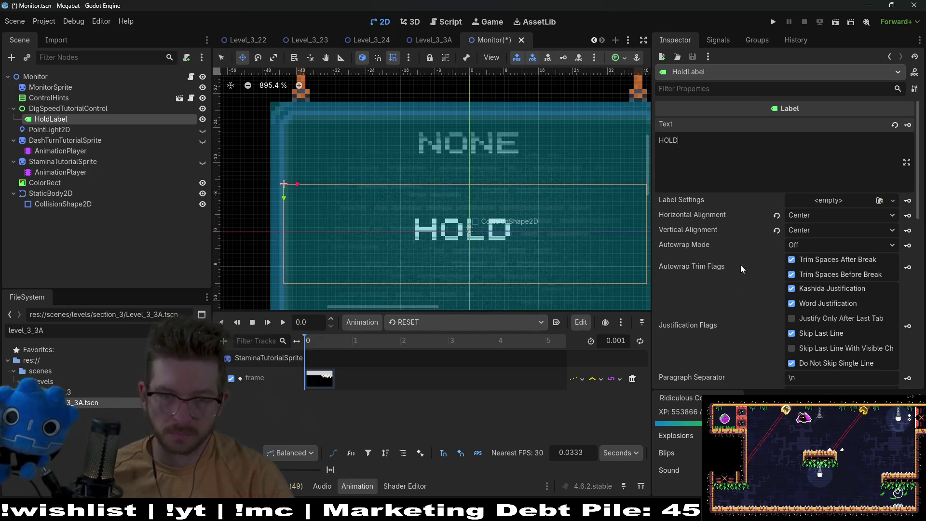
text(q)
scroll(544, 227, right, 3)
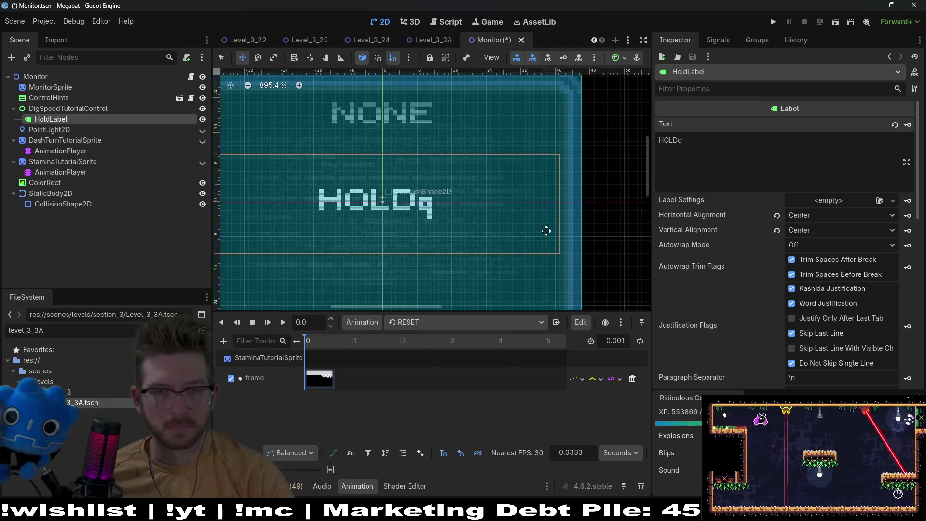
key(BackSpace)
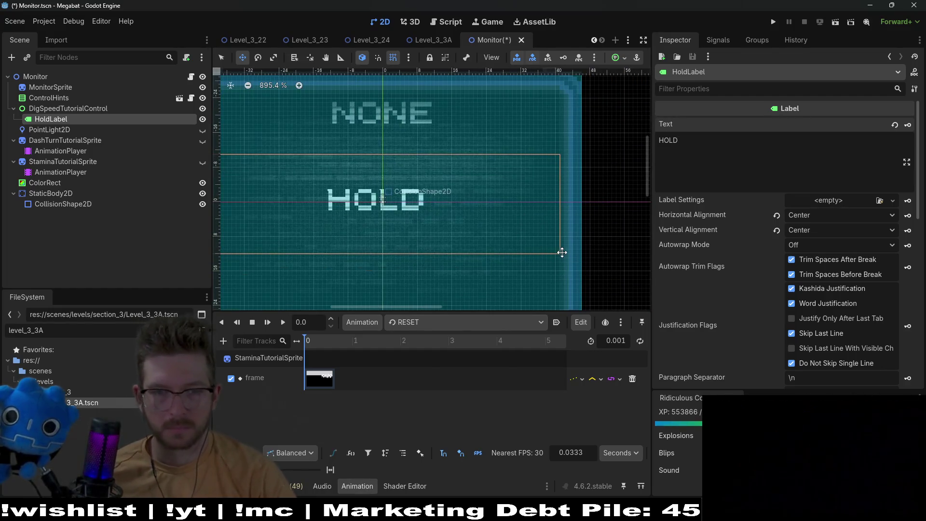
- Shrink HoldLabel's box to fit the HOLD word on the monitor's left
key(q)
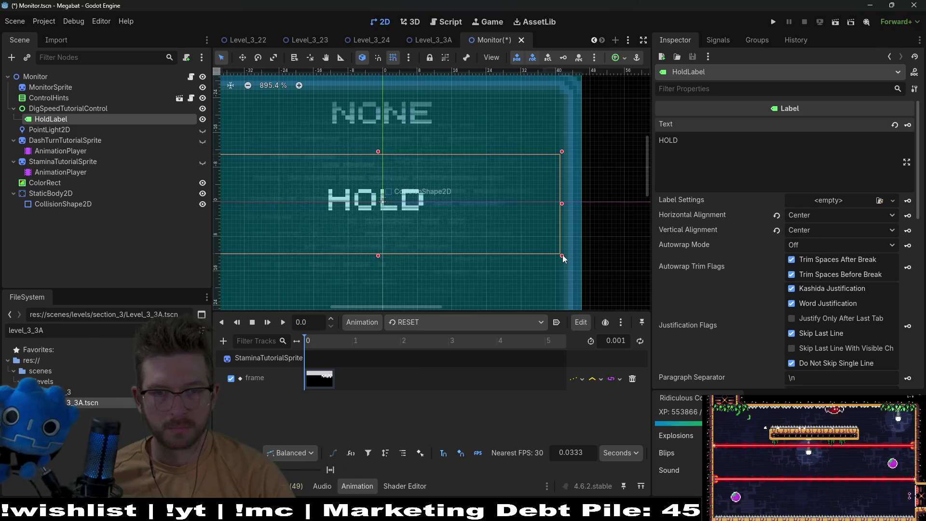
drag(560, 253, 399, 201)
scroll(523, 200, left, 3)
scroll(523, 199, left, 3)
mouse_move(546, 210)
mouse_down()
mouse_move(488, 205)
mouse_move(534, 207)
mouse_move(517, 205)
mouse_up()
scroll(553, 218, right, 3)
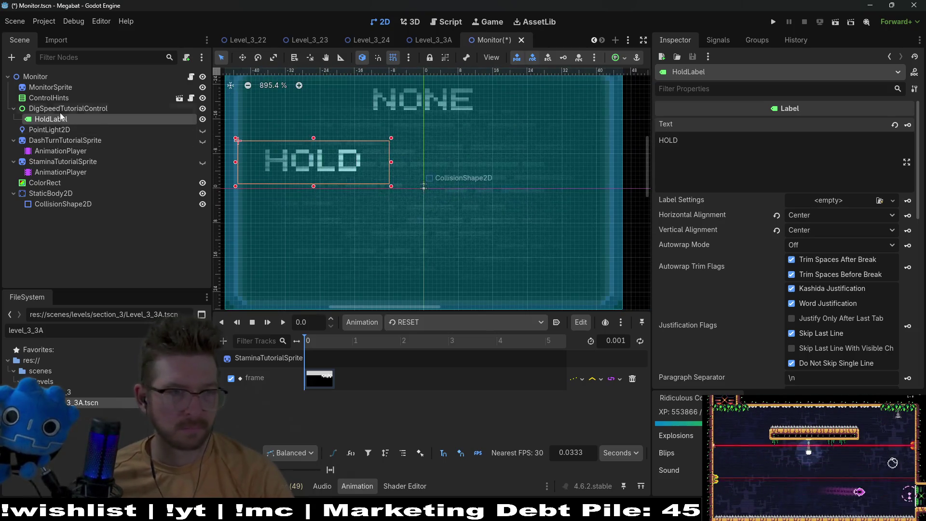
- Inspect the ControlHints and DigSpeedTutorialControl nodes, then switch to the Level_3_3A scene
click(60, 111)
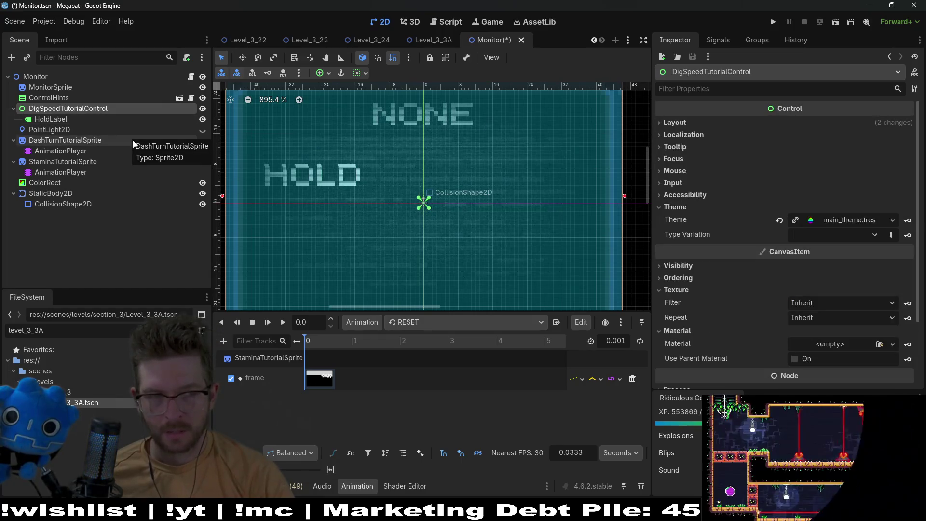
click(51, 98)
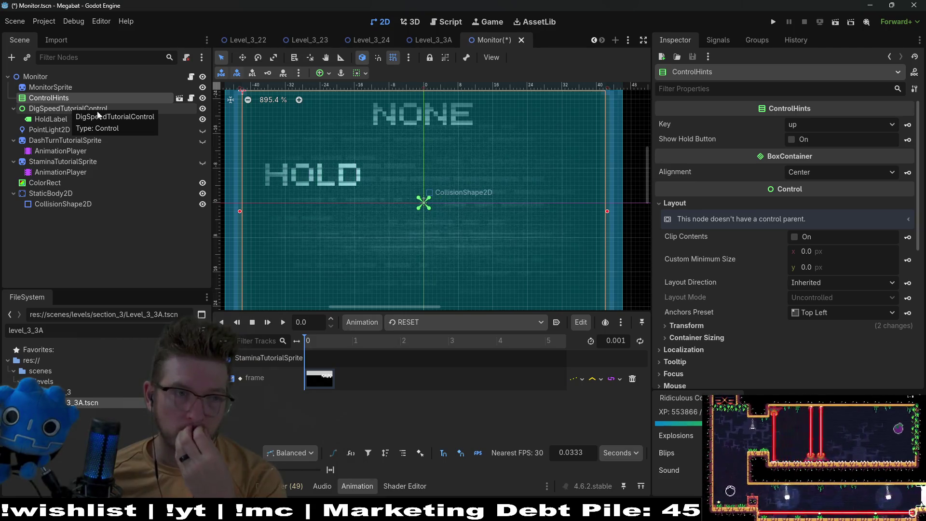
click(61, 109)
click(51, 98)
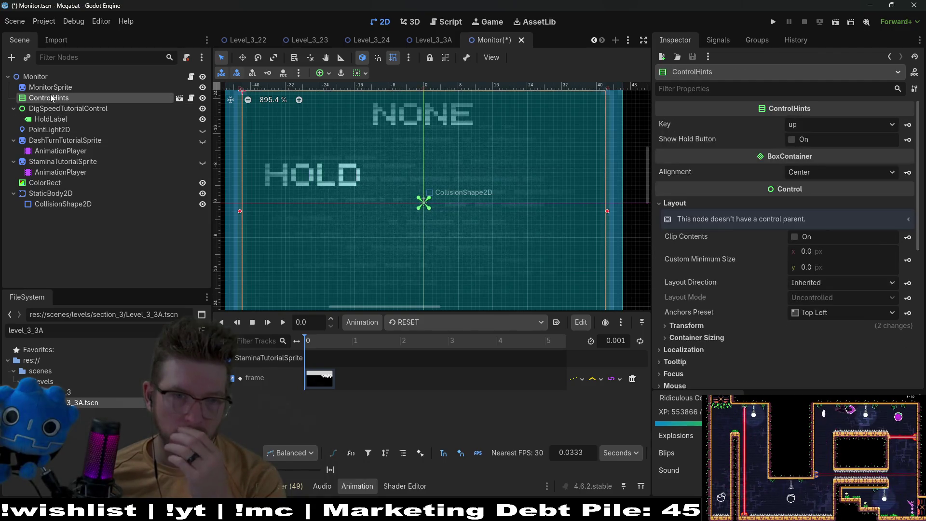
click(419, 40)
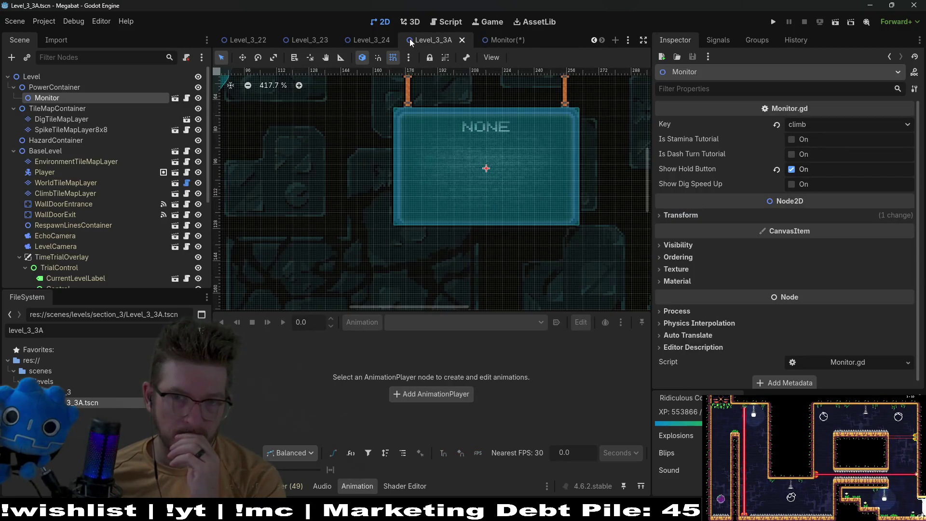
- Toggle the Monitor's Show Hold Button, test-run Level_3_3A, save it, and return to Monitor
click(791, 169)
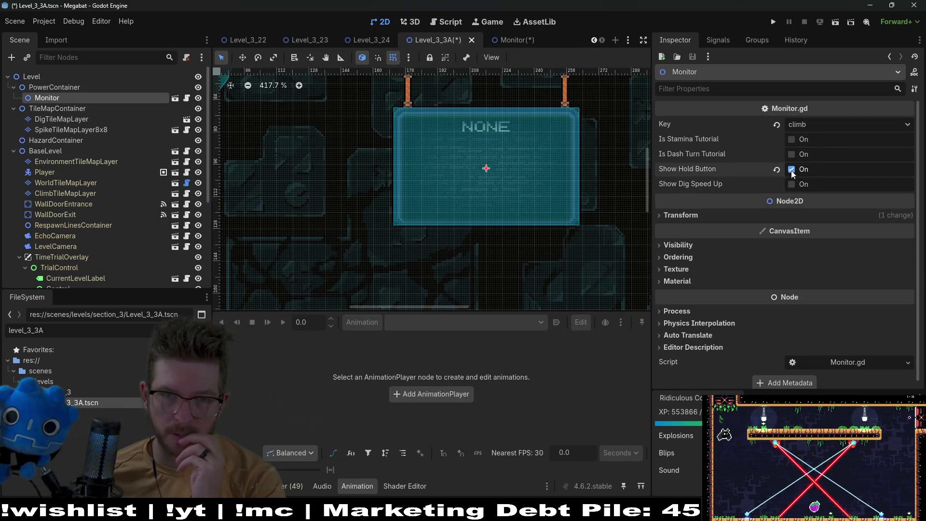
click(834, 24)
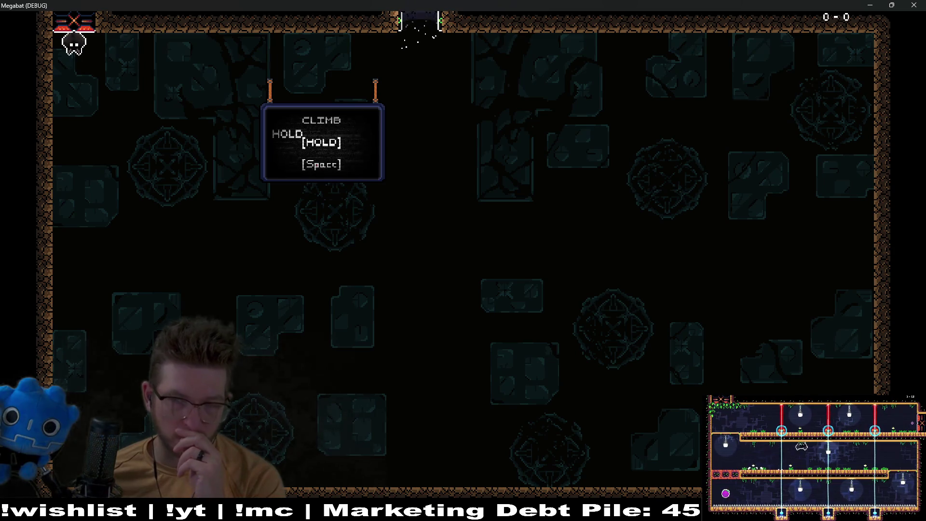
click(915, 5)
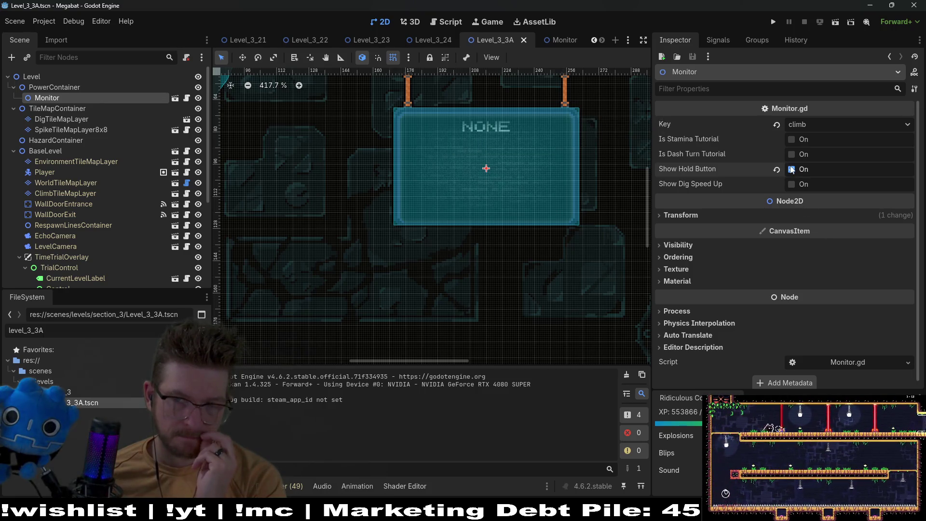
key(ctrl+s)
click(558, 44)
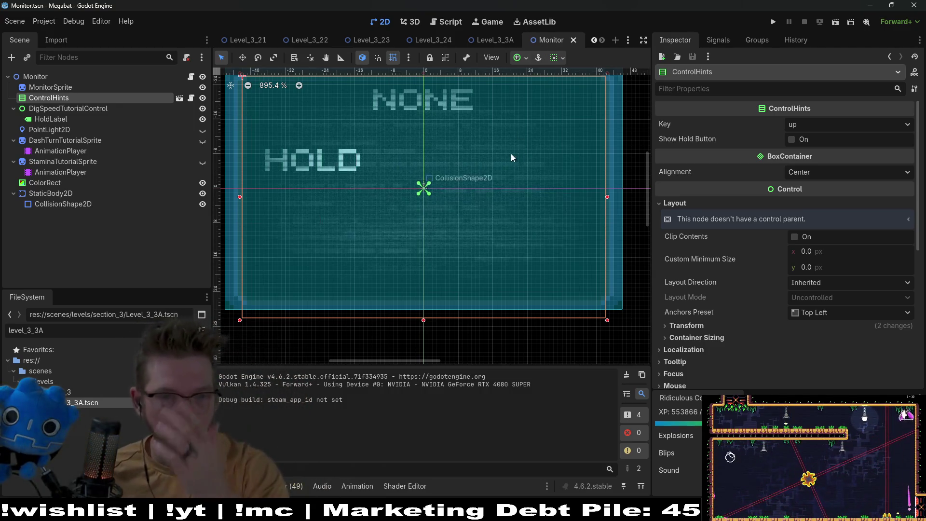
- Select DigSpeedTutorialControl after checking HoldLabel and ControlHints visibility
click(66, 116)
click(76, 107)
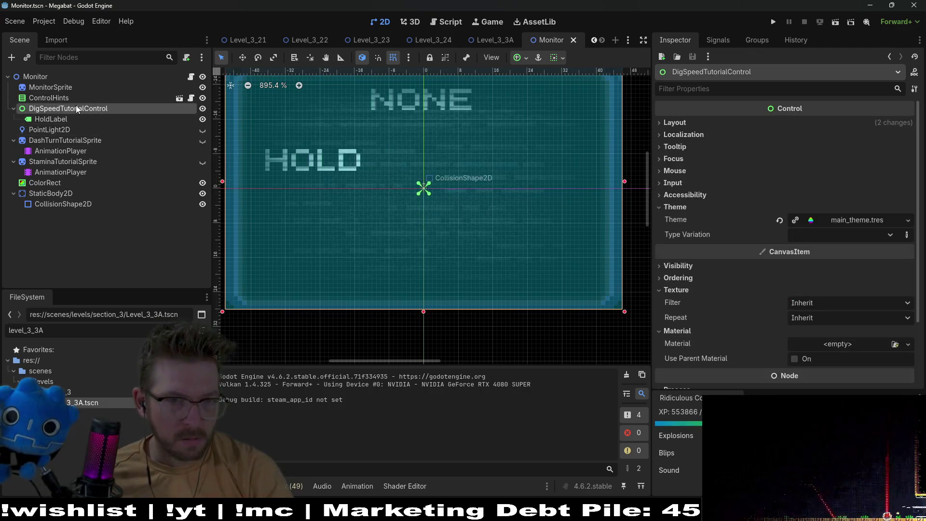
click(58, 120)
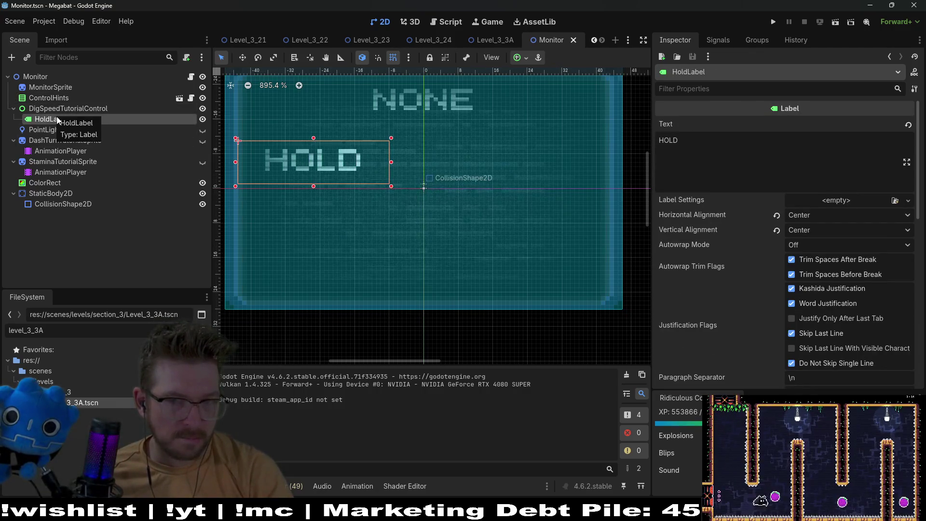
click(64, 111)
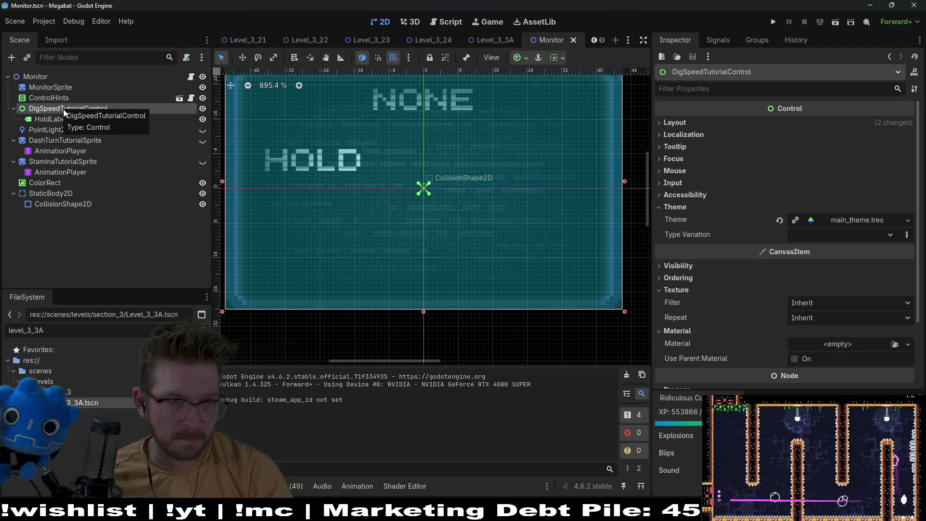
click(203, 98)
click(202, 97)
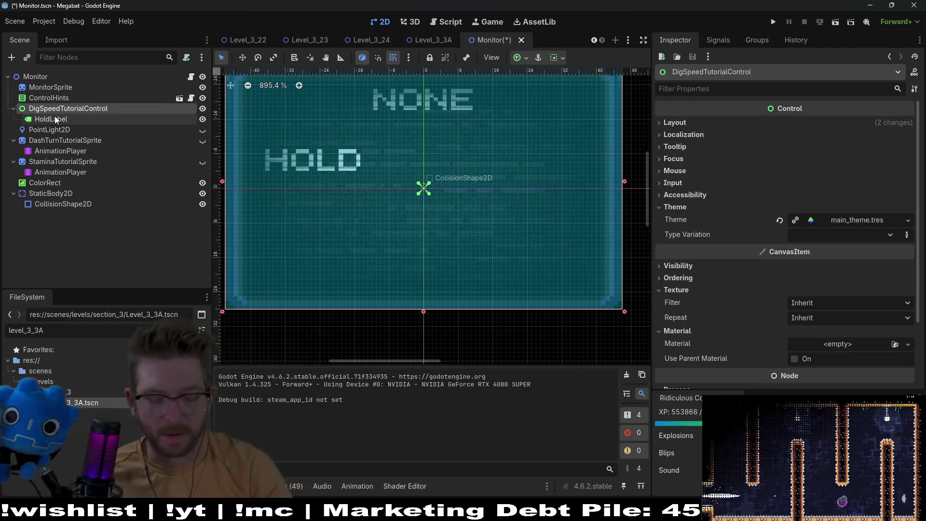
- Add a ControlHints child under DigSpeedTutorialControl and move it right of HOLD
key(ctrl+a)
key(BackSpace)
text(contr)
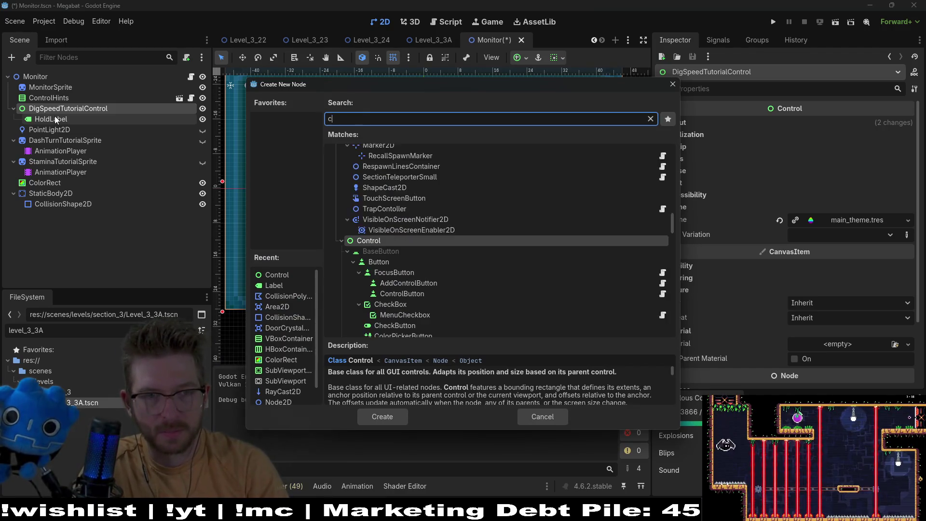
text(olhin)
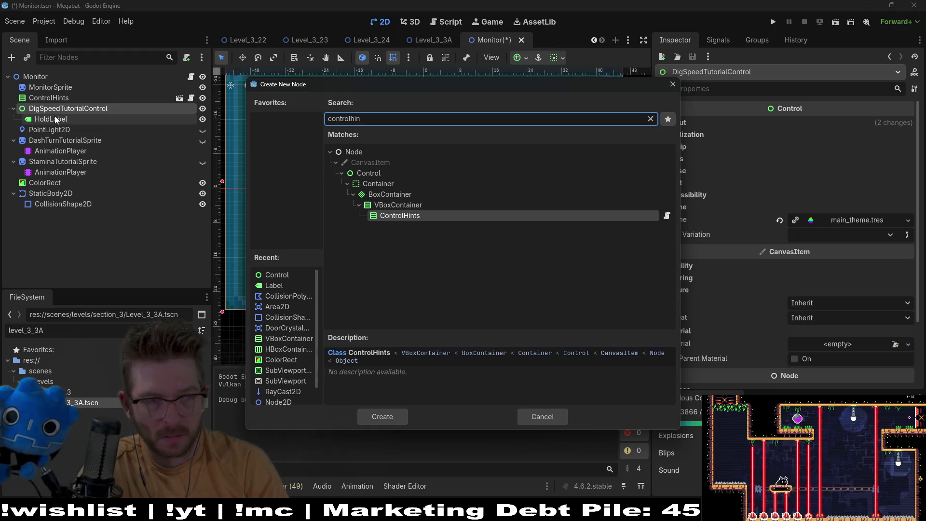
key(Return)
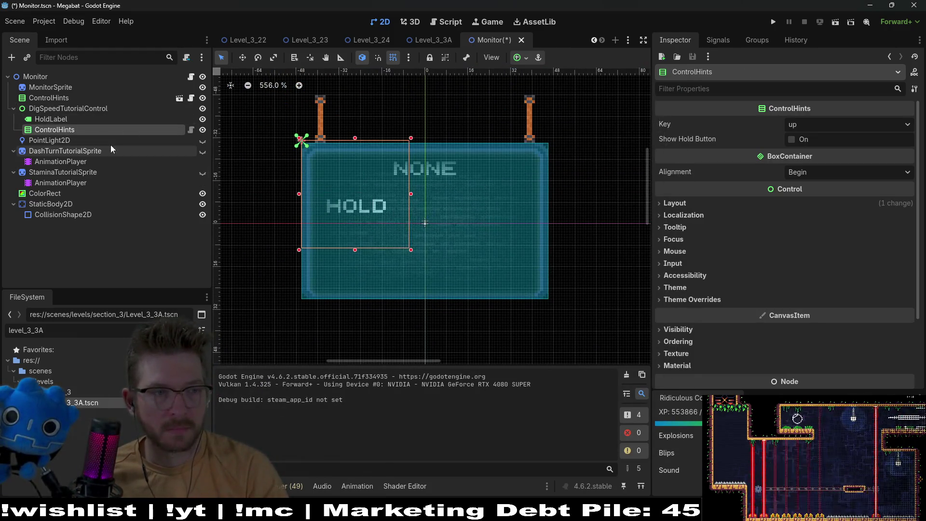
drag(63, 120, 59, 133)
click(59, 132)
key(w)
drag(363, 193, 489, 207)
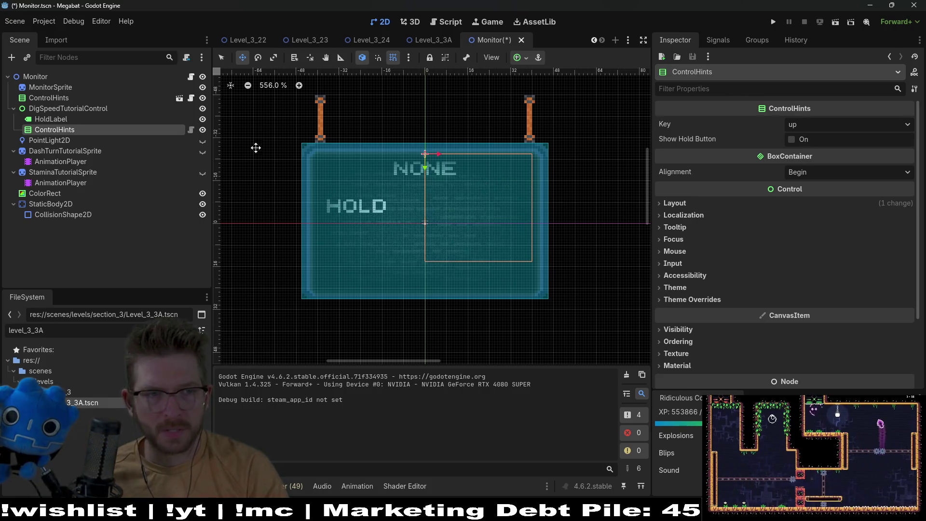
- Set the nested ControlHints' Key to climb
click(203, 98)
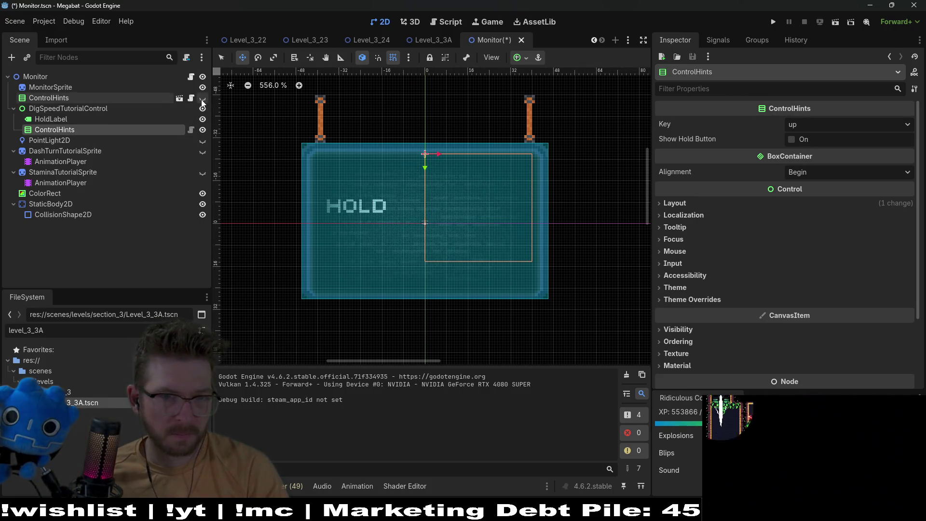
click(202, 97)
click(54, 121)
click(53, 129)
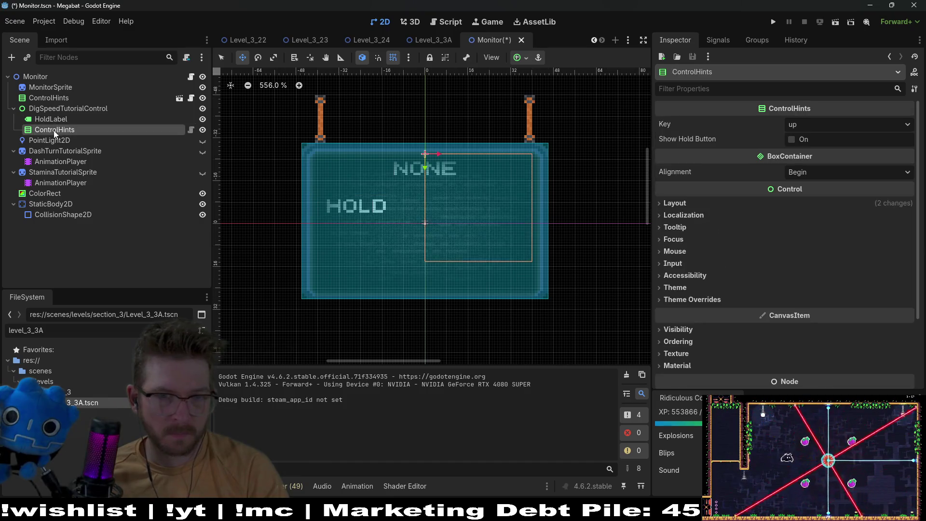
key(q)
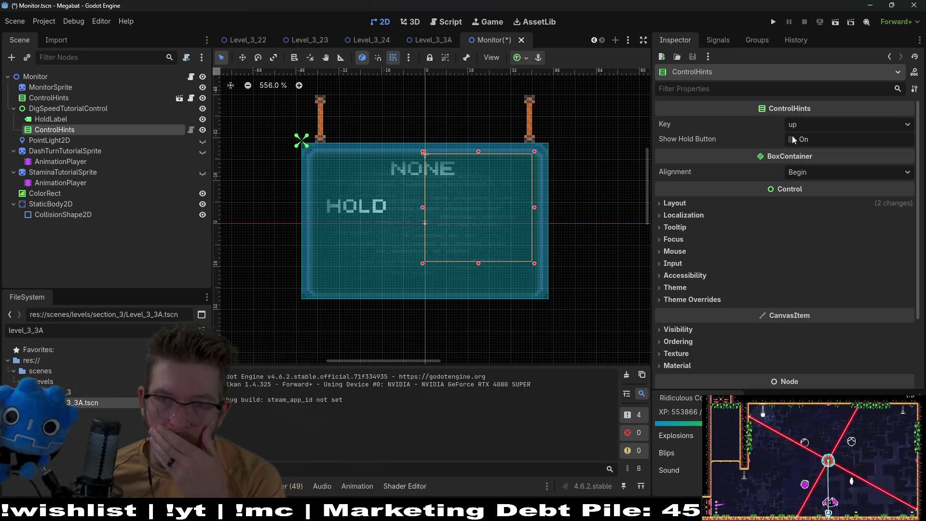
click(808, 125)
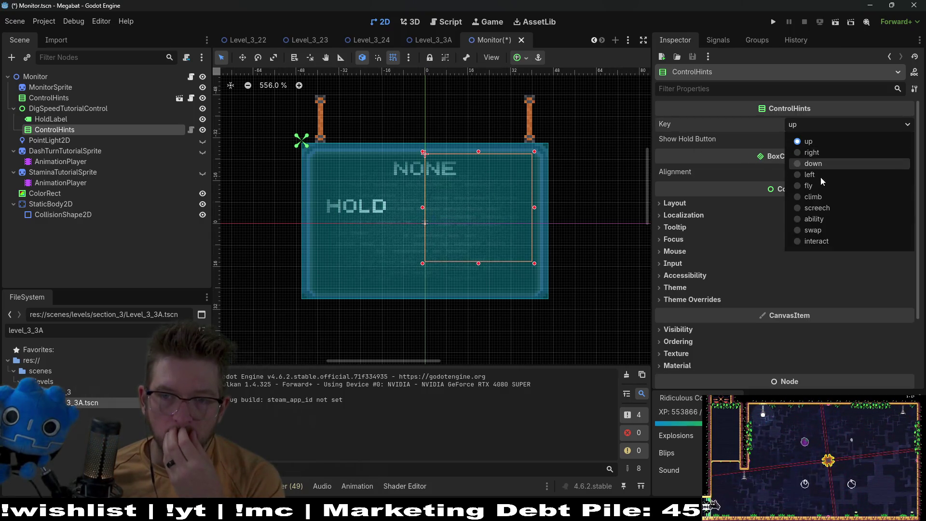
click(828, 208)
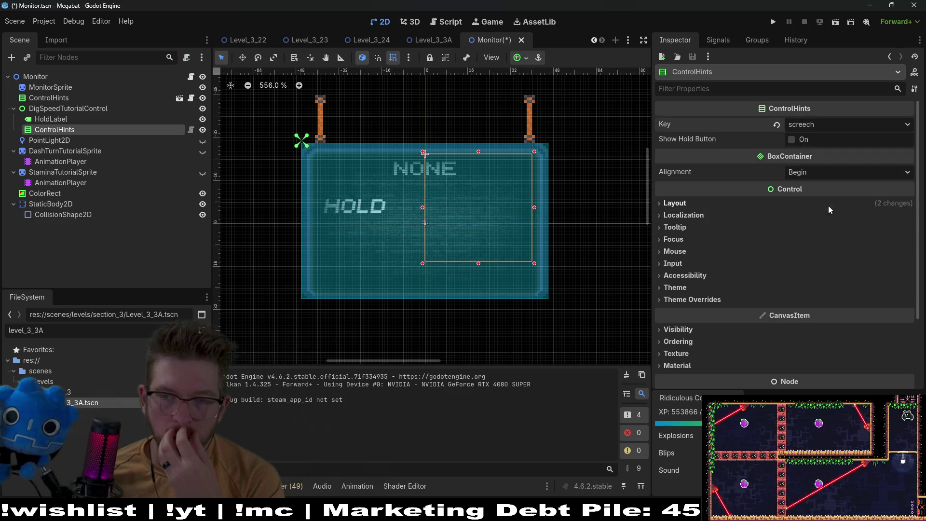
click(812, 126)
click(821, 197)
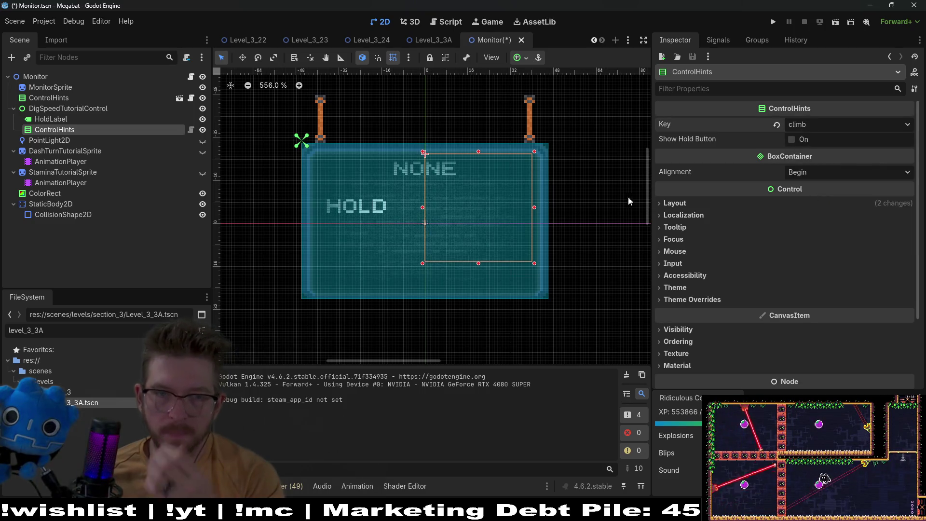
- Nudge the nested ControlHints box down on the monitor
scroll(429, 198, up, 2)
key(w)
mouse_move(499, 201)
mouse_down()
mouse_move(511, 239)
mouse_move(472, 250)
mouse_move(476, 241)
mouse_up()
click(53, 119)
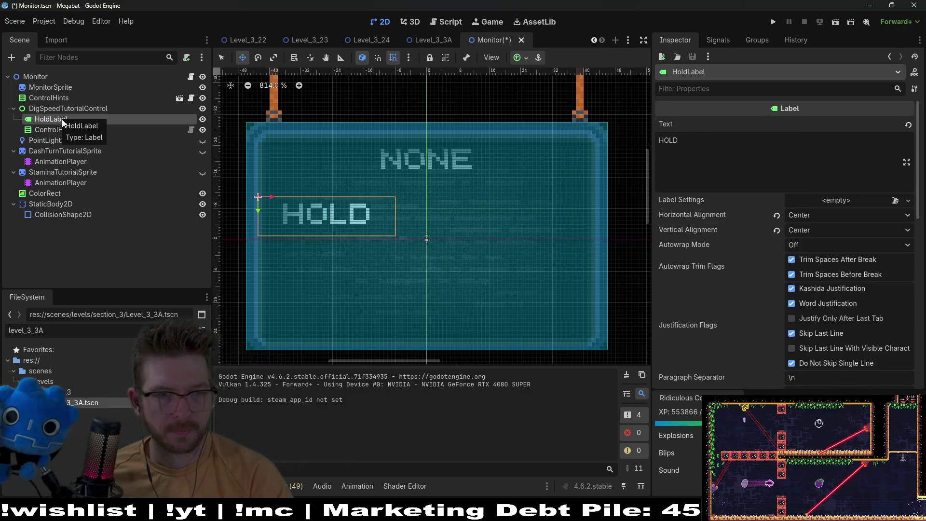
- Raise the HOLD label and the NONE text toward the monitor's top
mouse_move(350, 207)
mouse_down()
mouse_move(360, 155)
mouse_move(371, 165)
mouse_up()
click(47, 129)
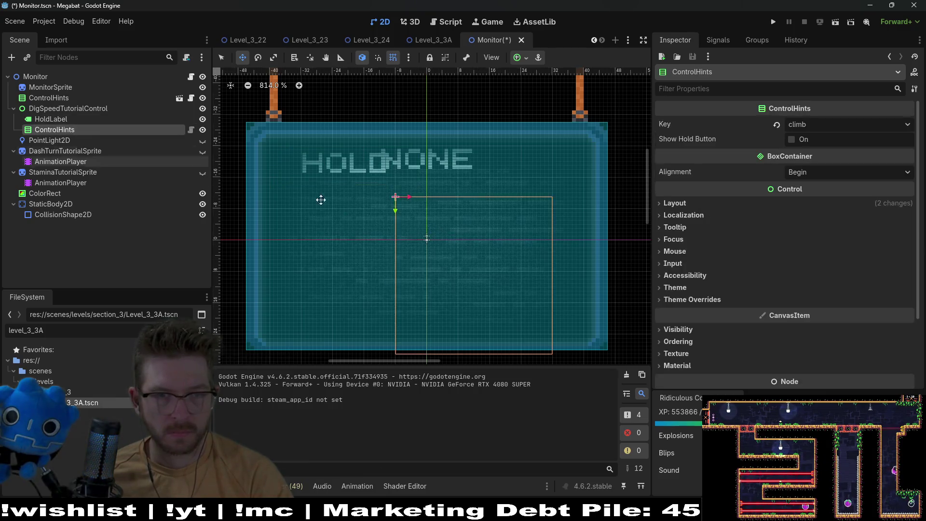
mouse_move(438, 265)
mouse_down()
mouse_move(467, 232)
mouse_move(469, 210)
mouse_up()
- Narrow the HOLD box to fit its text and shift NONE left beside it
click(72, 119)
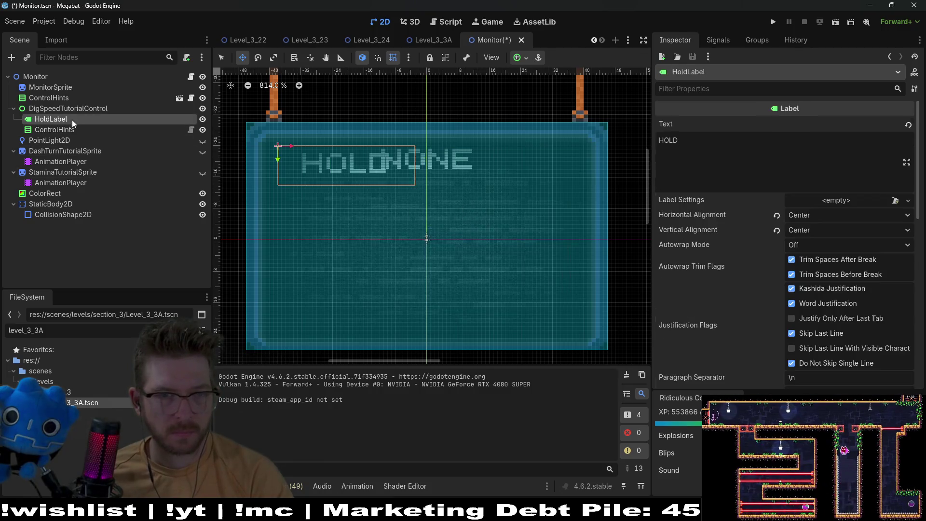
key(q)
drag(415, 165, 382, 168)
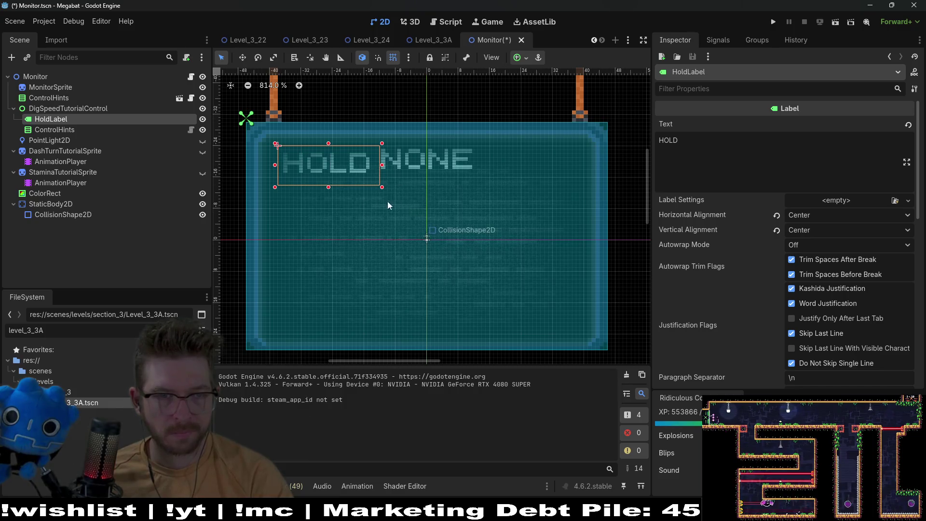
key(w)
drag(316, 172, 312, 164)
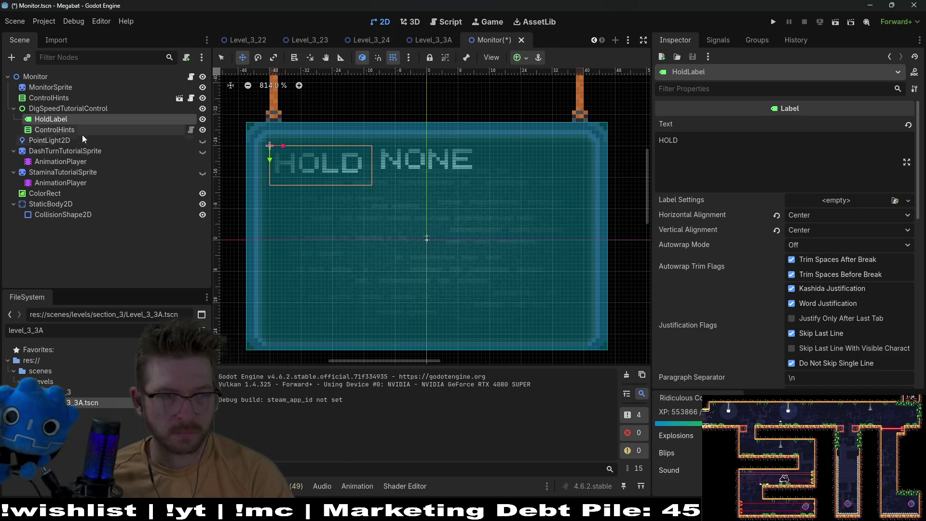
click(80, 131)
drag(460, 182, 409, 183)
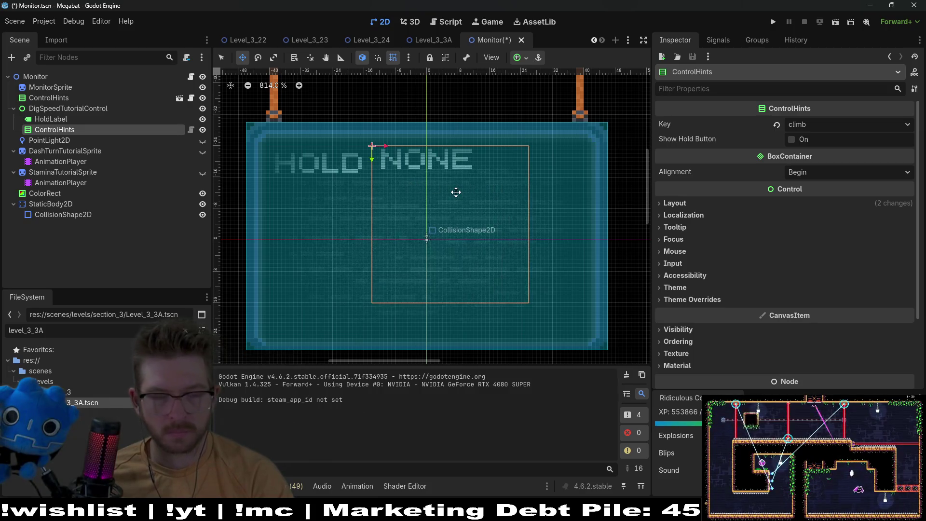
- Delete the nested ControlHints node from DigSpeedTutorialControl
click(51, 119)
click(63, 131)
key(Delete)
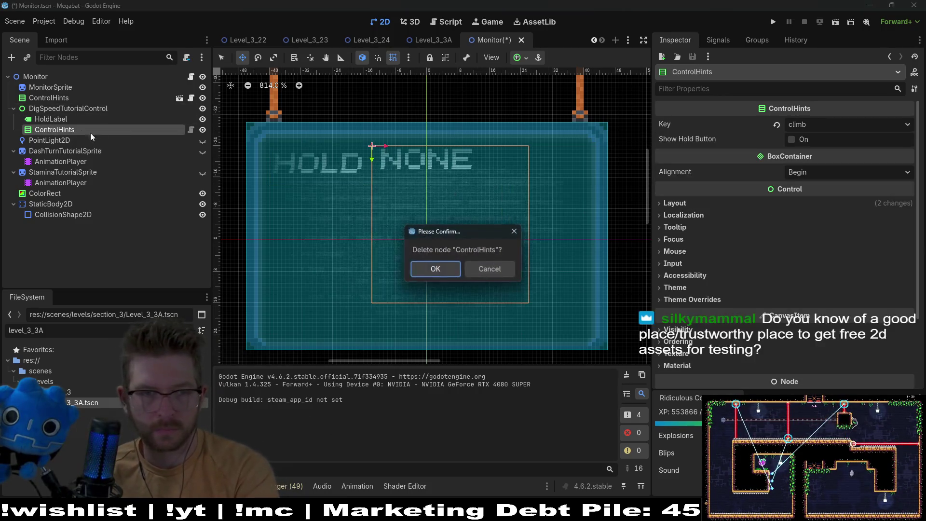
key(Return)
- Lower DigSpeedTutorialControl's top edge slightly, nudge HoldLabel up 2 px, and save Monitor
click(59, 100)
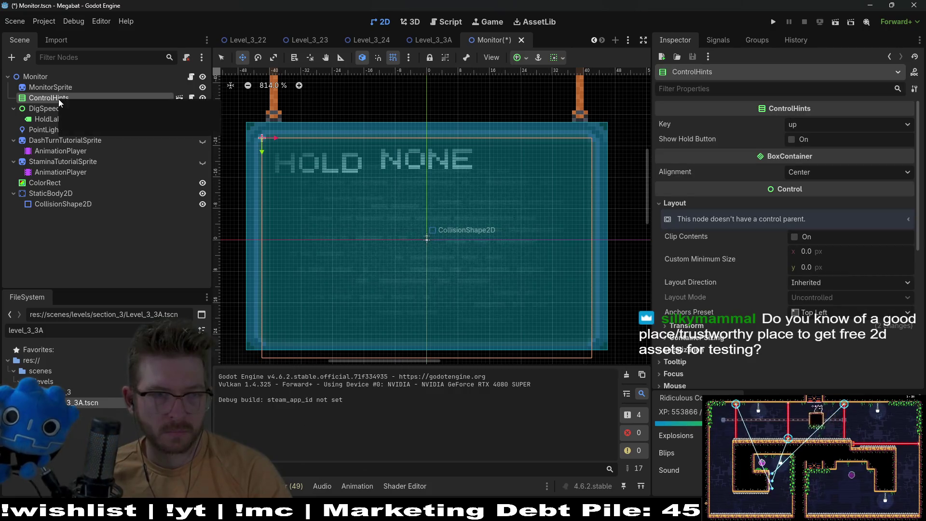
click(57, 110)
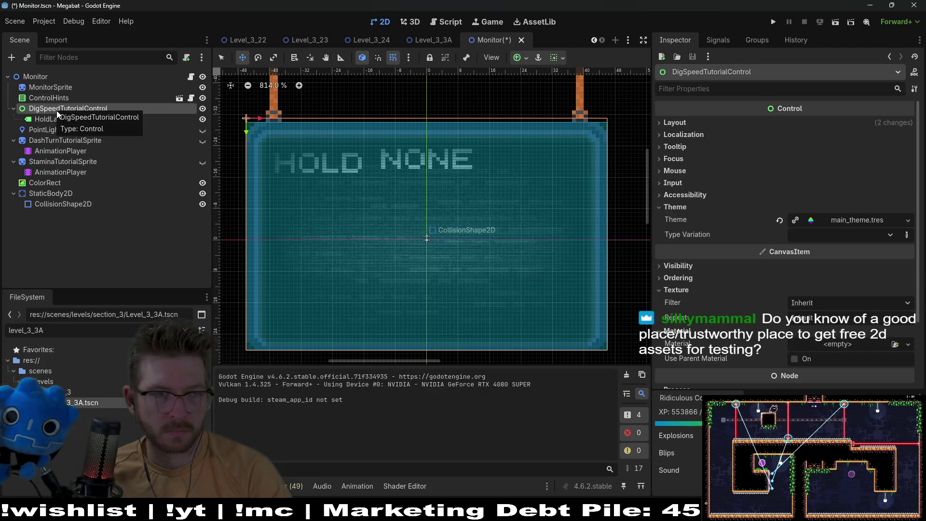
key(q)
drag(245, 118, 243, 120)
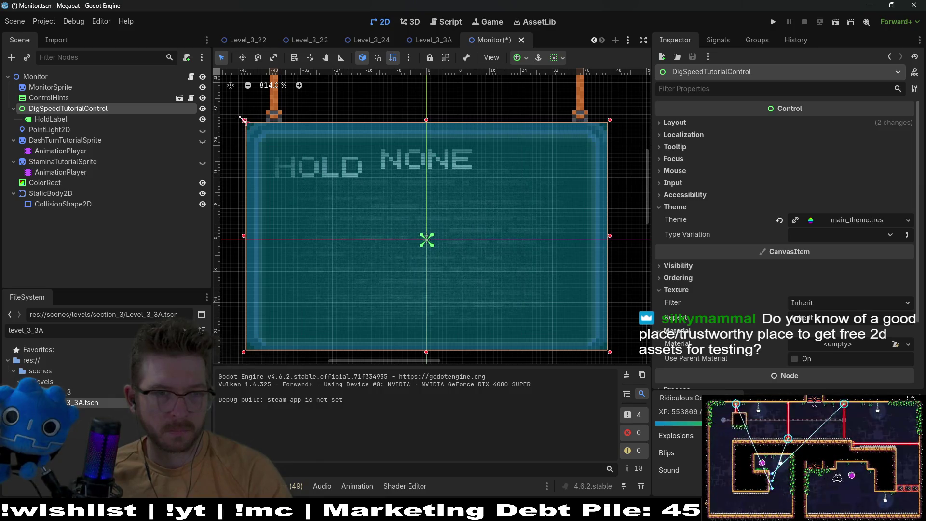
click(62, 98)
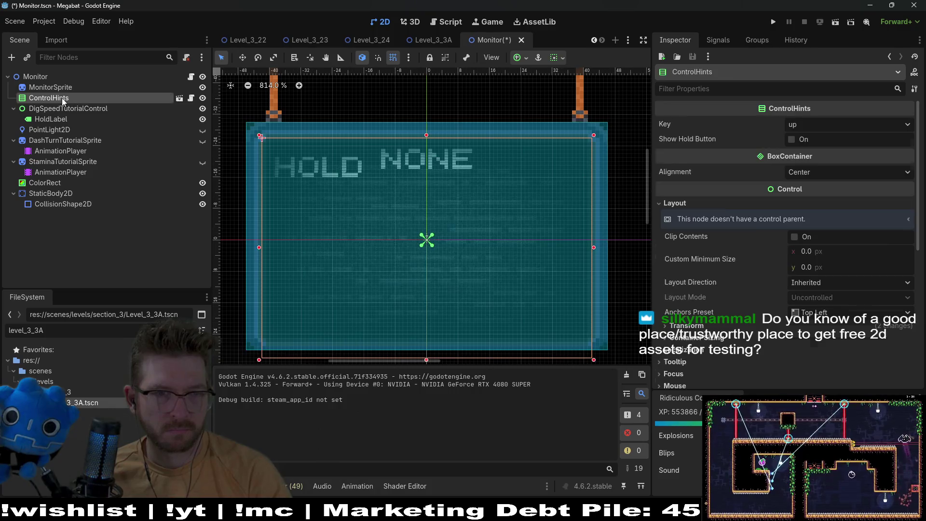
click(63, 108)
click(59, 120)
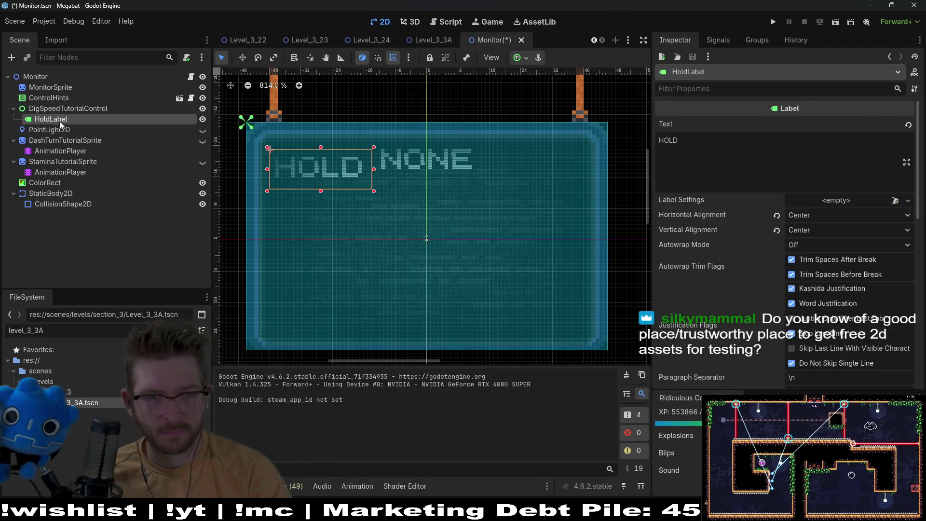
key(w)
drag(319, 171, 321, 165)
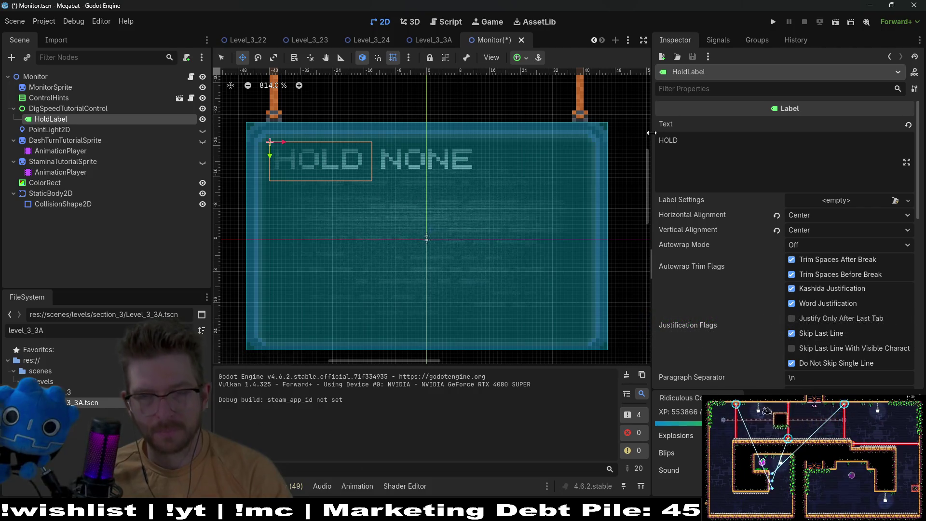
key(ctrl+s)
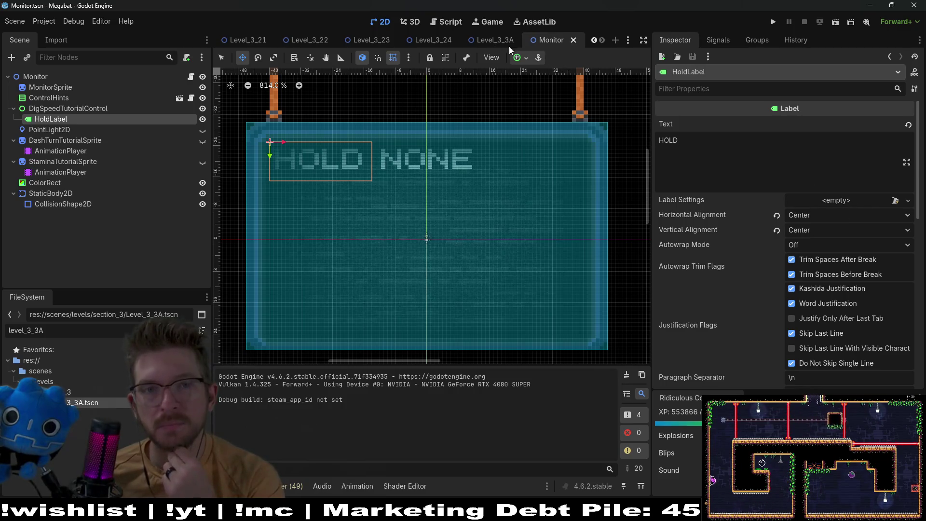
click(447, 24)
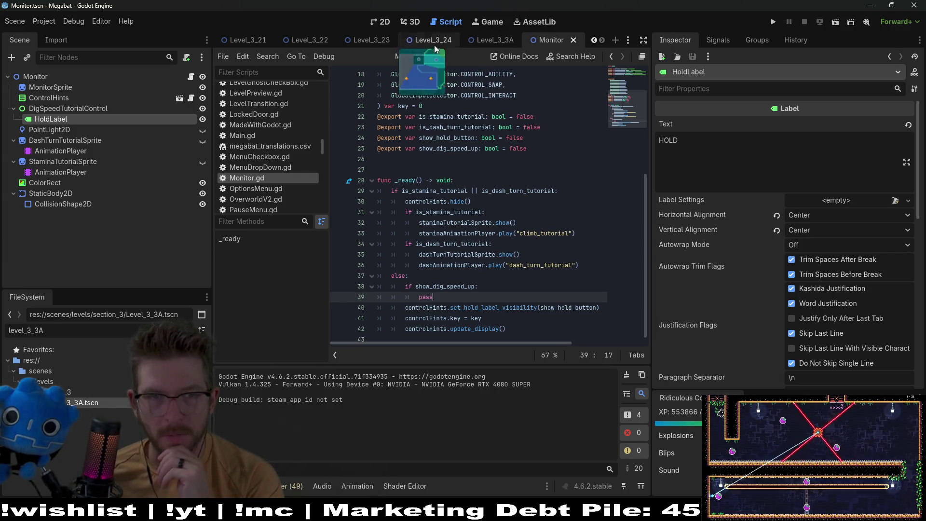
click(492, 40)
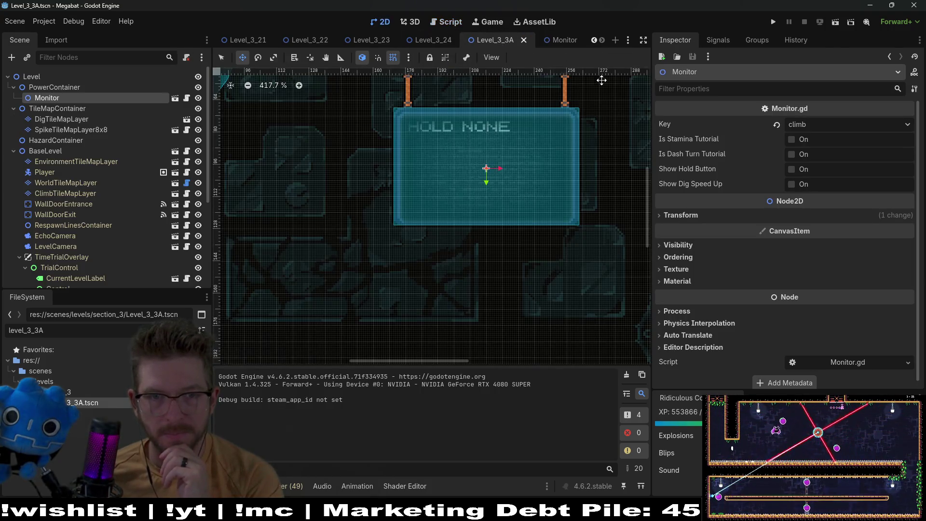
click(835, 22)
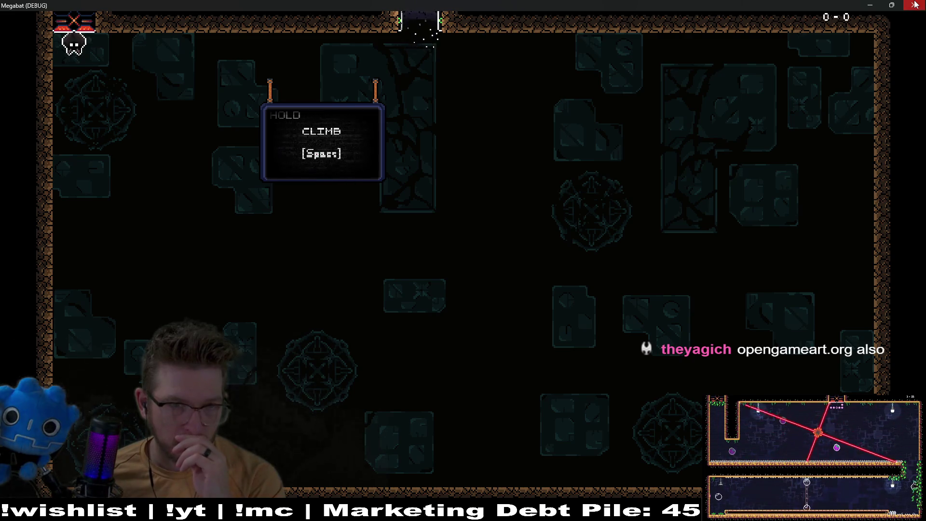
click(915, 4)
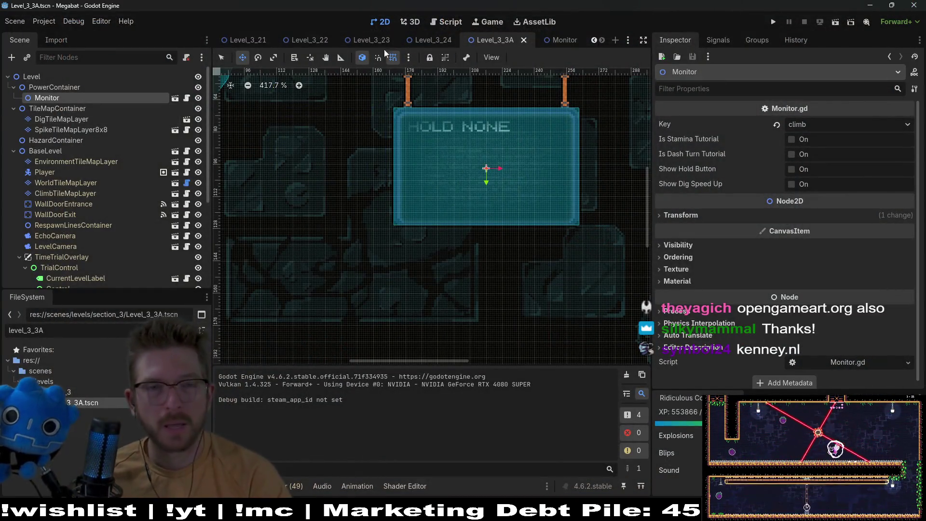
click(554, 41)
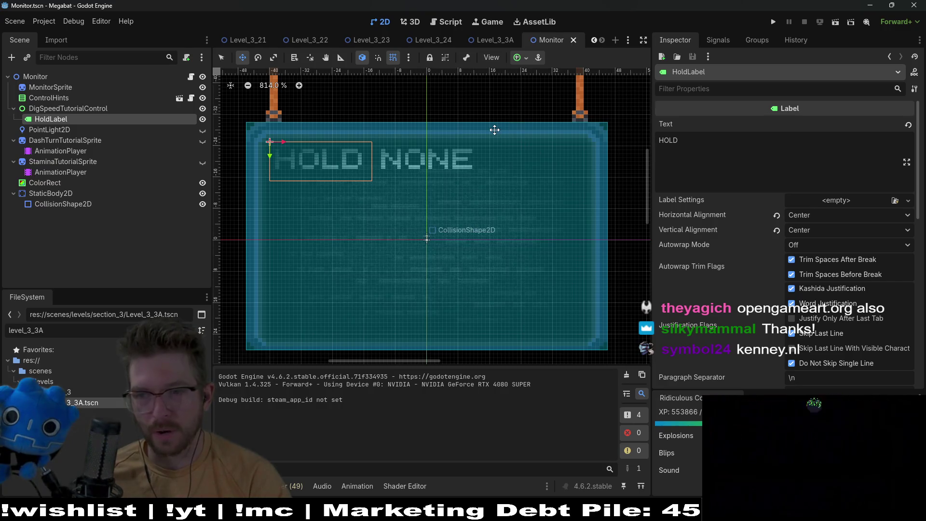
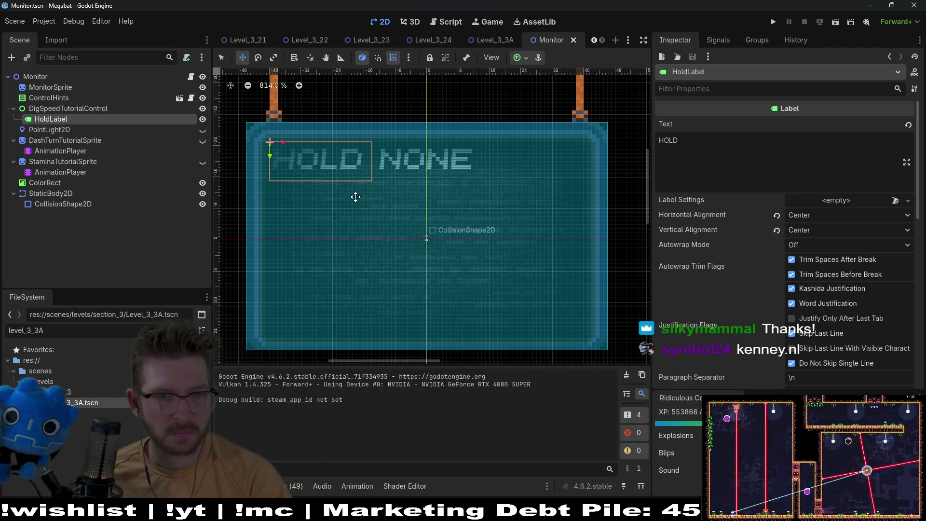
- Open the ControlHints scene in its own tab, toggle KeyName's visibility off and on, and save it
click(54, 99)
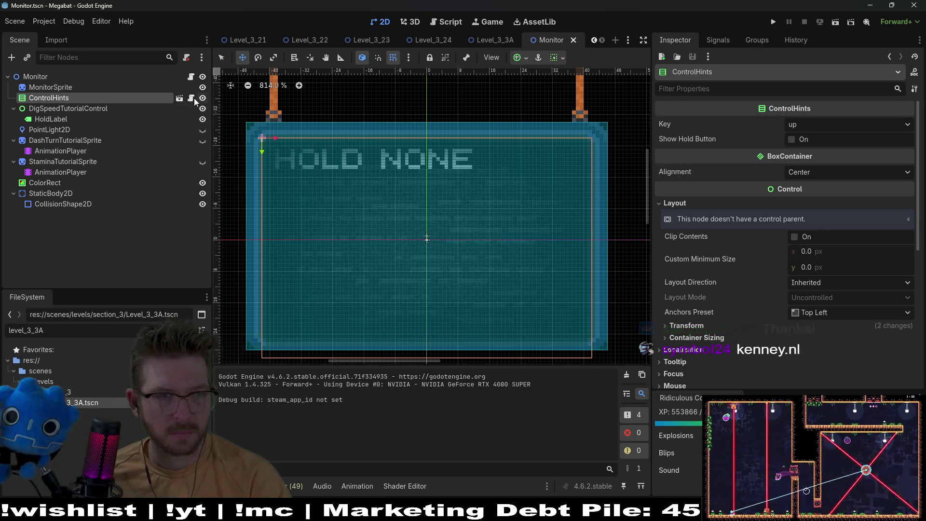
click(180, 98)
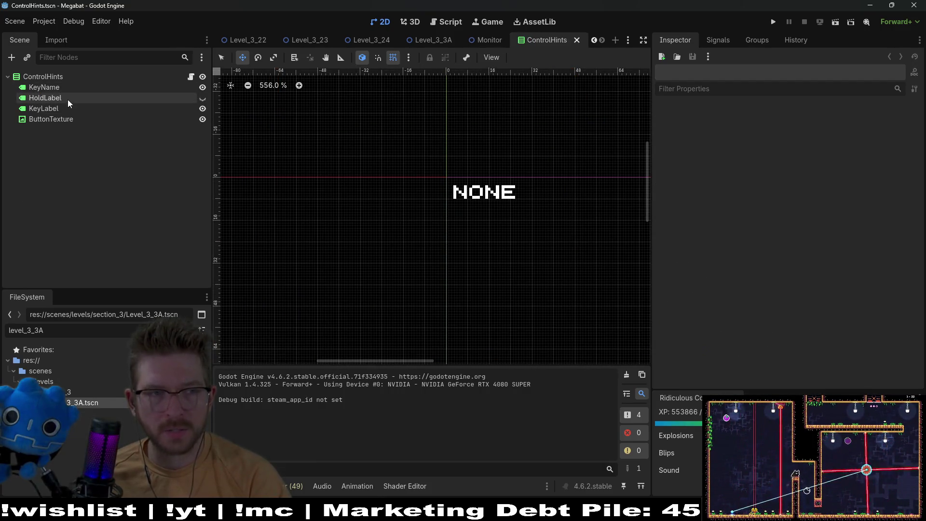
click(58, 75)
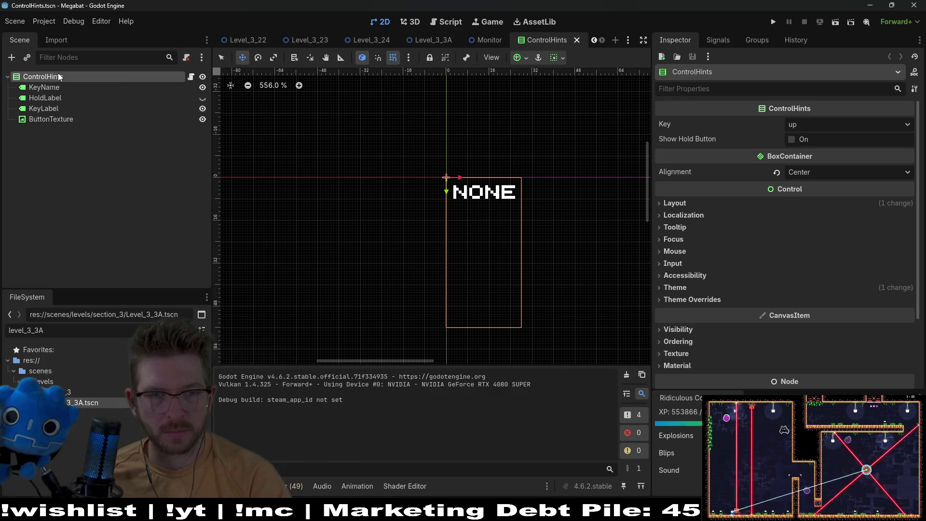
click(45, 87)
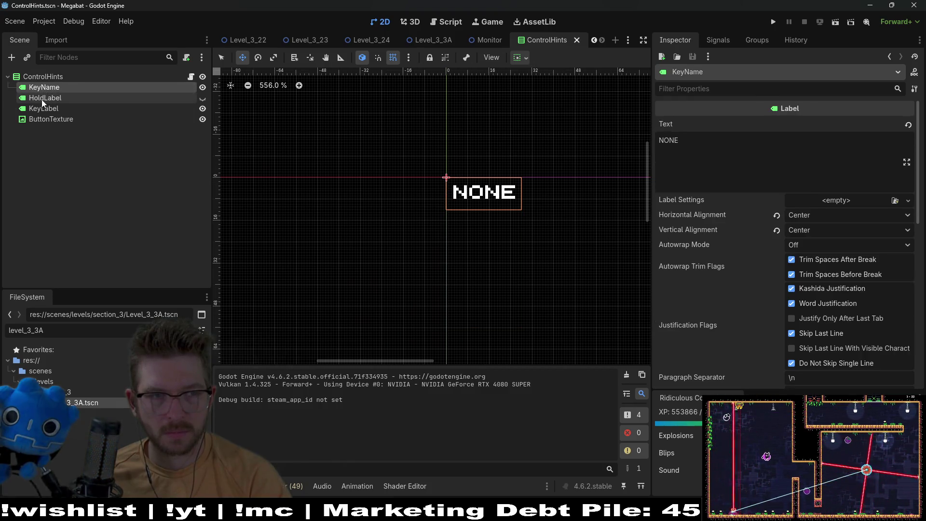
click(202, 88)
click(202, 87)
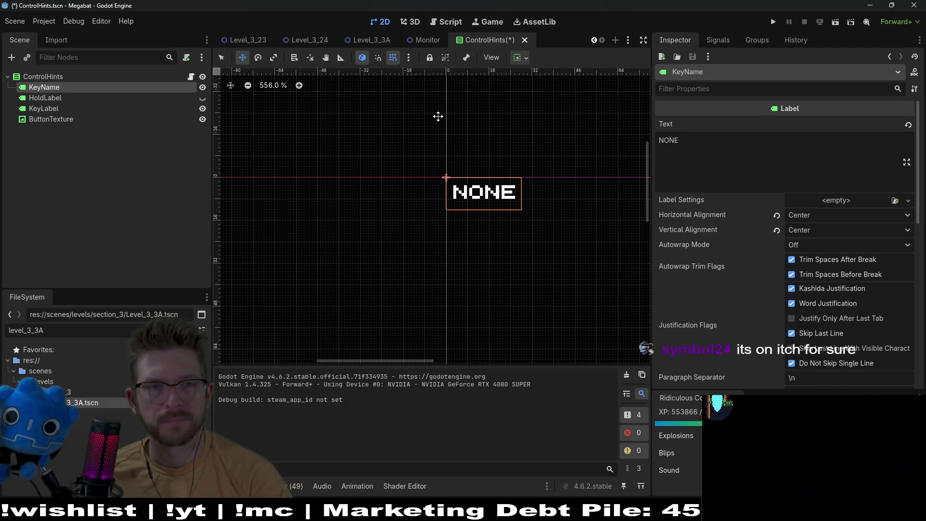
key(ctrl+s)
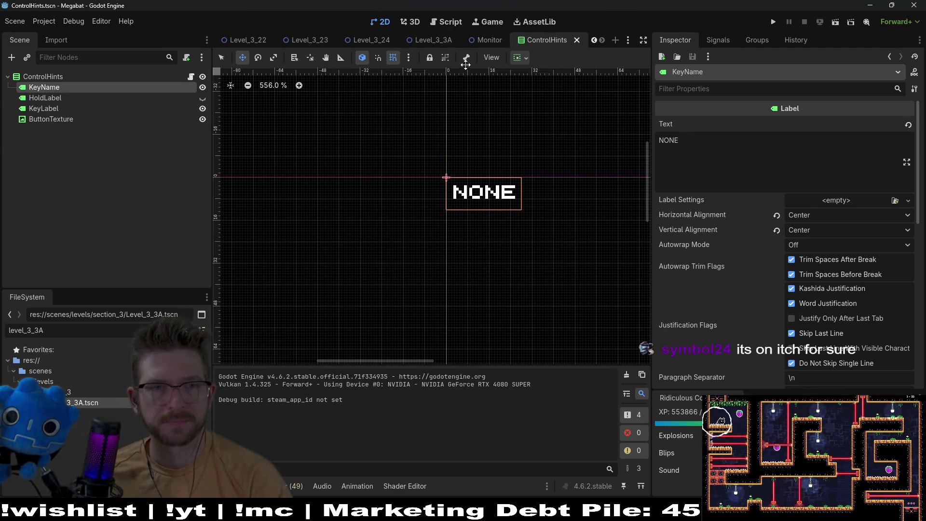
click(485, 43)
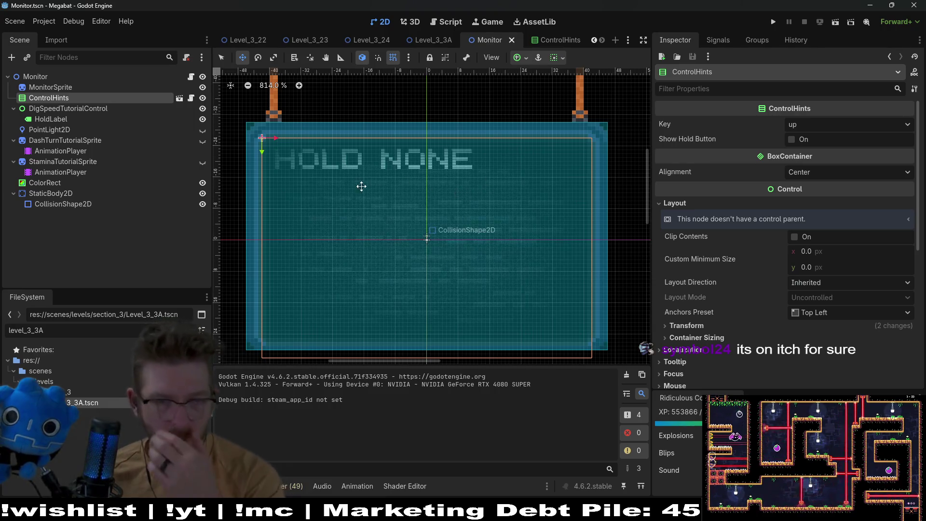
- Hide the old ControlHints node and add a new ControlHints child under DigSpeedTutorialControl
click(202, 98)
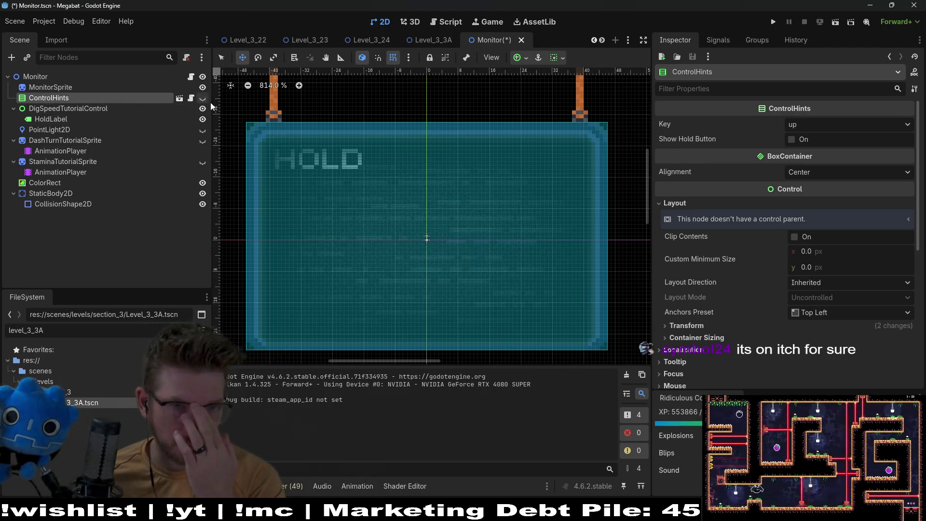
click(62, 109)
click(51, 119)
click(74, 108)
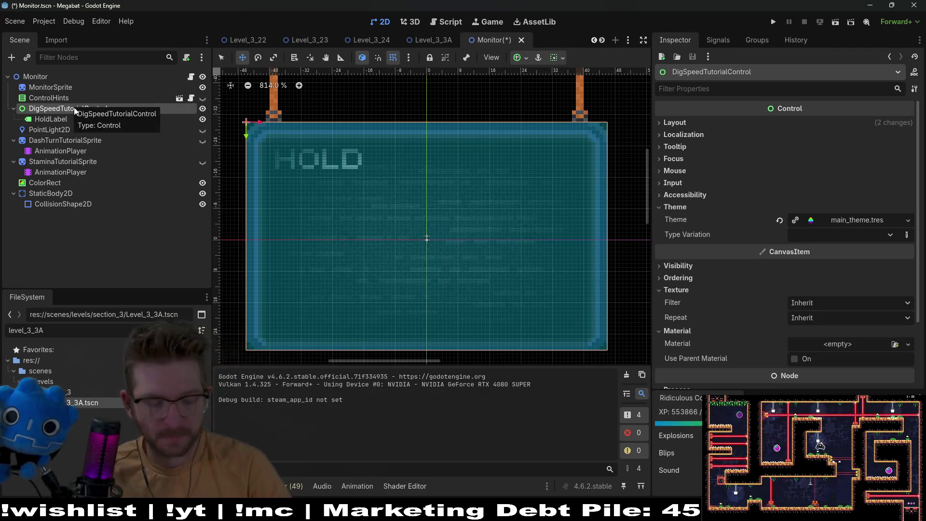
key(ctrl+a)
text(controlh)
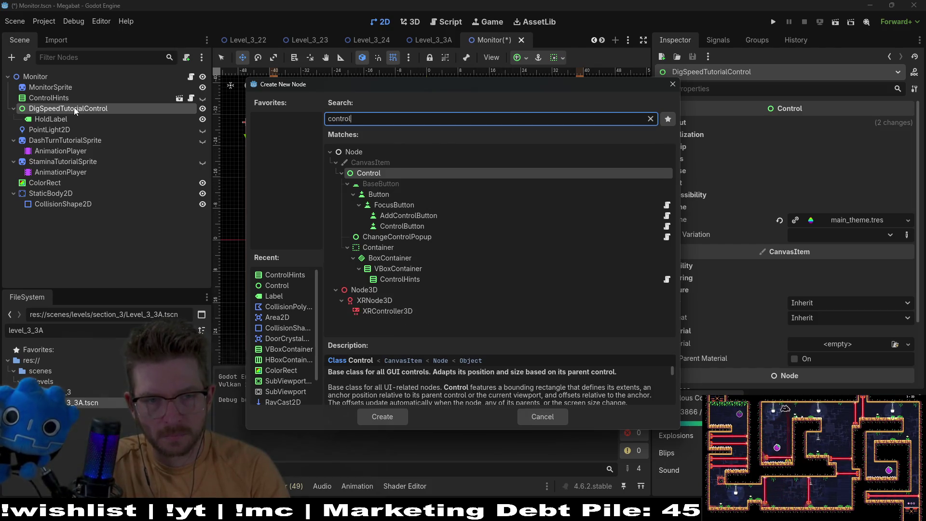
key(Return)
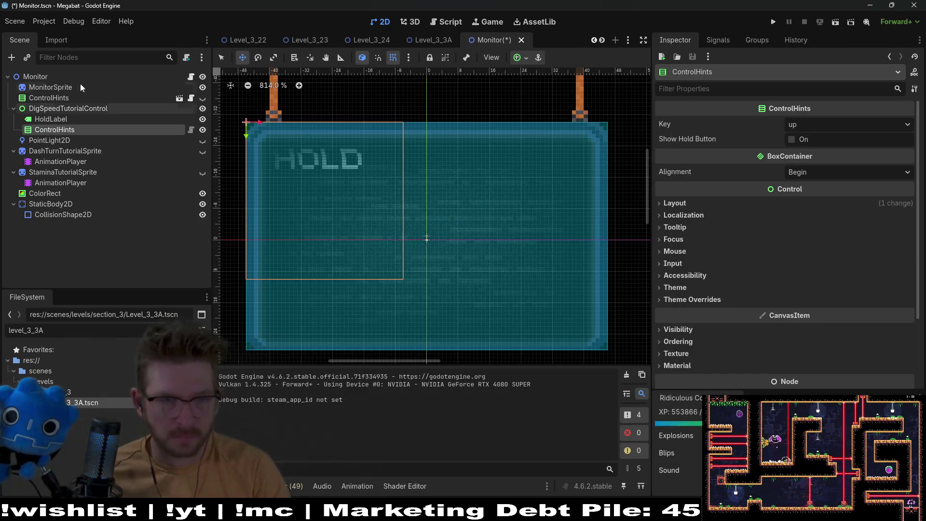
- Move the new ControlHints box and resize it into a short wide strip near the top
drag(392, 190, 459, 202)
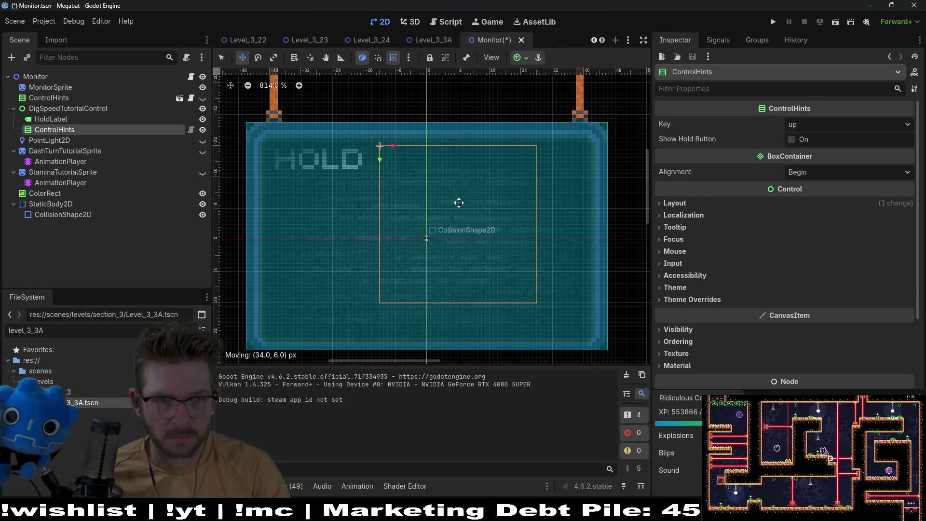
key(q)
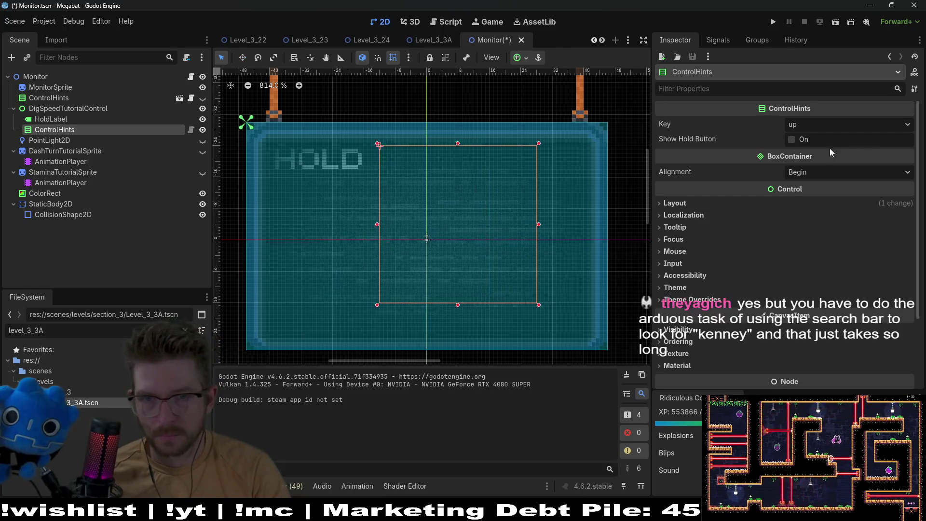
drag(538, 305, 491, 175)
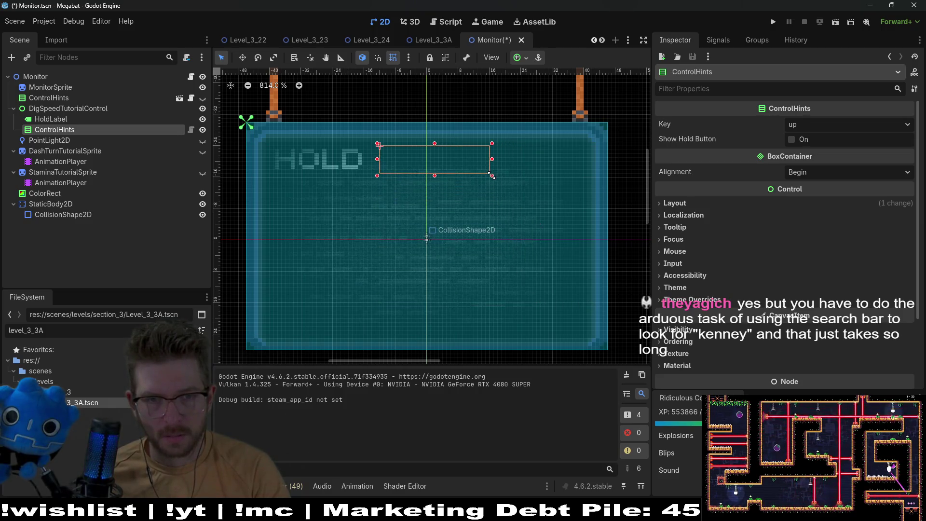
click(191, 77)
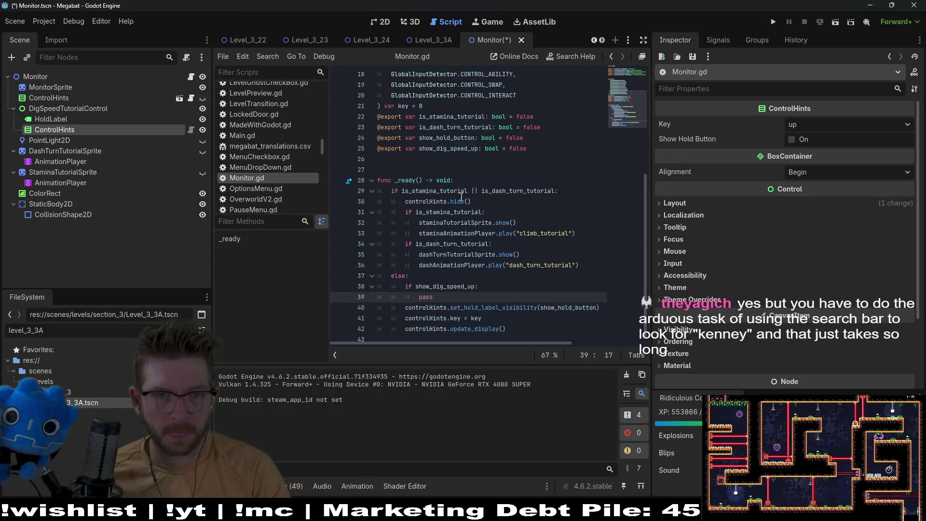
click(441, 86)
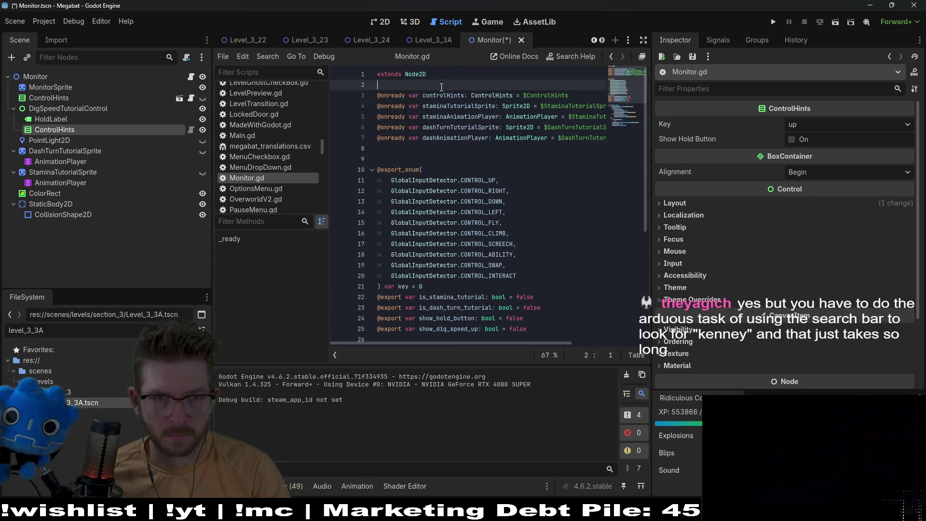
key(Return)
mouse_move(83, 108)
mouse_down()
mouse_move(400, 85)
mouse_move(393, 91)
mouse_up()
key(Return)
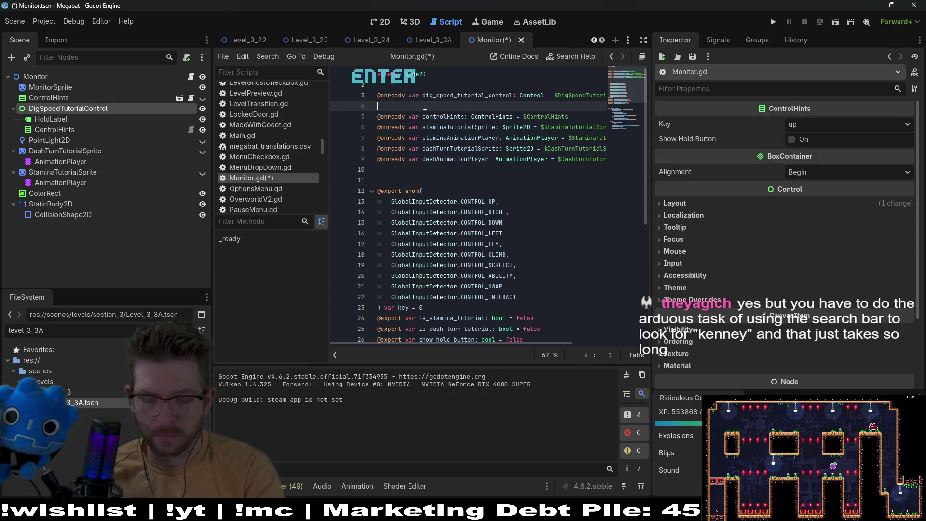
key(BackSpace)
double_click(416, 95)
text(dig)
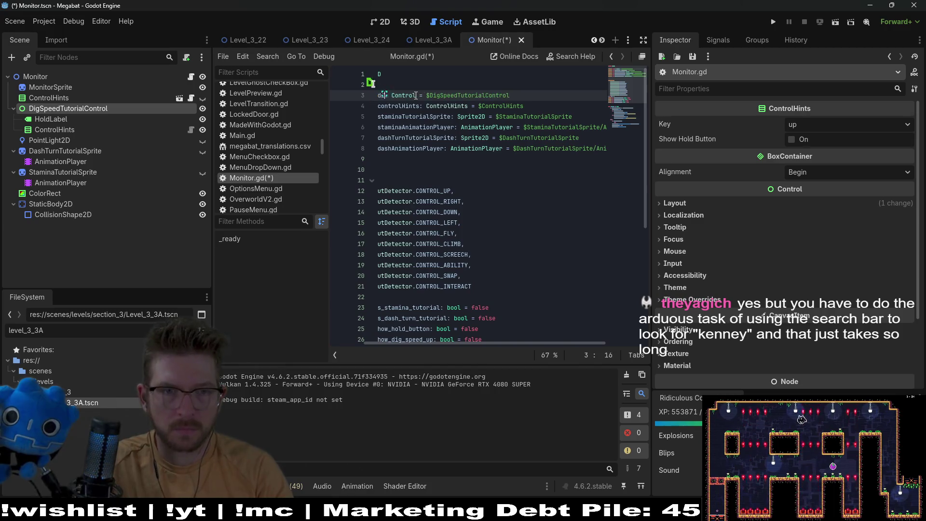
text(SpeedTutori)
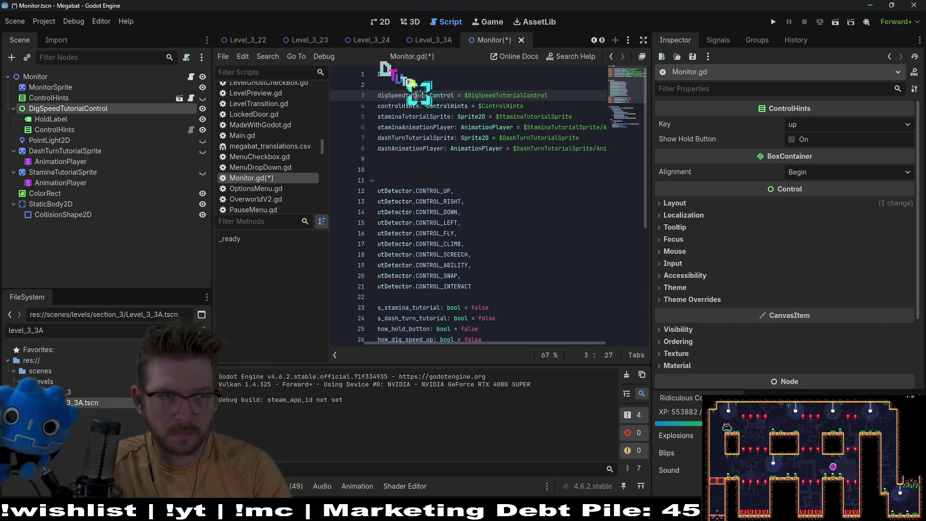
text(alControl:)
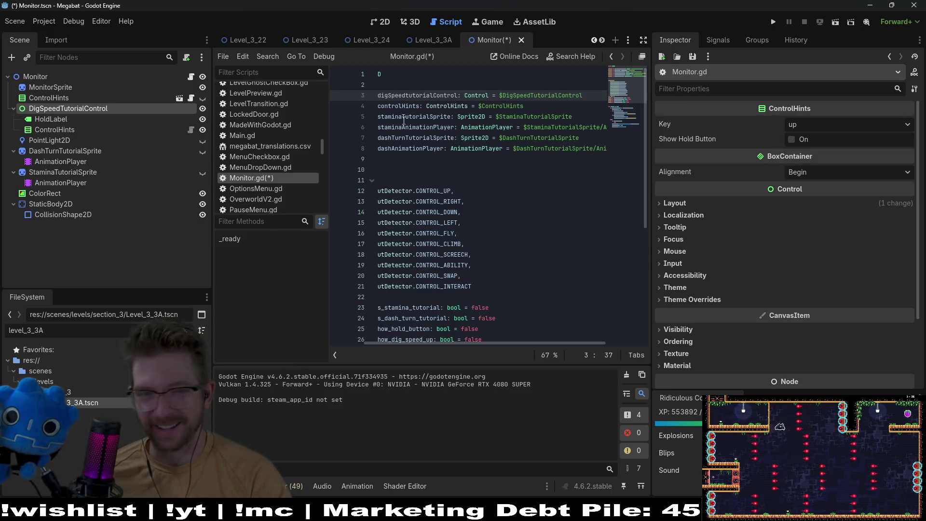
drag(499, 200, 506, 179)
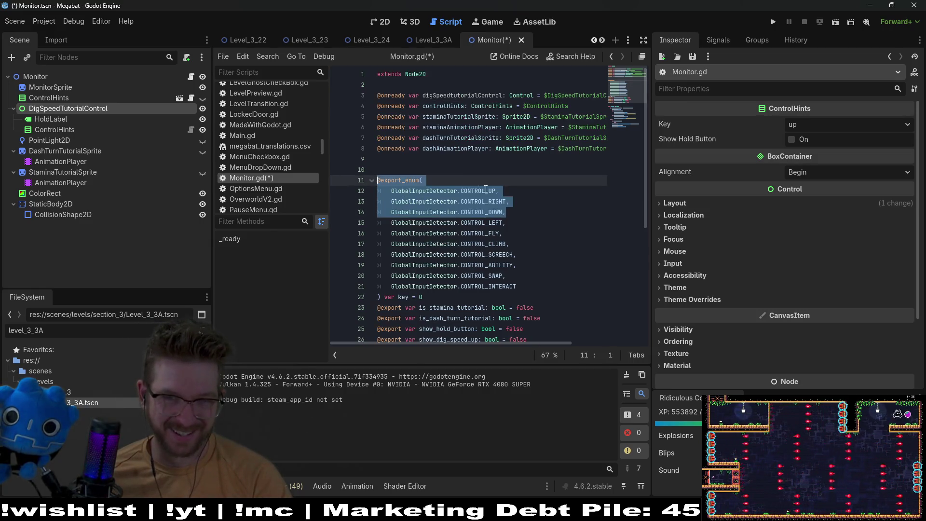
click(506, 177)
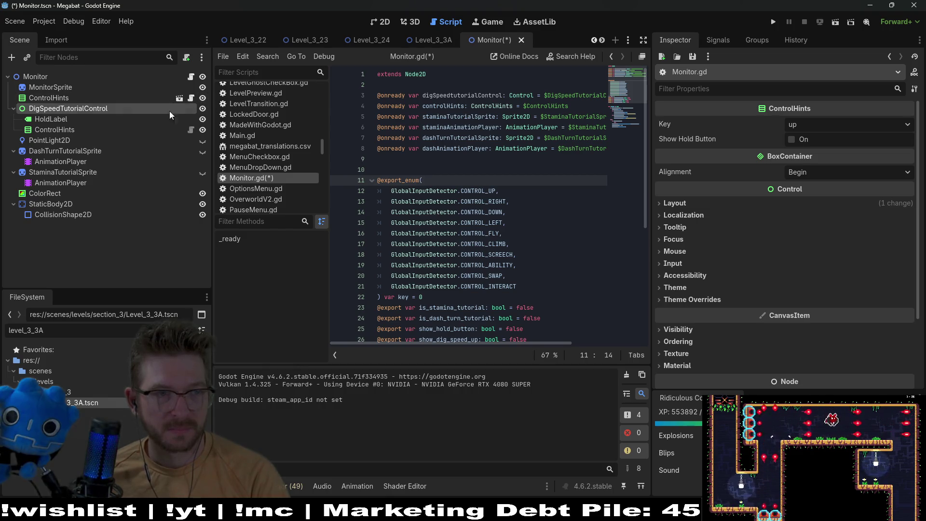
scroll(446, 179, down, 6)
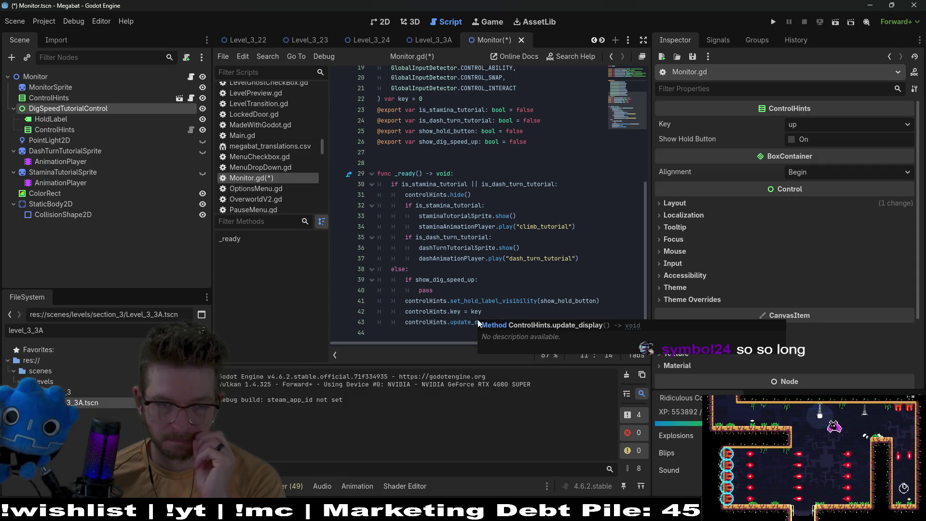
- Delete the placeholder branch, rename the flag to show_dig_speed_up_tutorial, and move it above show_hold_button
click(439, 290)
key(shift+Up)
key(shift+Up)
key(BackSpace)
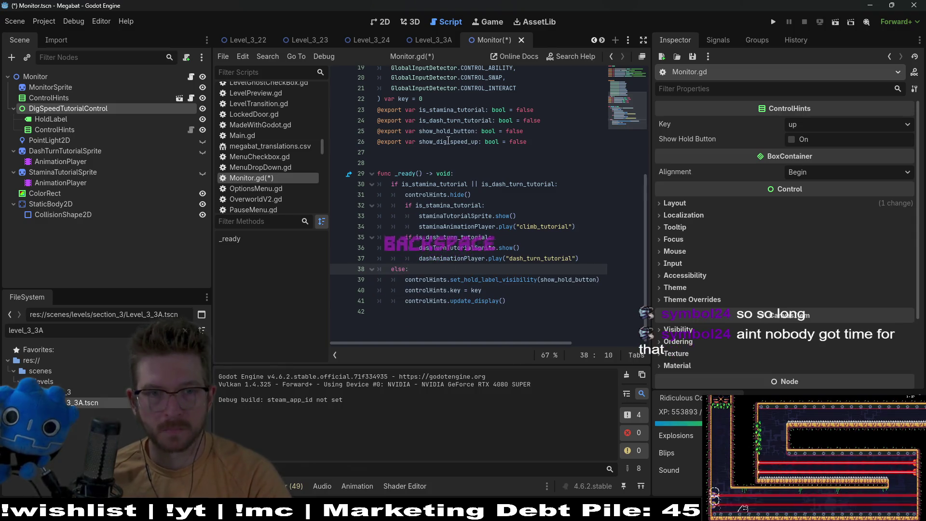
double_click(452, 142)
key(Right)
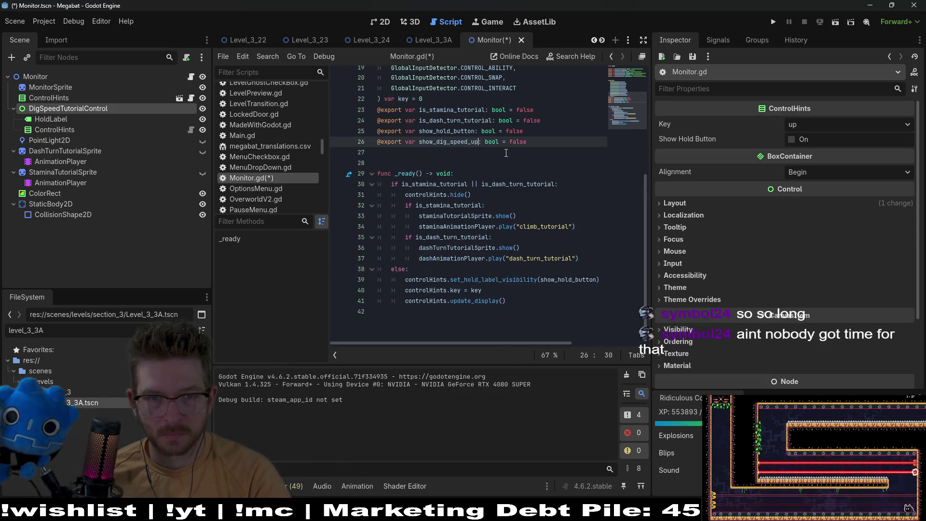
text(_tutorial)
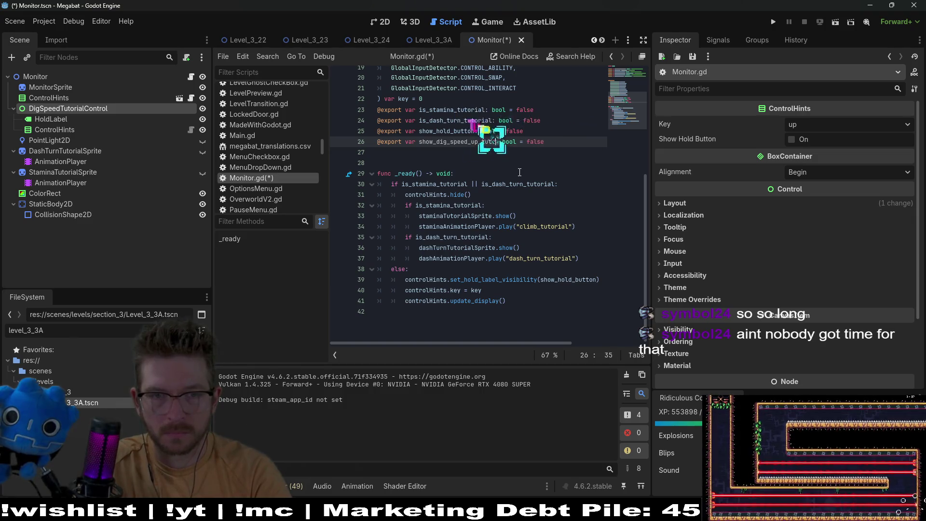
drag(561, 141, 571, 130)
key(ctrl+x)
click(560, 122)
key(ctrl+v)
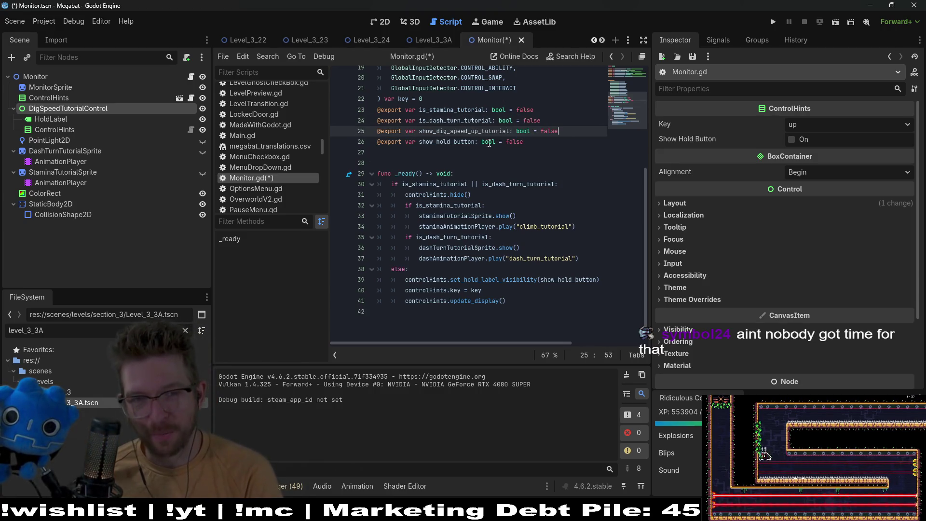
- Append '|| show_dig_speed_up_tutorial' to the _ready condition
double_click(481, 131)
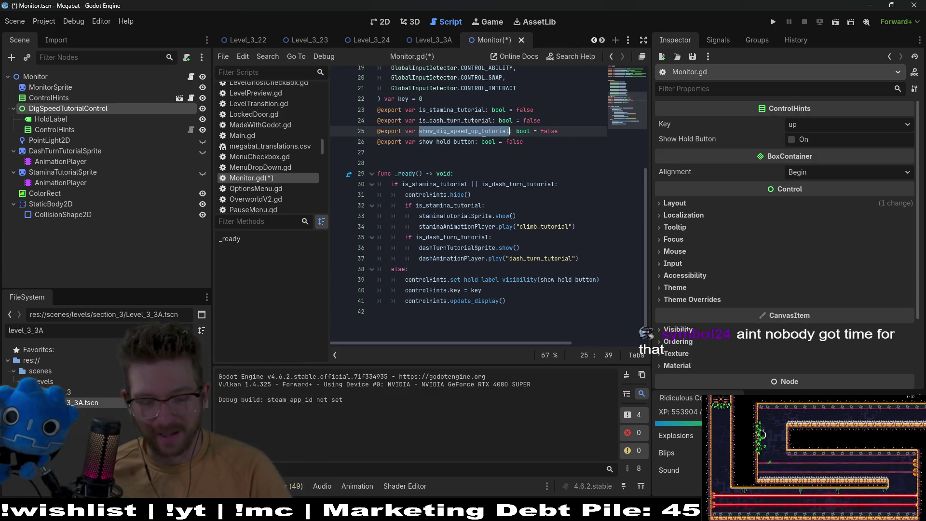
click(553, 184)
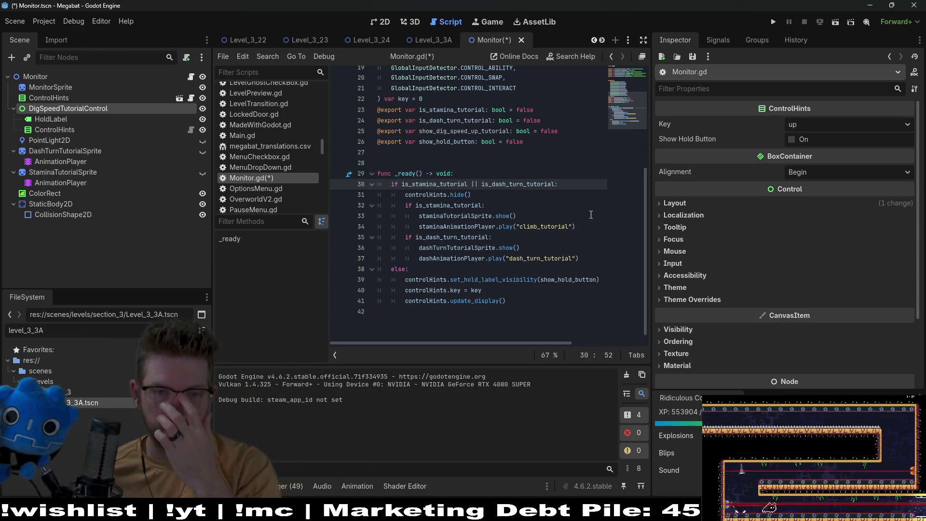
text(||)
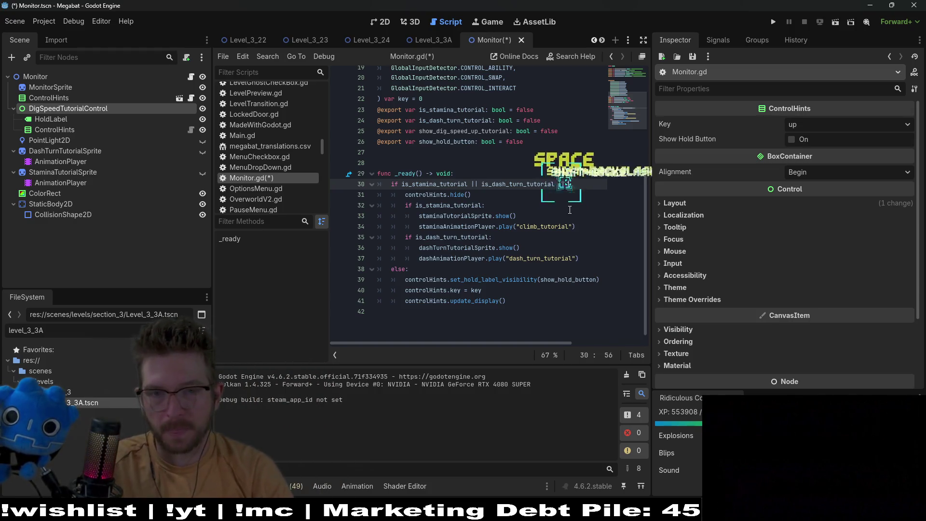
key(ctrl+v)
- Add an 'if show_dig_speed_up_tutorial:' branch calling digSpeedTutorialControl.show() after the dash-turn branch
click(532, 290)
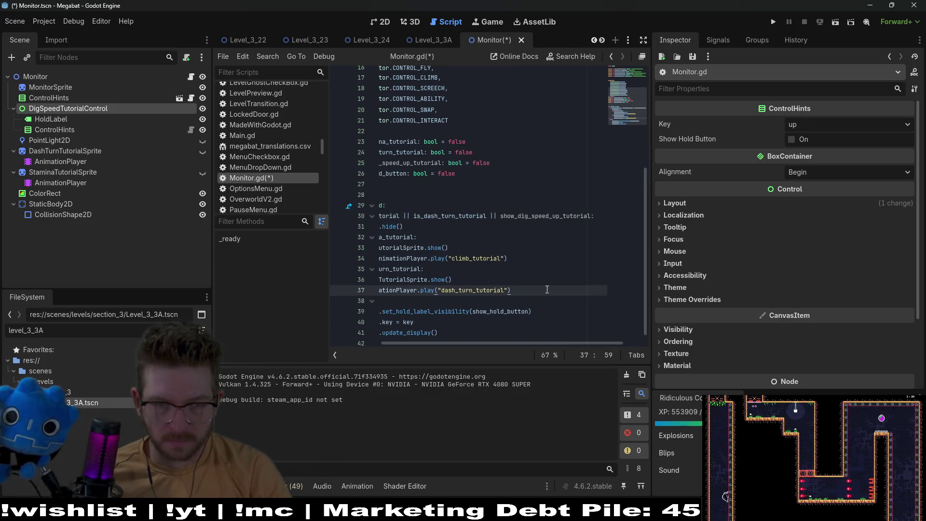
key(Return)
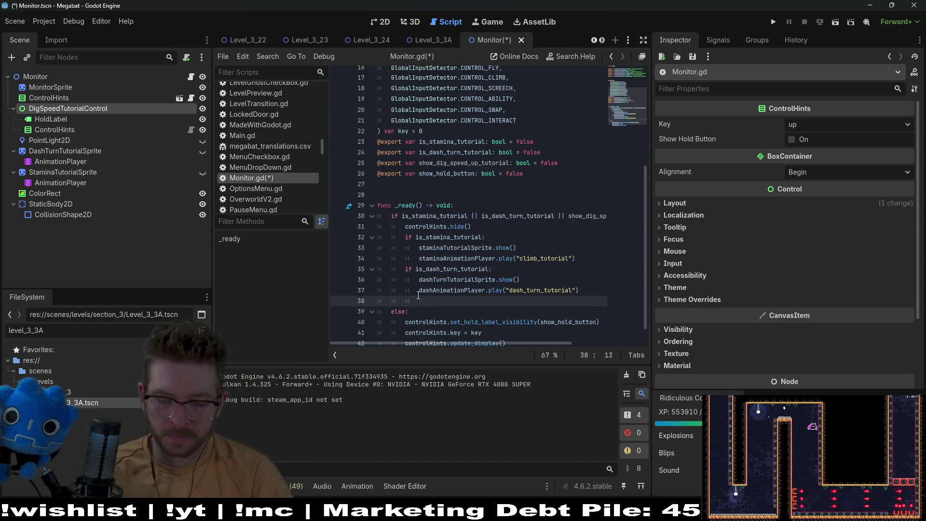
key(BackSpace)
text(if)
key(ctrl+v)
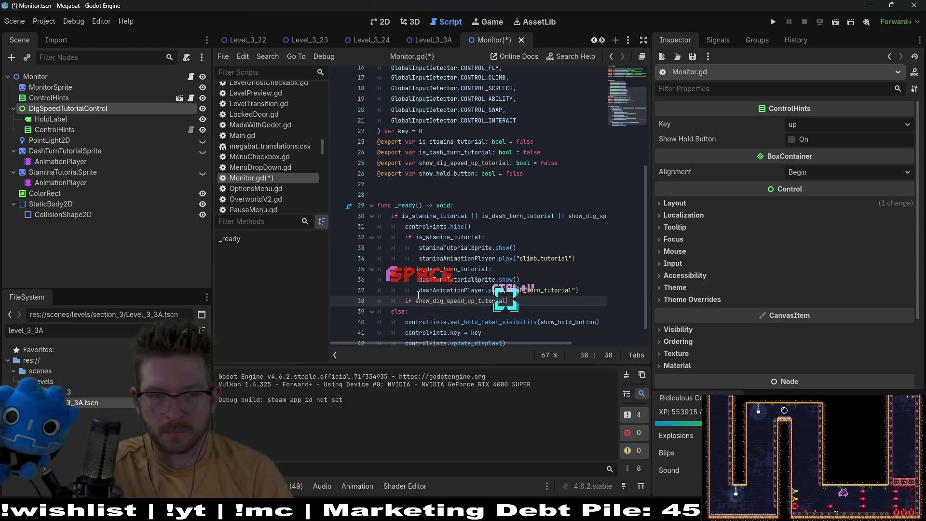
text(:)
key(Return)
text(pass)
key(BackSpace)
key(BackSpace)
key(BackSpace)
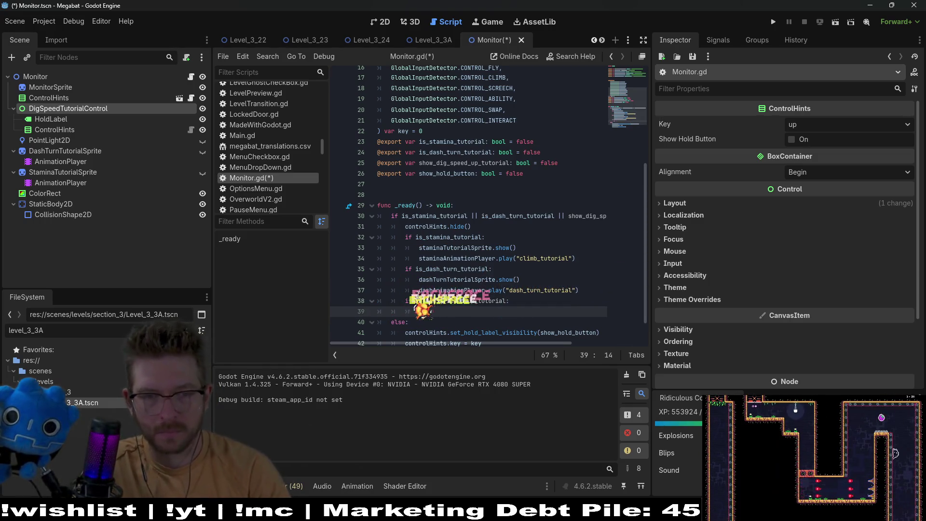
text(digSpeedtutorialControl)
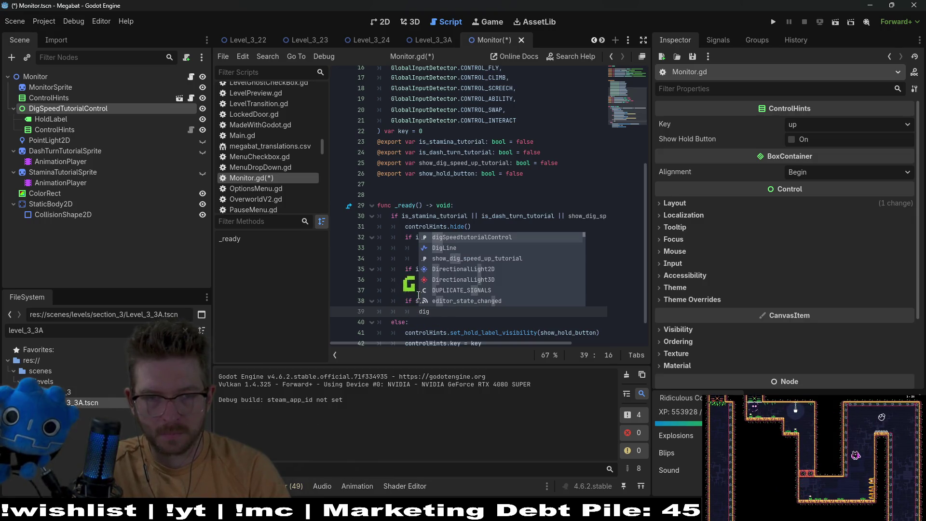
key(Return)
text(.show())
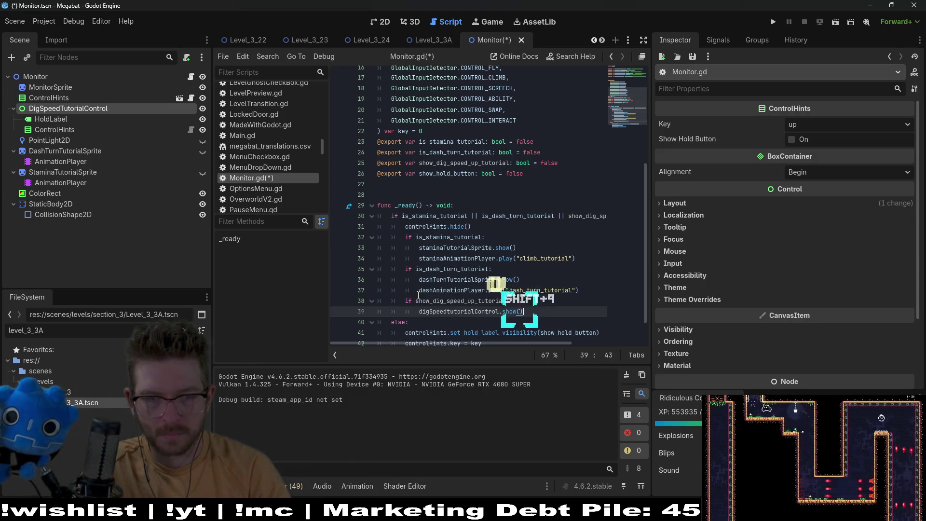
key(Return)
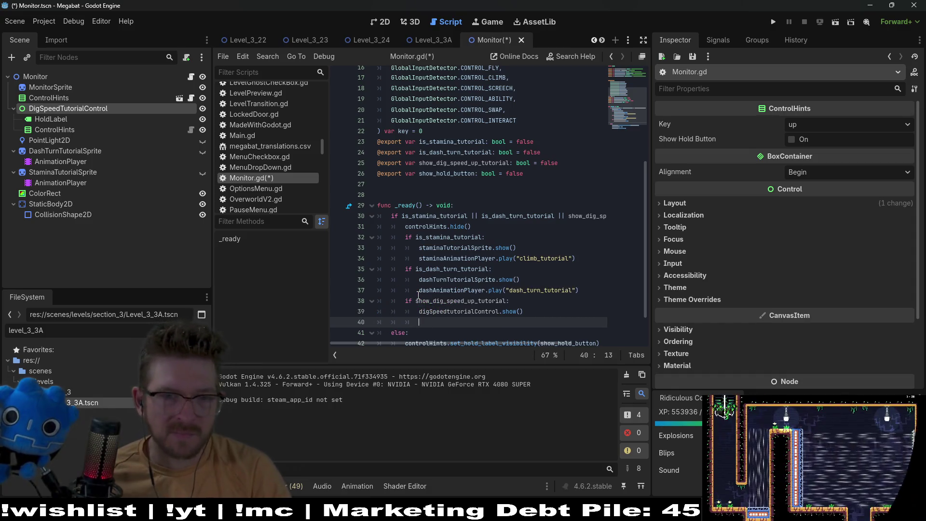
- Insert a blank line among the onready declarations at the top of Monitor.gd
scroll(486, 223, up, 5)
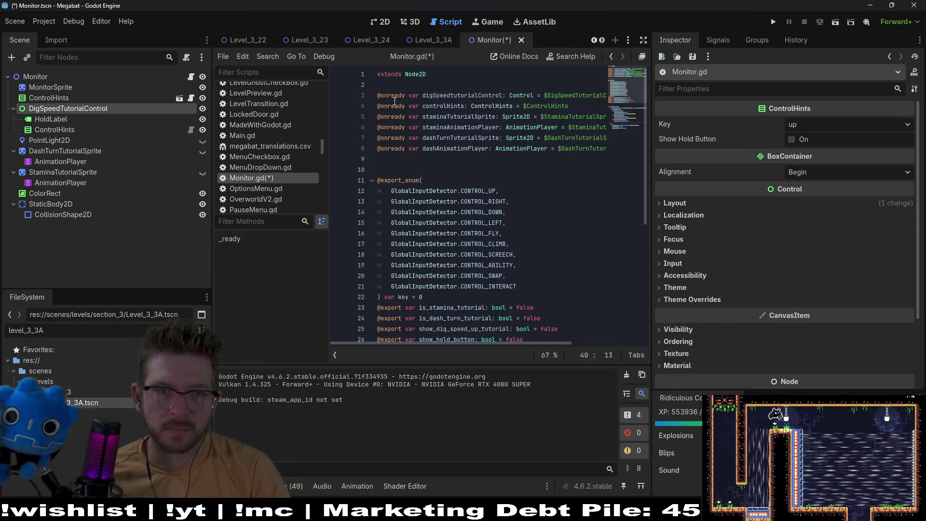
click(378, 106)
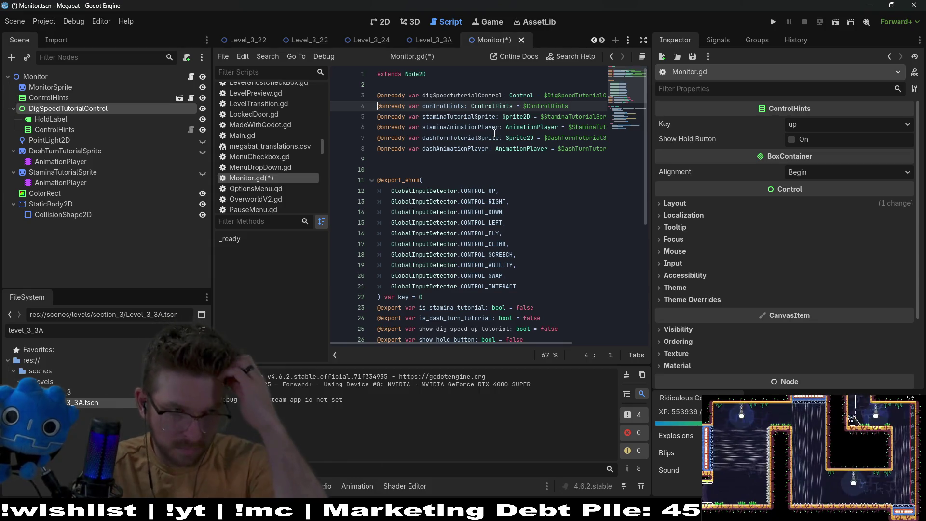
key(Return)
- Add an onready digSpeedControlHints variable referencing the dig-speed ControlHints node
key(Up)
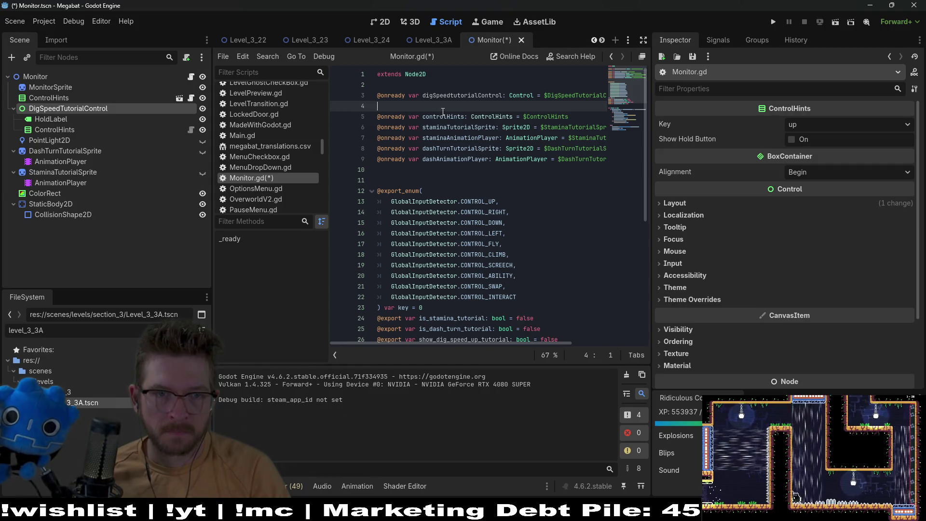
drag(54, 129, 428, 109)
click(454, 107)
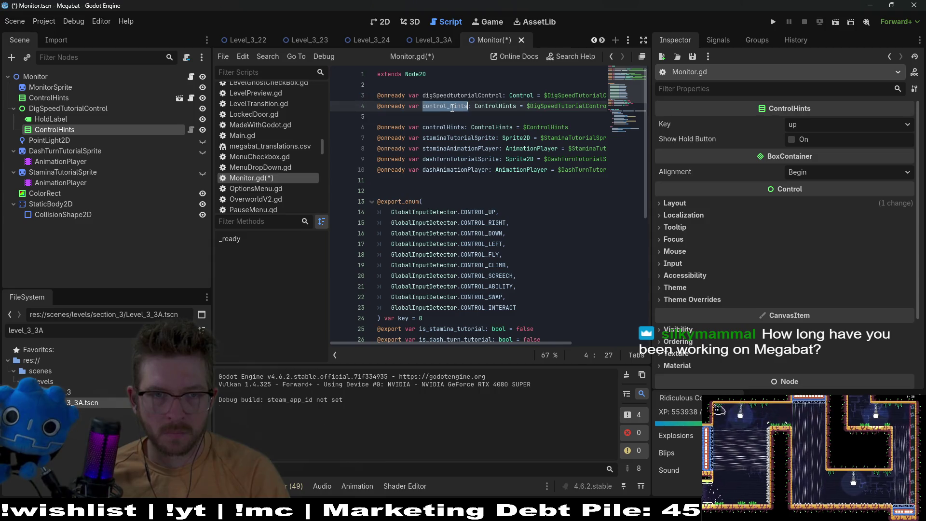
text(digSpeedCont)
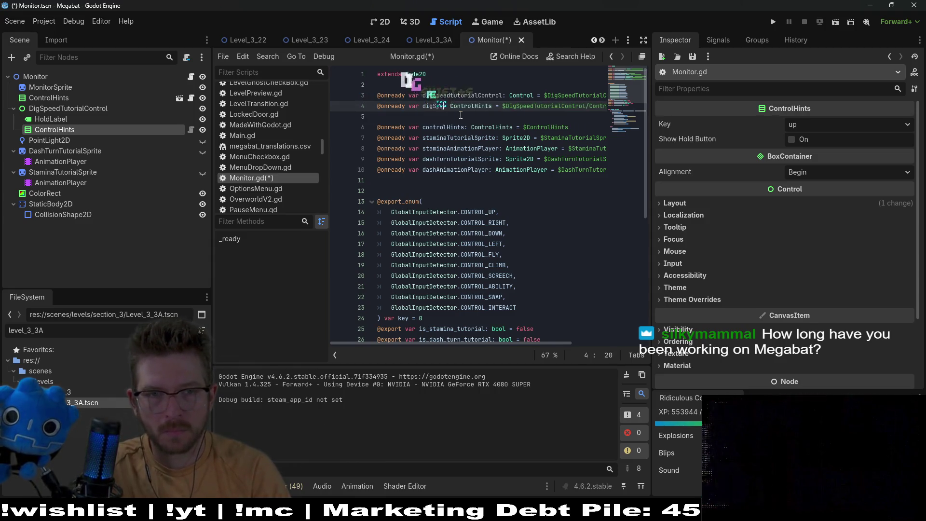
text(rol)
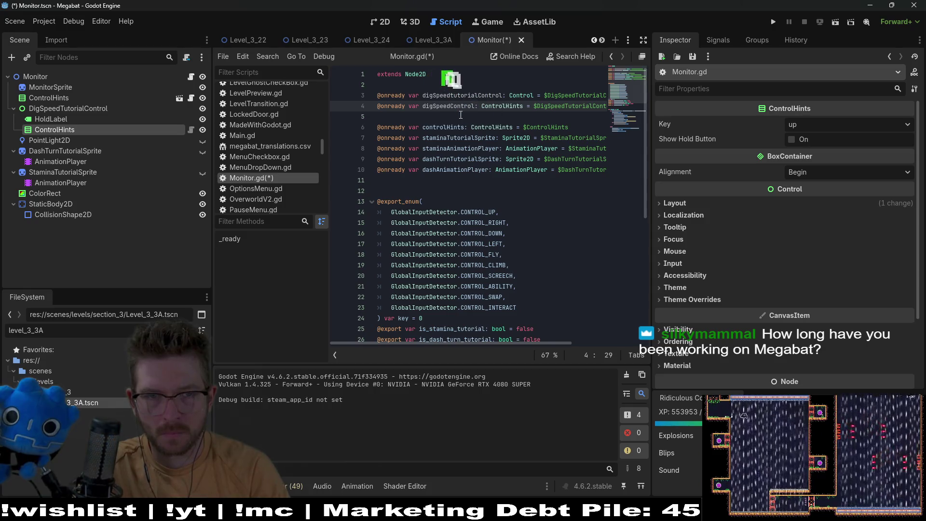
text(I)
key(BackSpace)
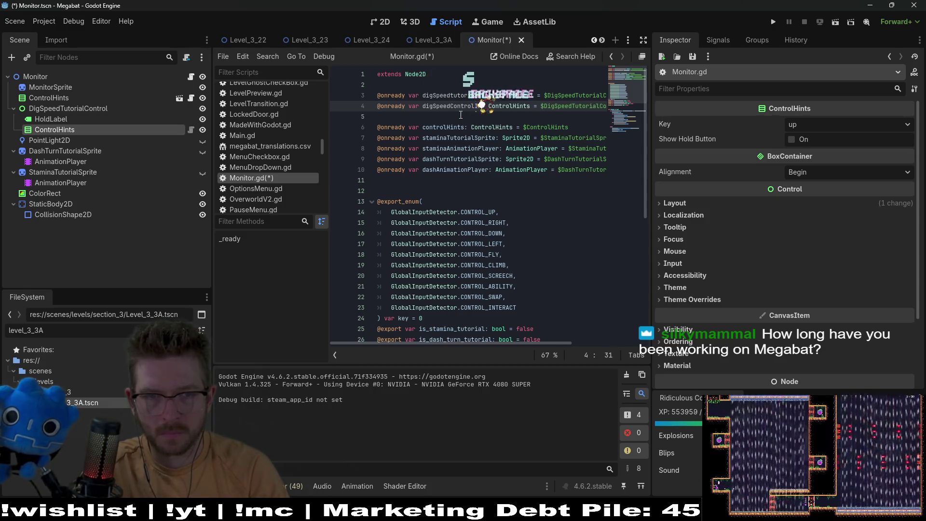
text(Hints)
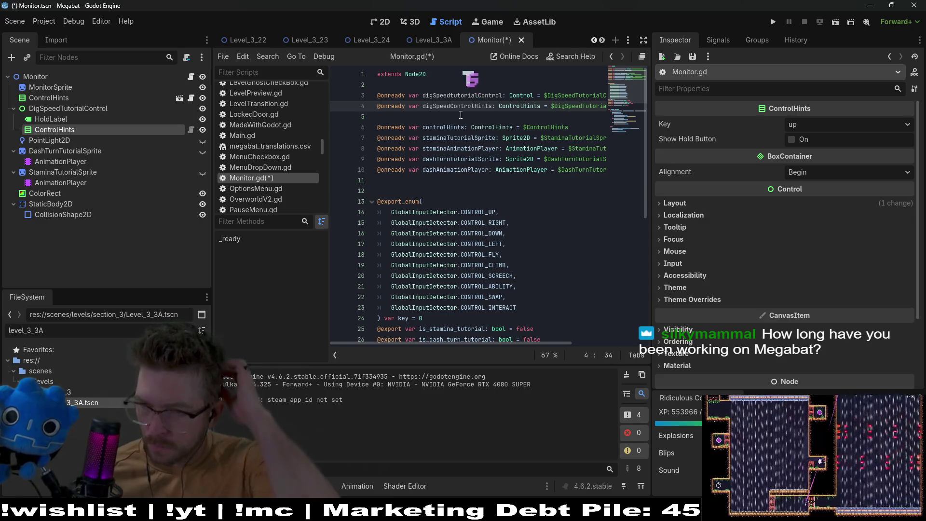
click(564, 118)
key(BackSpace)
key(Down)
- Start the line 'digSpeedControlHints.key =' in the dig-speed branch of _ready
click(487, 106)
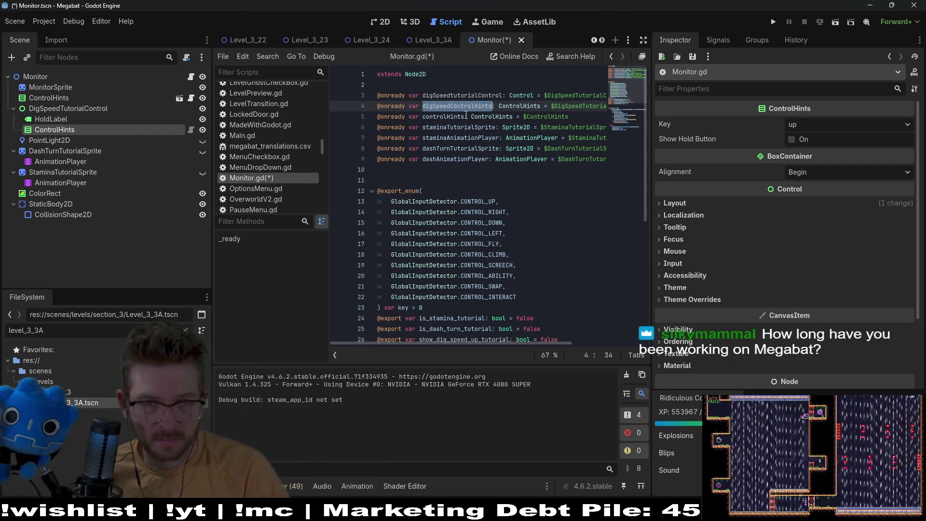
scroll(487, 172, down, 4)
scroll(487, 172, down, 3)
click(529, 269)
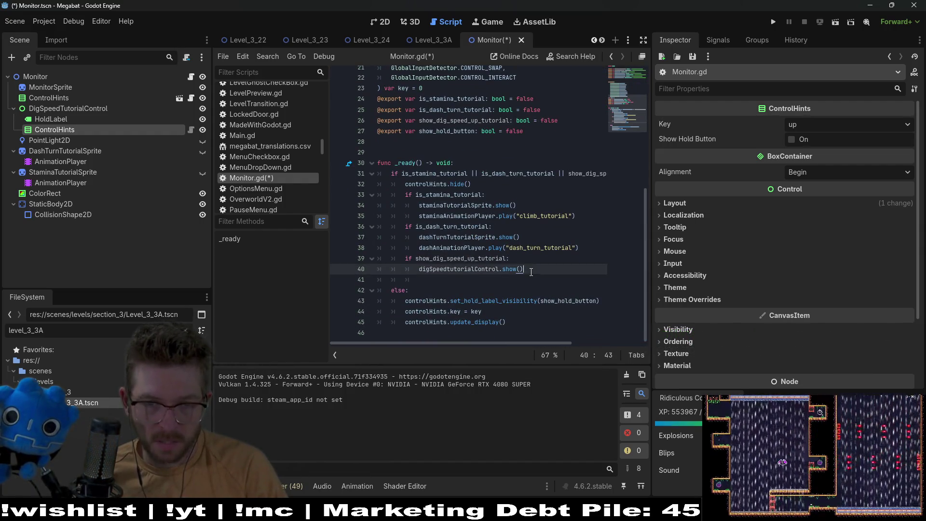
click(528, 279)
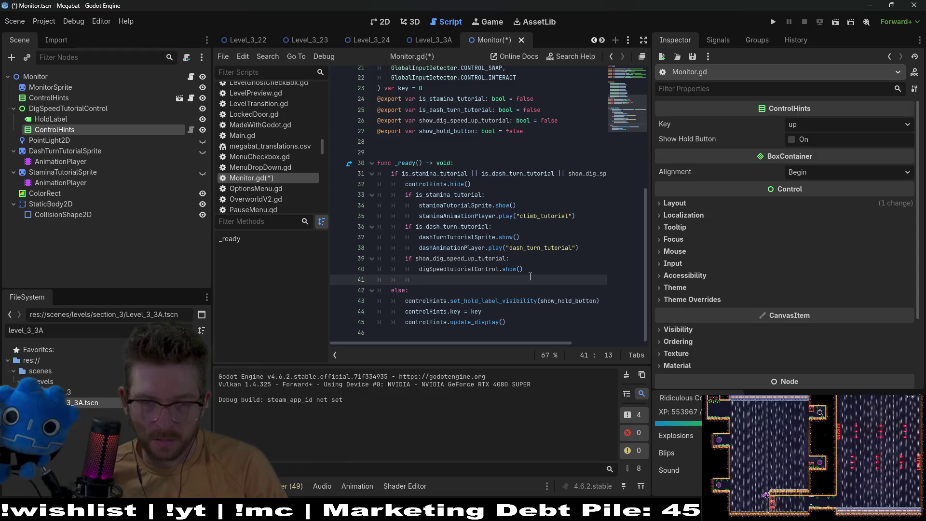
key(ctrl+v)
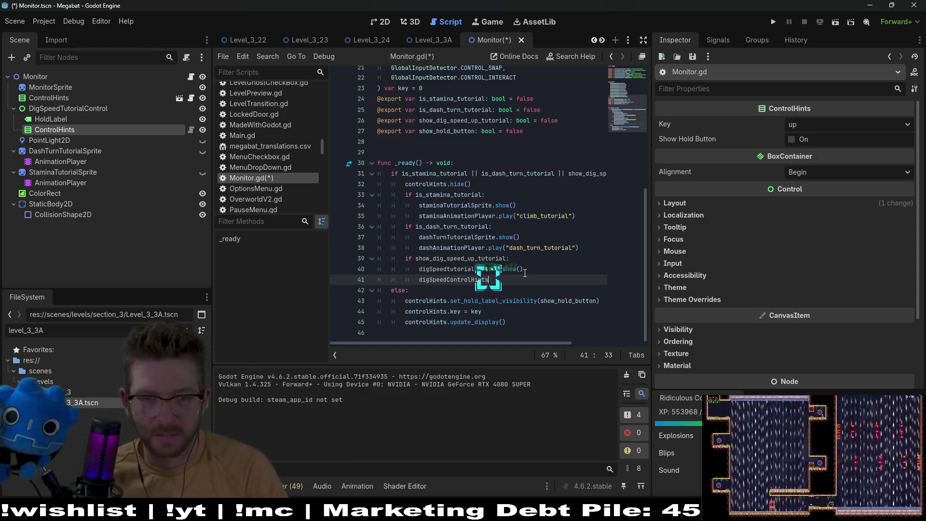
scroll(518, 280, up, 1)
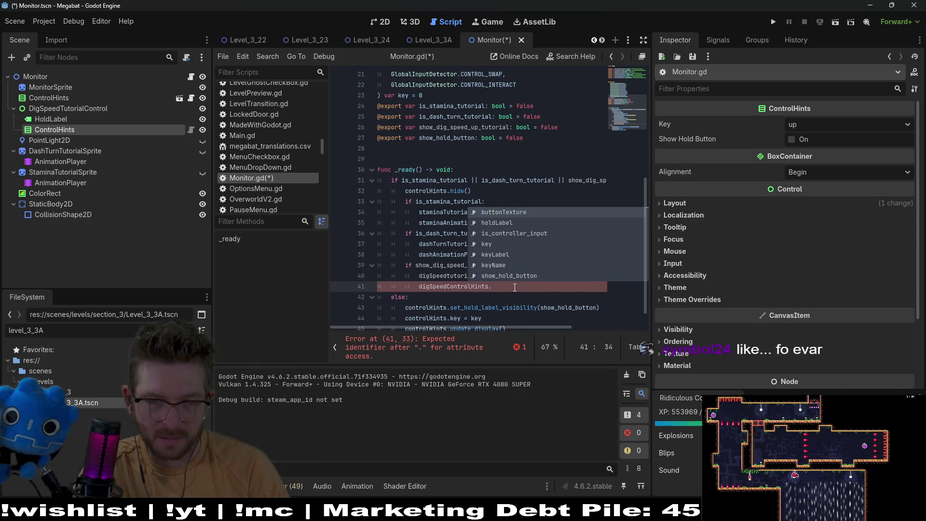
text(key =)
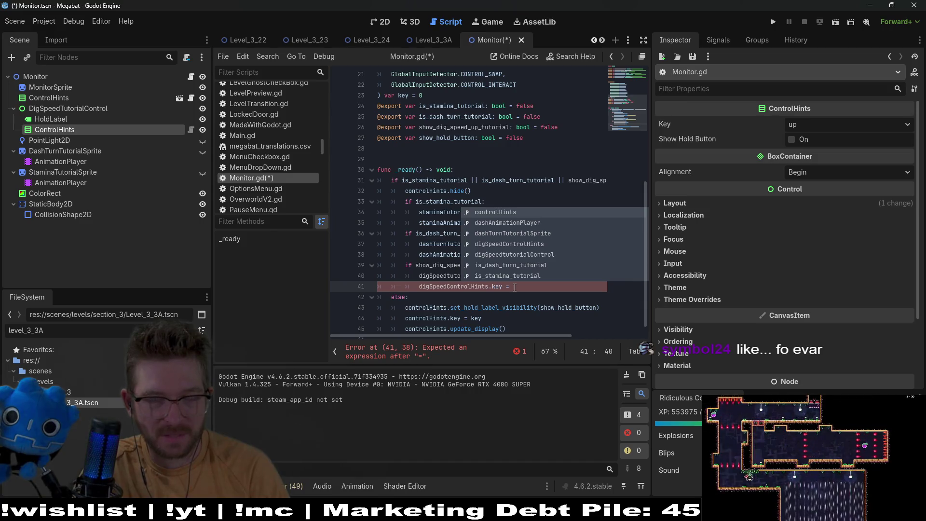
key(Escape)
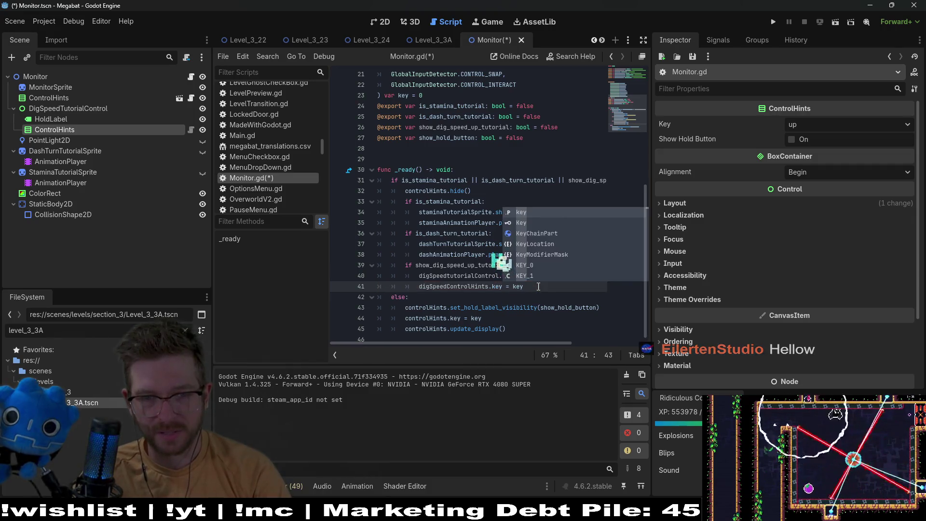
- Scroll through Monitor.gd to review the dig-speed branch setting digSpeedControlHints.key = key
scroll(480, 253, up, 2)
scroll(480, 253, up, 5)
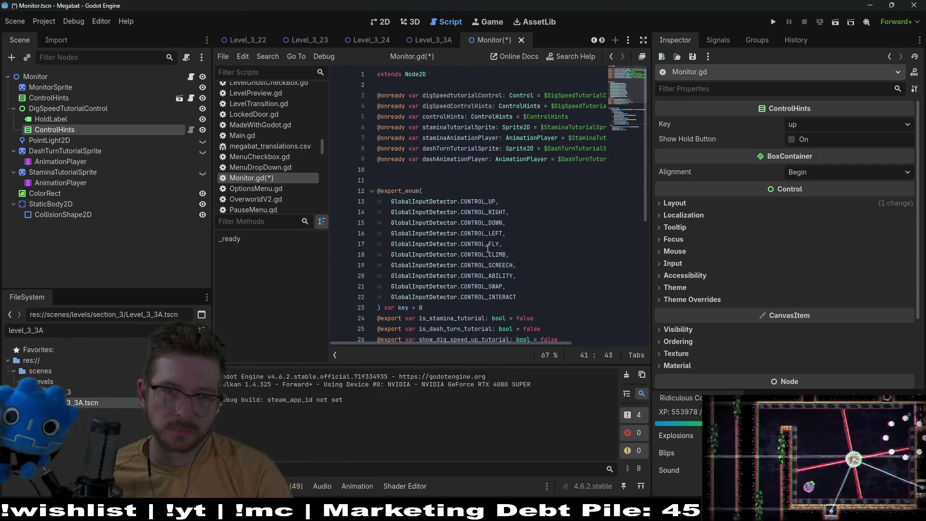
scroll(487, 248, down, 6)
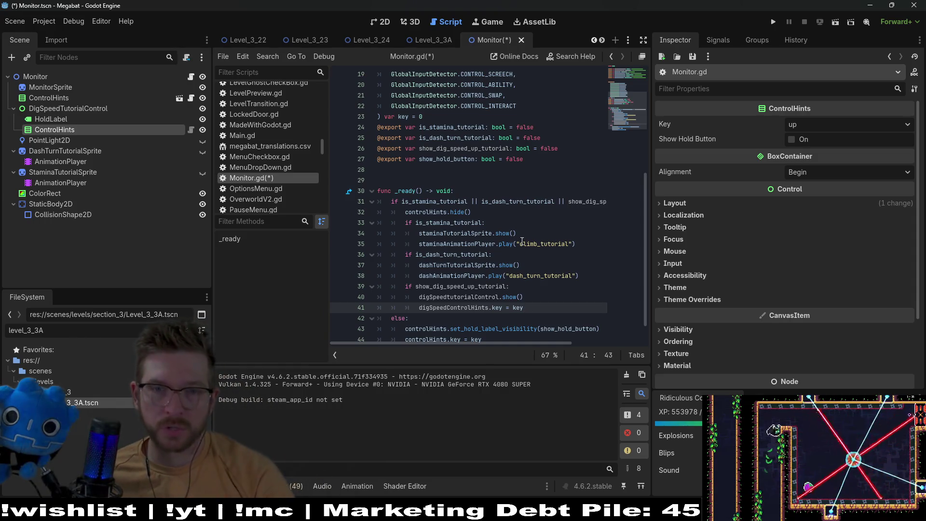
scroll(519, 249, down, 1)
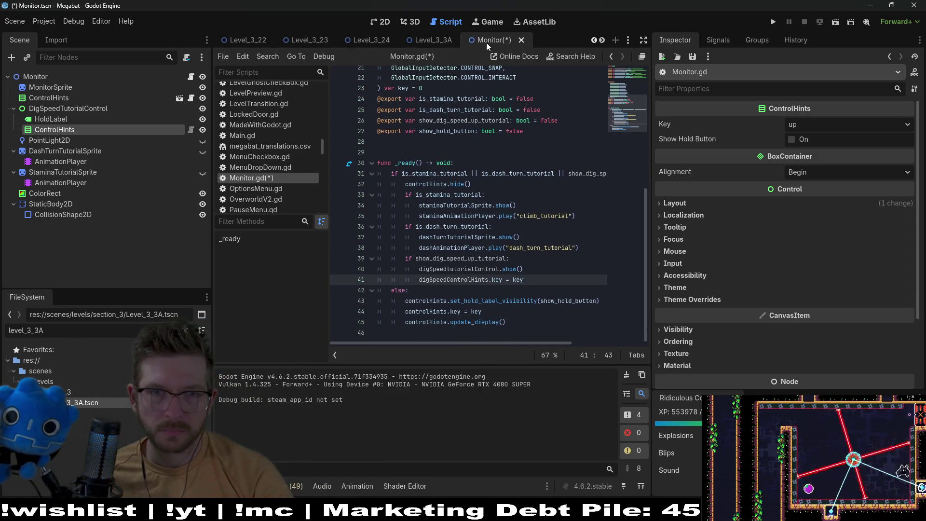
- Save the Monitor scene with DigSpeedTutorialControl hidden
key(ctrl+s)
click(383, 27)
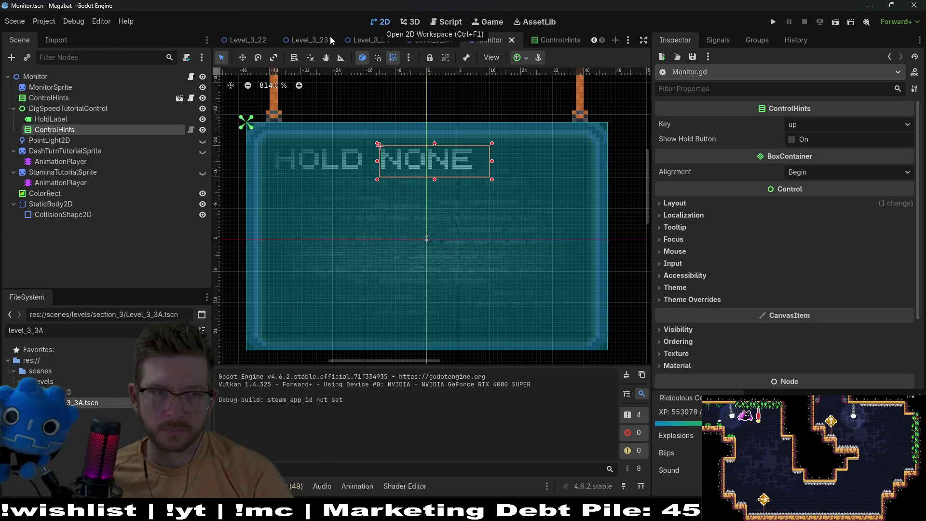
click(202, 109)
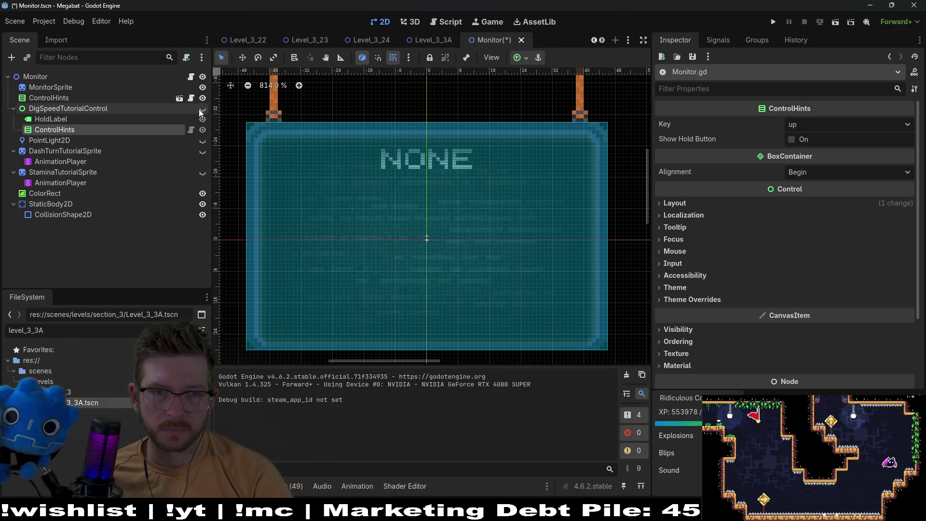
key(ctrl+s)
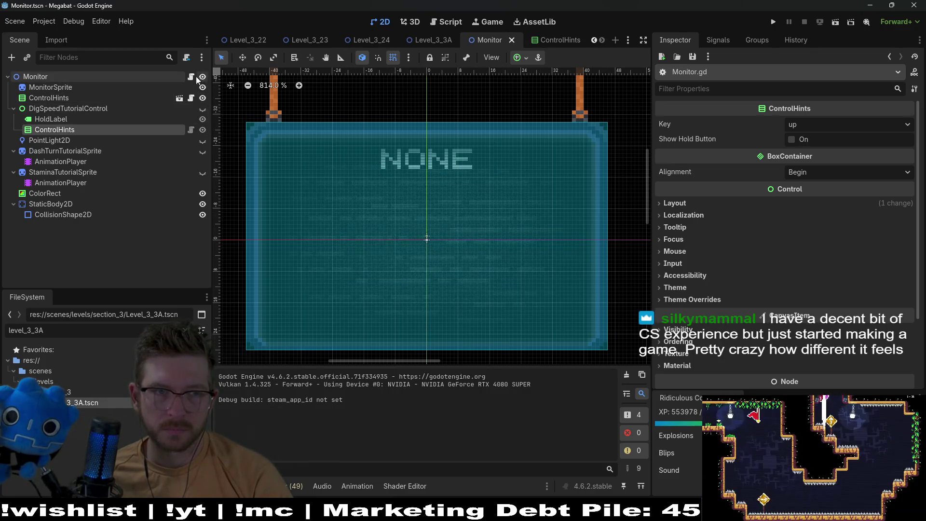
click(192, 77)
click(530, 277)
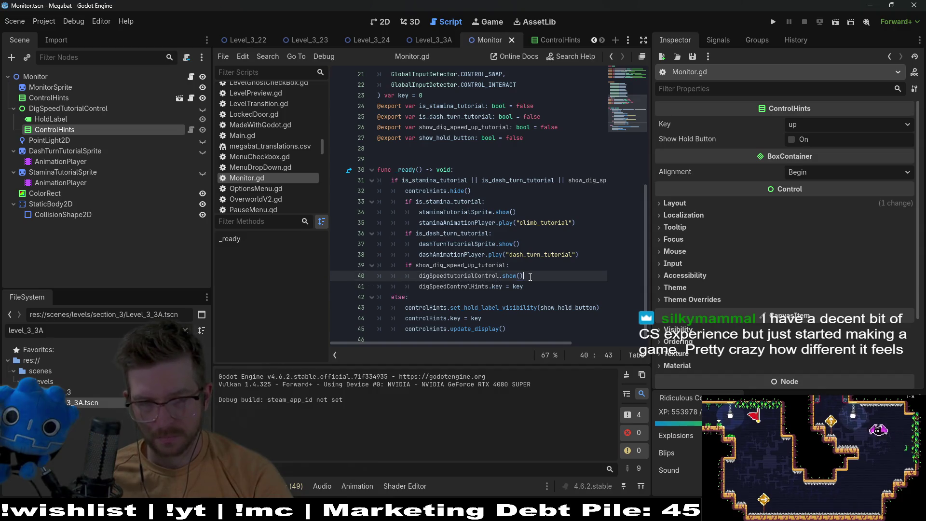
- Switch to the Level_3_3A scene and run it as a test
click(421, 39)
click(381, 22)
click(835, 22)
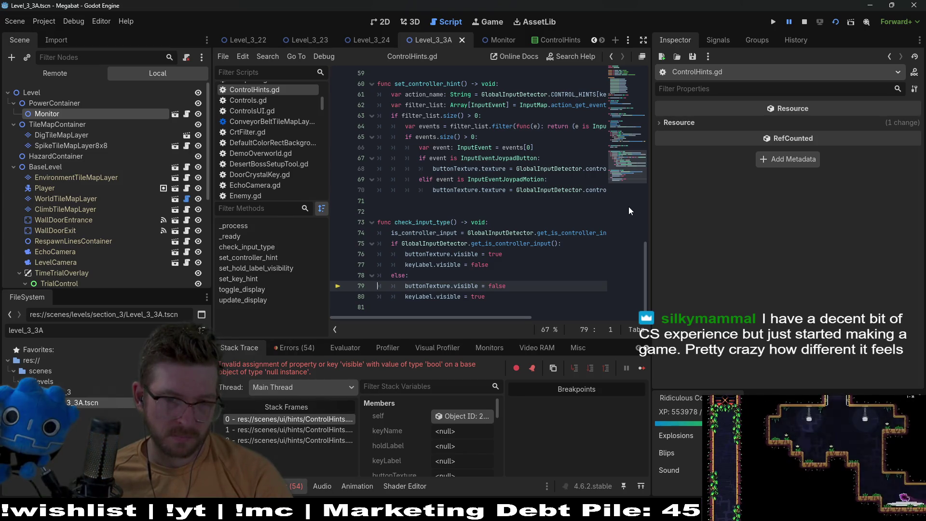
- Inspect the null buttonTexture error at ControlHints.gd line 79, then return to the Monitor scene
double_click(427, 285)
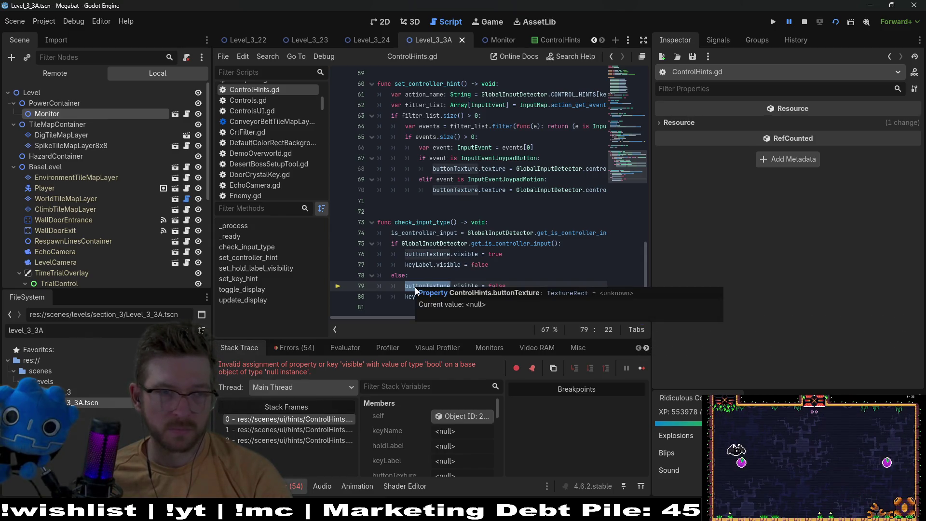
scroll(513, 233, up, 1)
scroll(491, 180, up, 4)
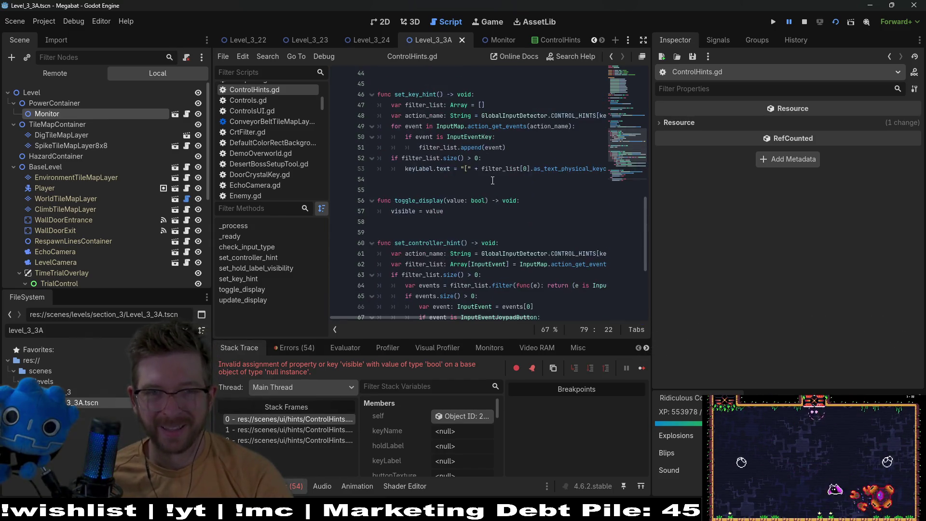
scroll(495, 180, up, 8)
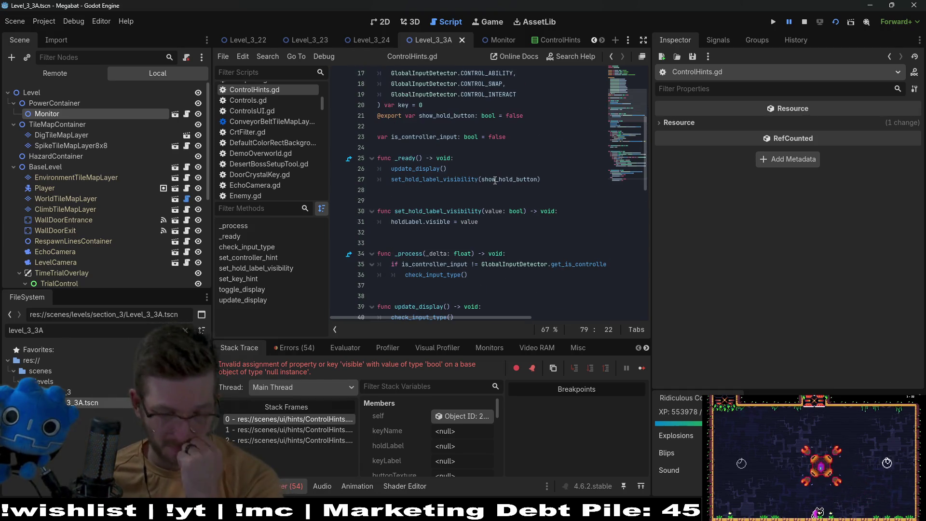
scroll(493, 182, down, 4)
scroll(488, 193, down, 4)
scroll(484, 203, down, 3)
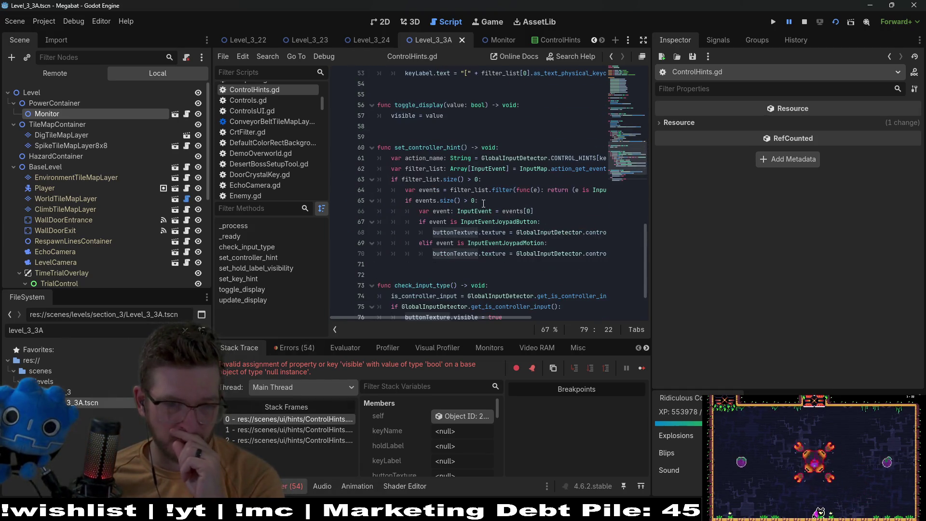
scroll(483, 203, down, 2)
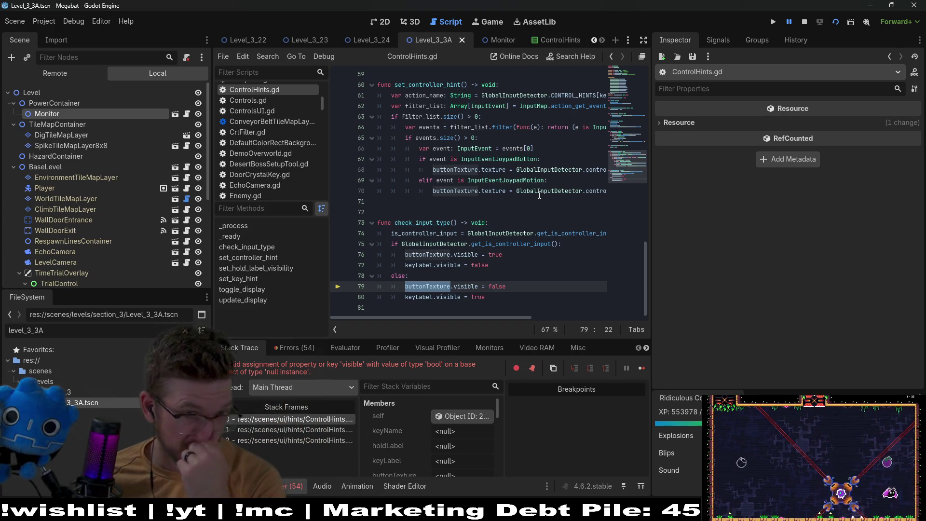
mouse_move(539, 195)
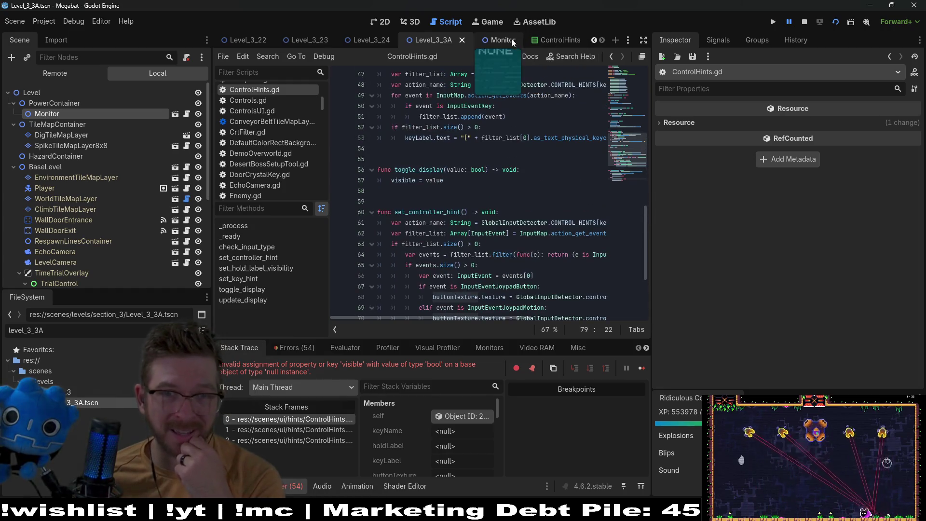
click(501, 41)
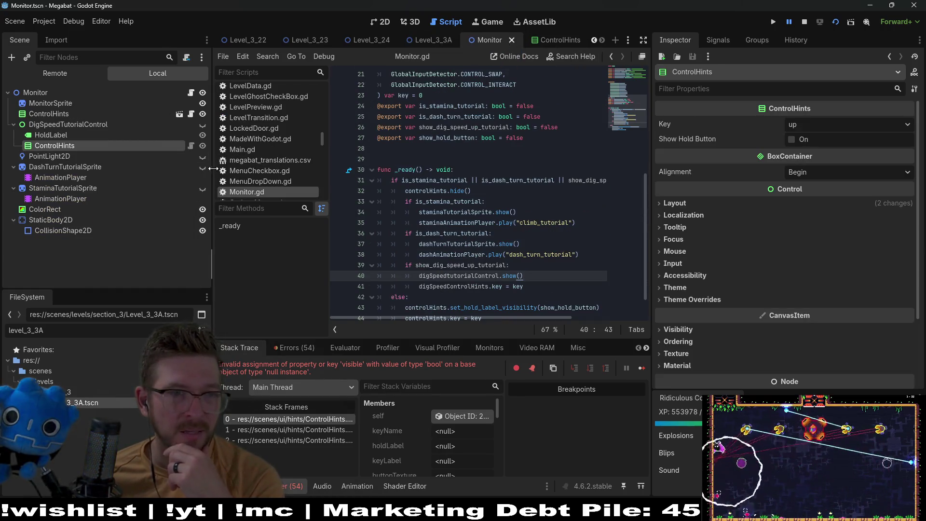
- Stop the running game and delete the plain ControlHints node under DigSpeedTutorialControl
click(804, 21)
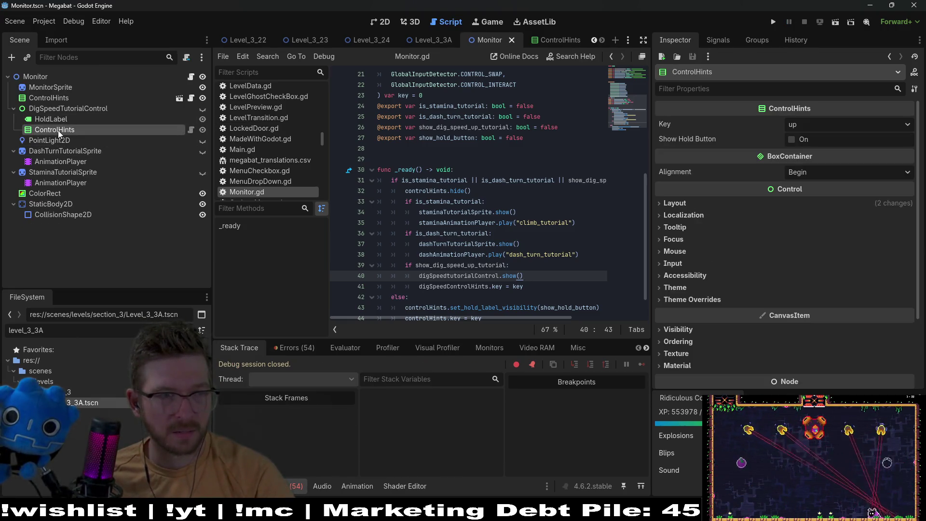
key(Delete)
key(Return)
click(47, 121)
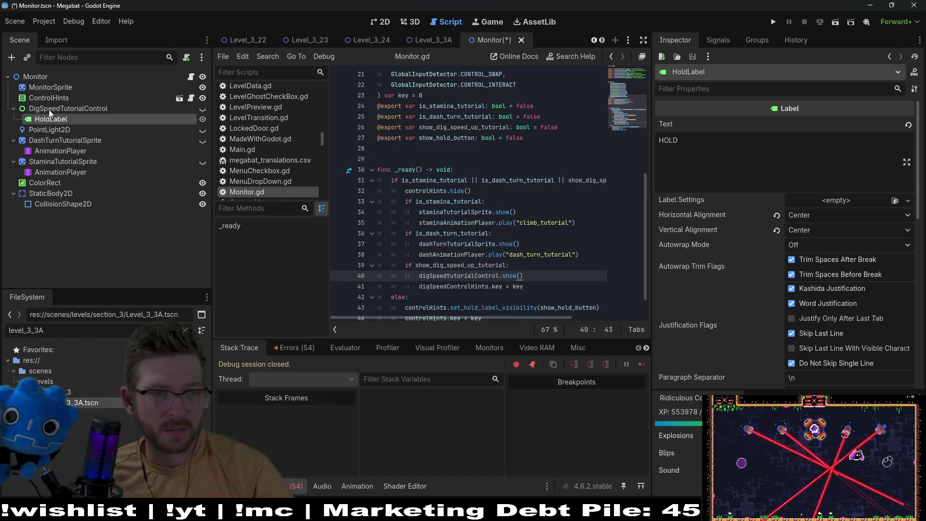
- Instance ControlHints.tscn as a child of DigSpeedTutorialControl and save the Monitor scene
click(49, 109)
key(ctrl+shift+a)
text(cont)
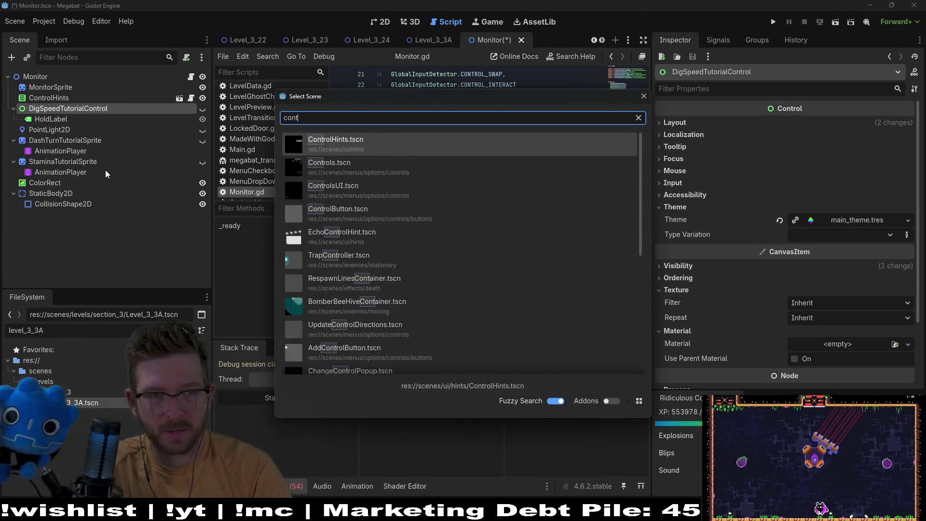
text(rolh)
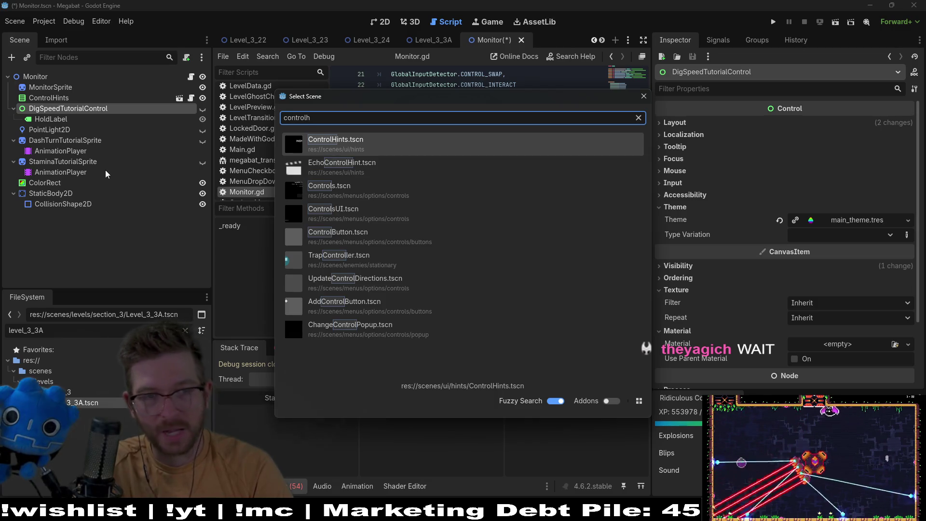
key(Return)
key(ctrl+s)
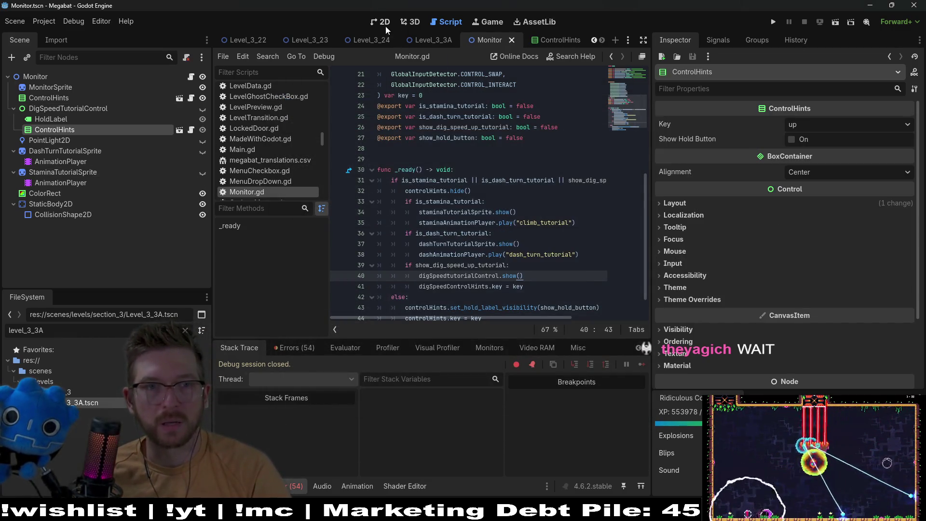
click(385, 23)
click(67, 118)
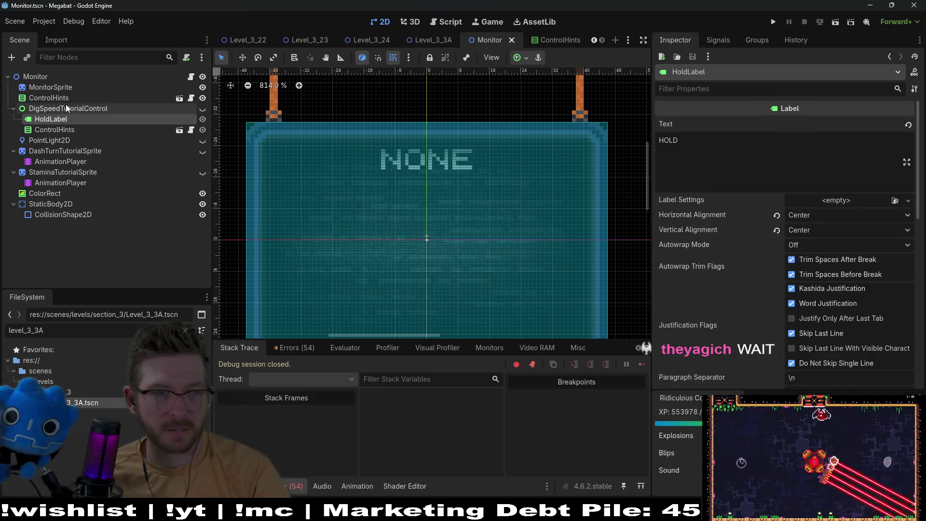
- Make DigSpeedTutorialControl visible again
click(66, 107)
click(204, 108)
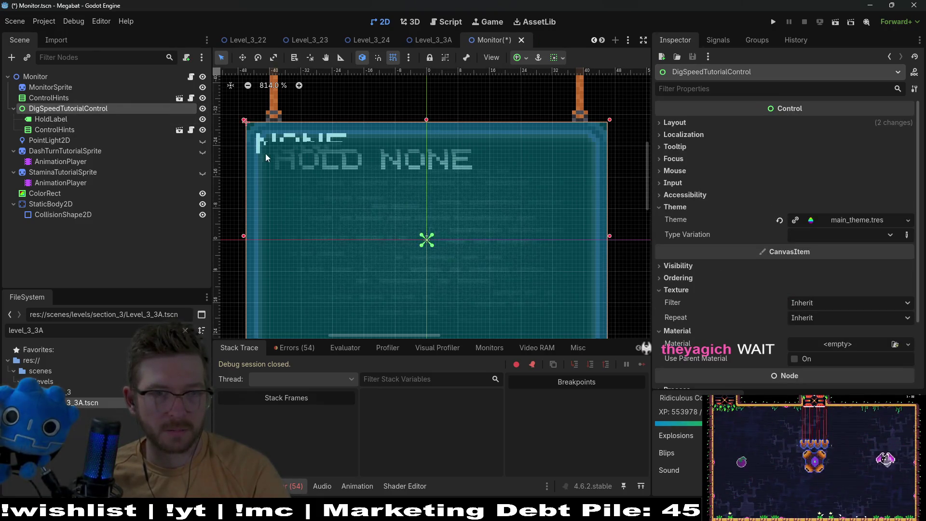
click(57, 137)
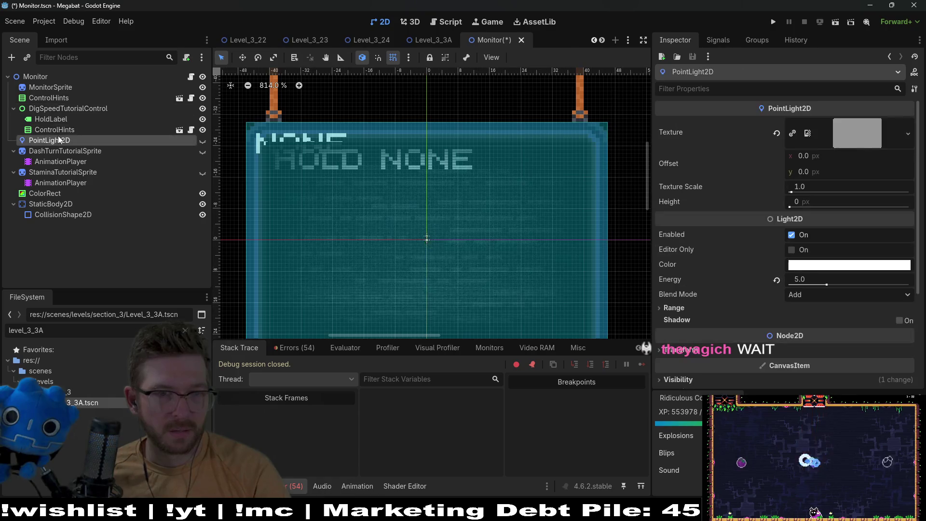
- Move the ControlHints instance right and down on the monitor, save, and briefly test-run the scene
click(63, 128)
mouse_move(318, 170)
mouse_down()
mouse_move(436, 188)
mouse_move(420, 185)
mouse_up()
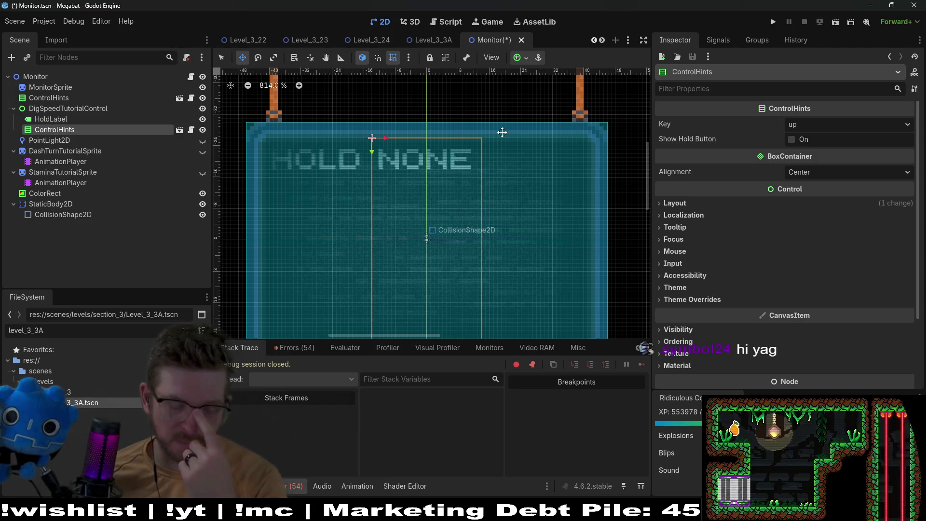
key(ctrl+s)
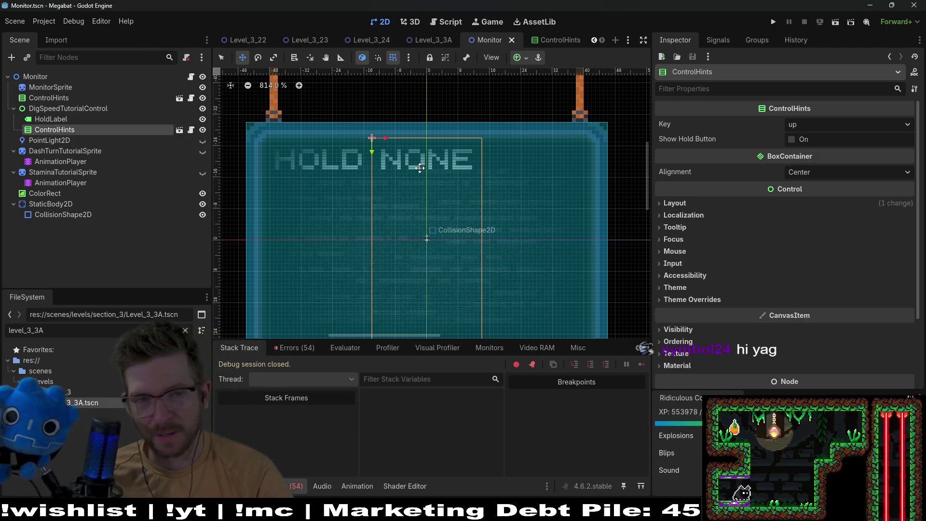
click(836, 22)
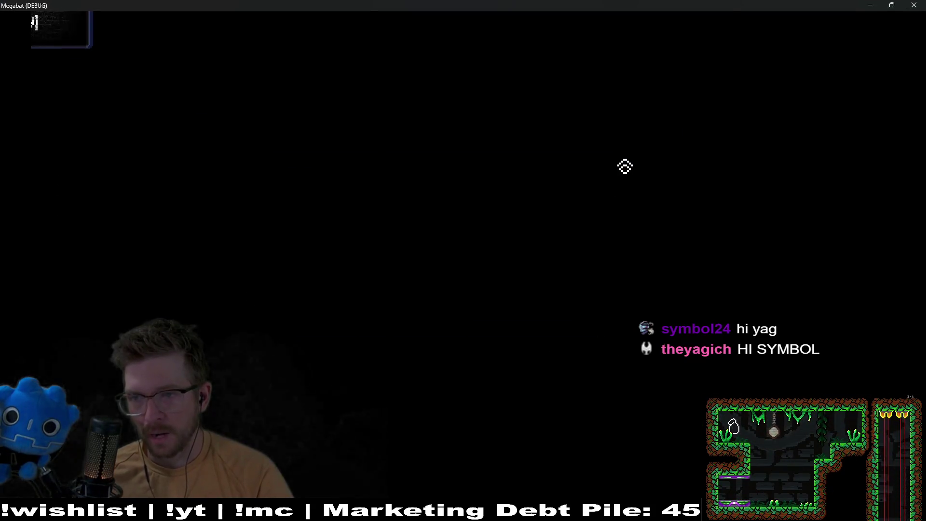
click(920, 4)
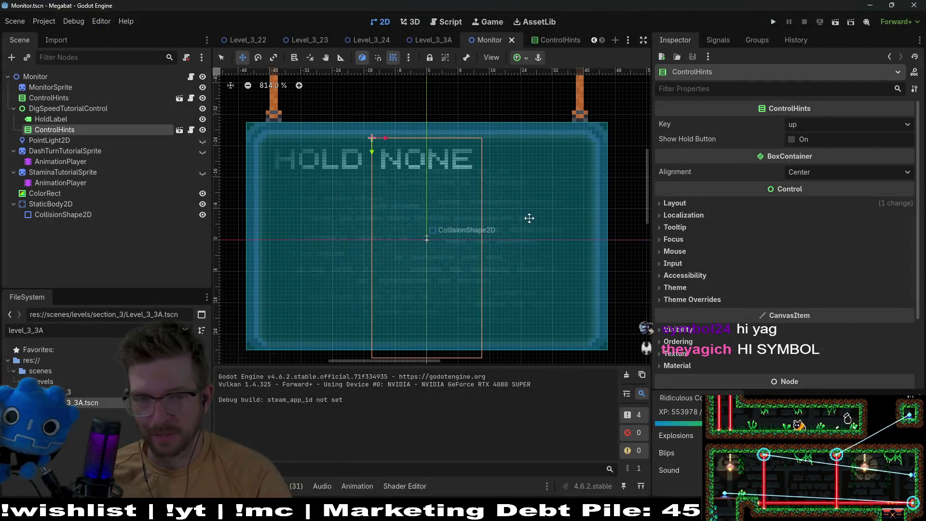